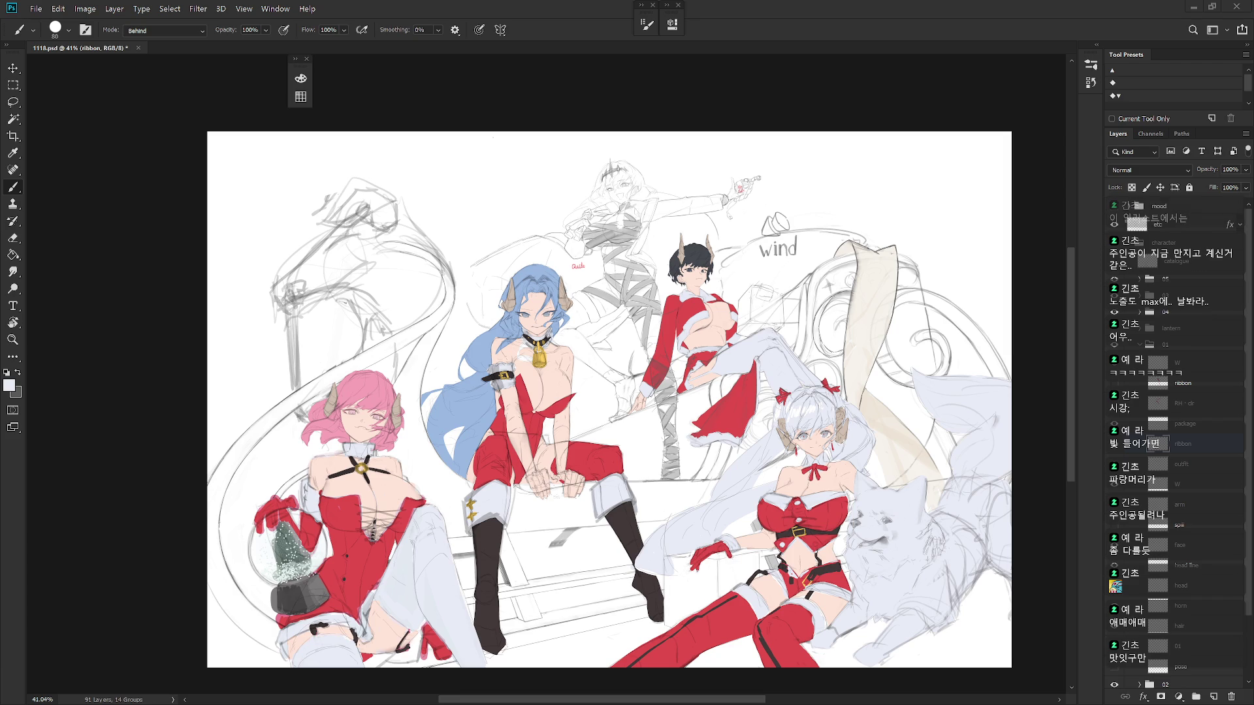
Hide the pink-, blue-, white-haired and red-suited characters, keeping only the sleigh sketch visible
scroll(643, 614, "up", 3)
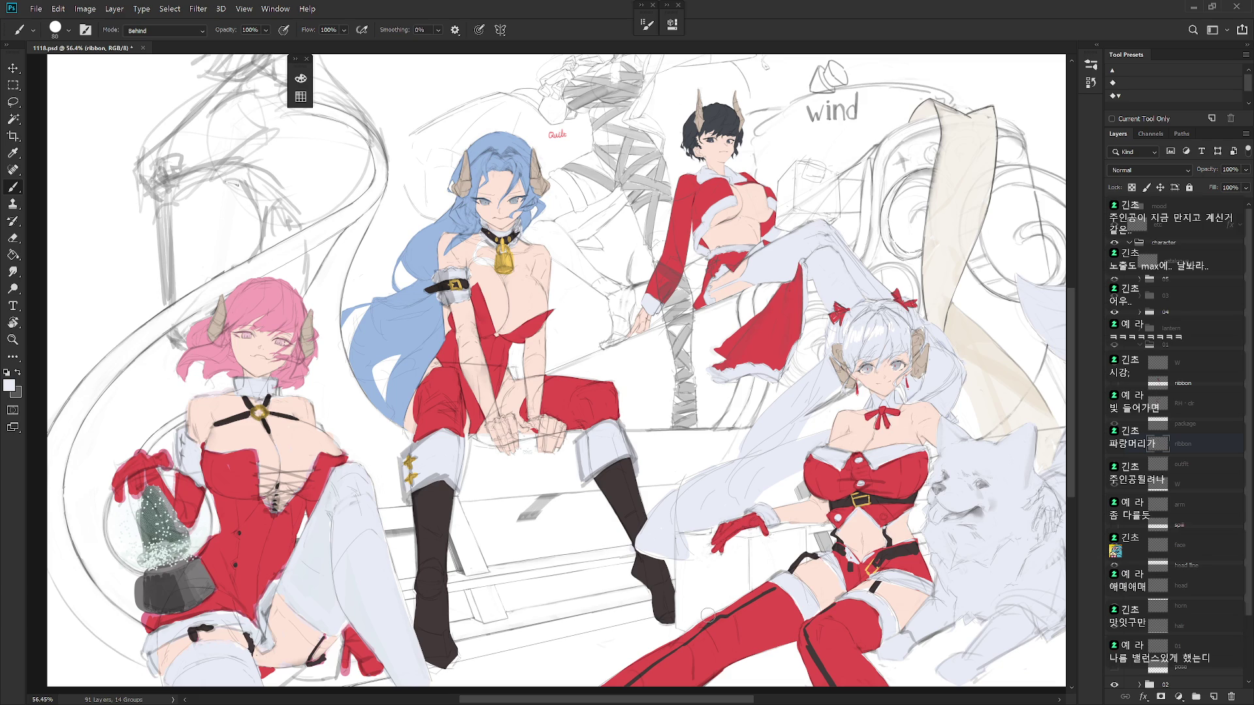
left_click(1139, 344)
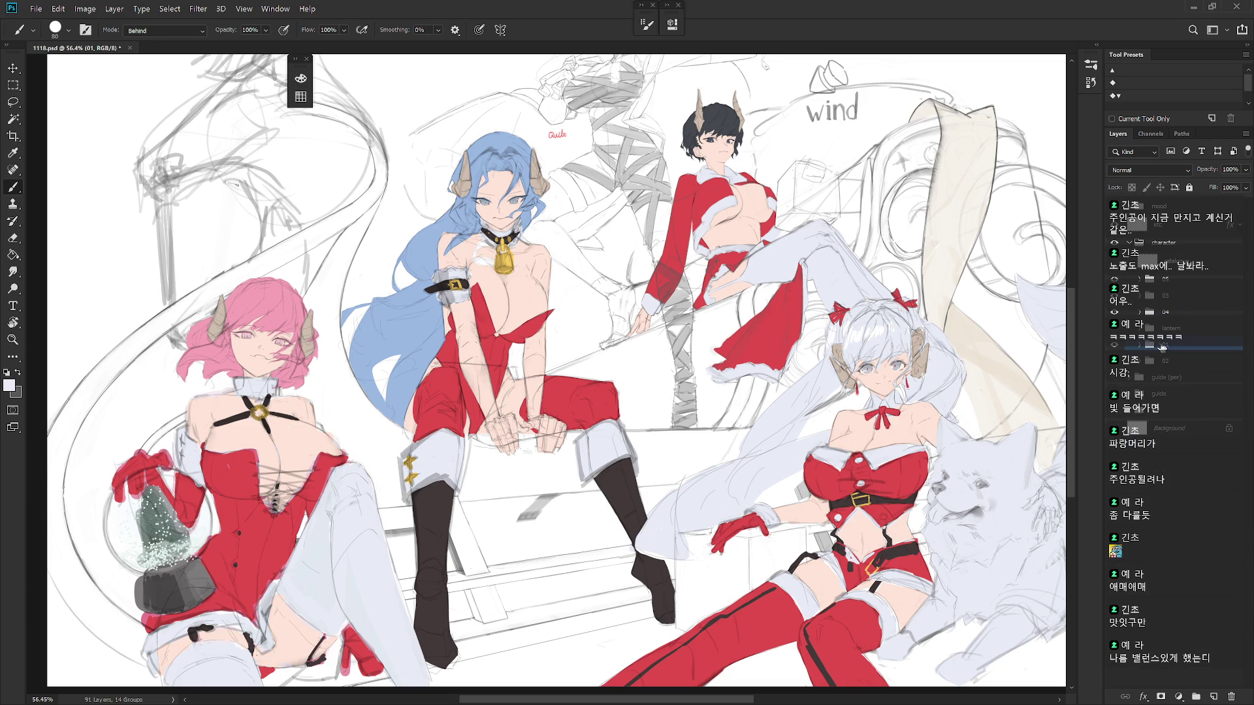
left_click_drag(1114, 279, 1124, 313)
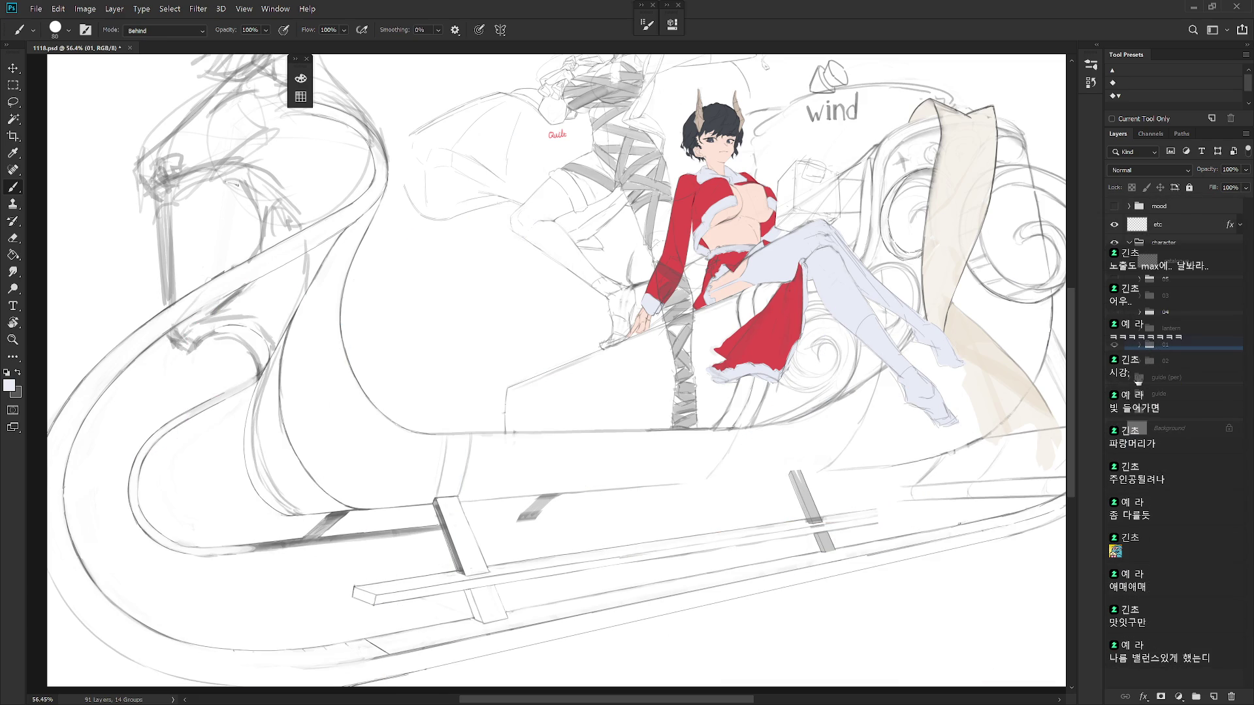
left_click(1115, 360)
left_click(1114, 345)
Expand group 01 and toggle the ribbon layer off and on to check the wrappings
left_click(1139, 345)
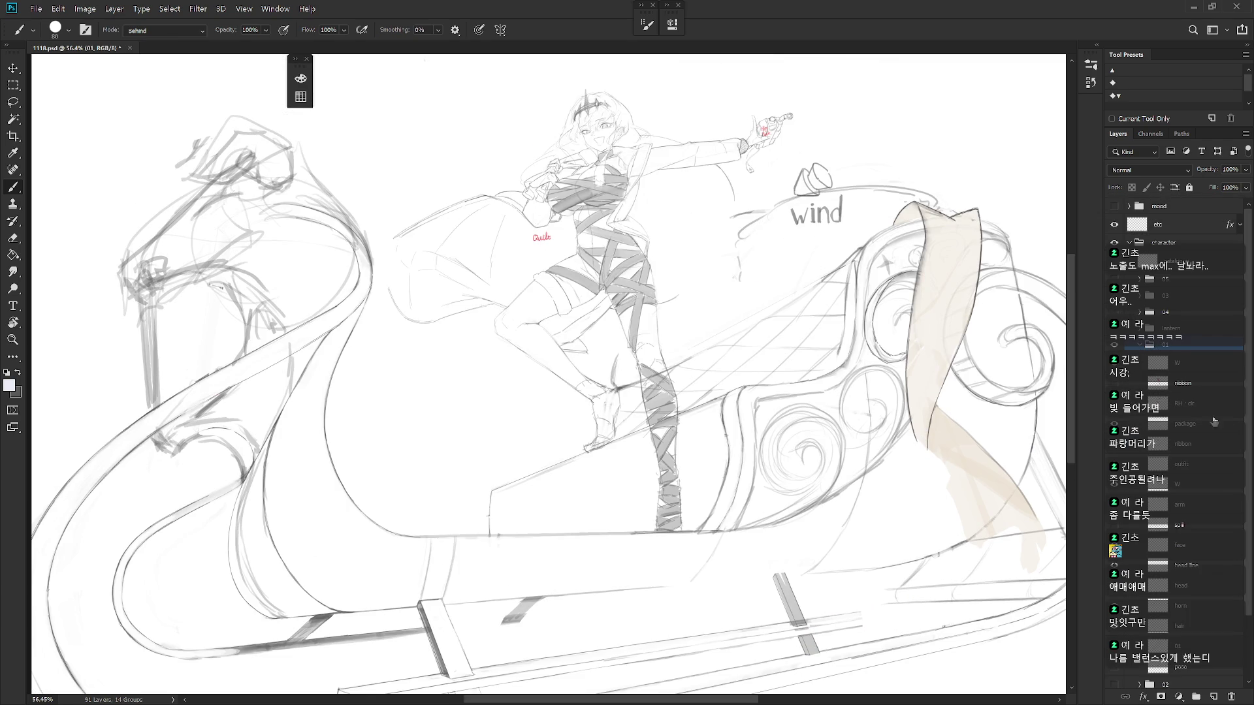
left_click(1204, 447)
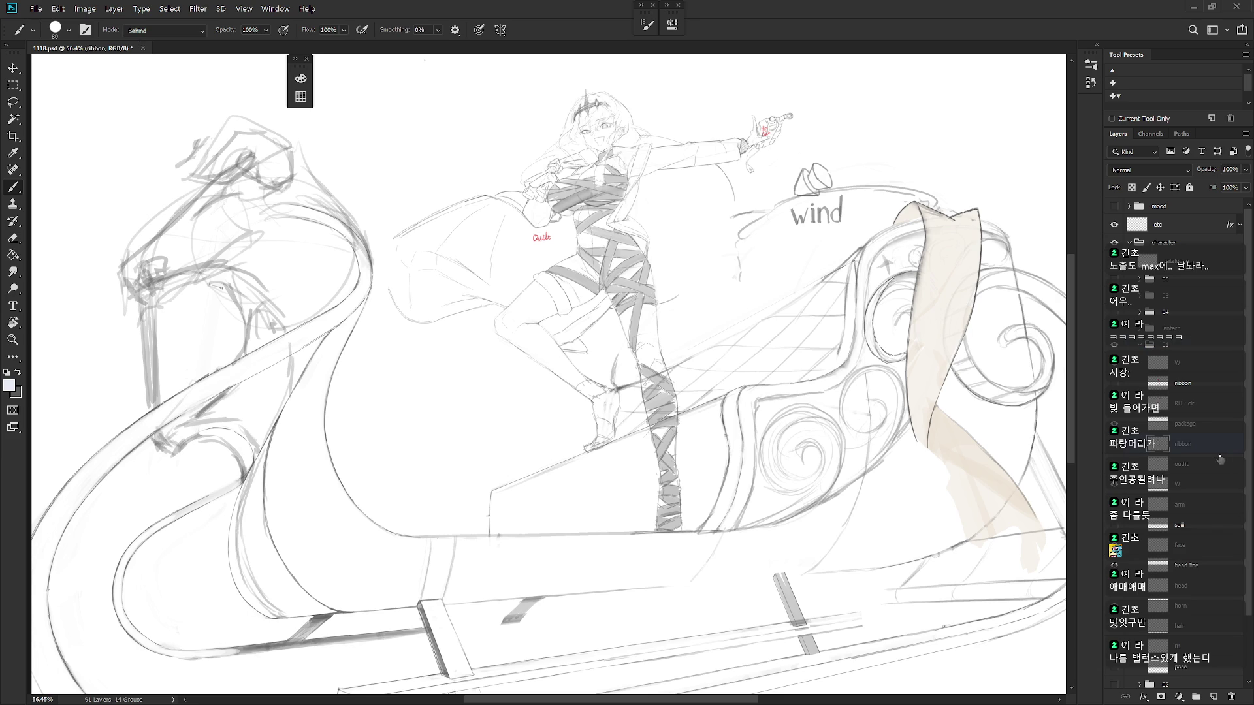
left_click(1115, 445)
left_click(1115, 446)
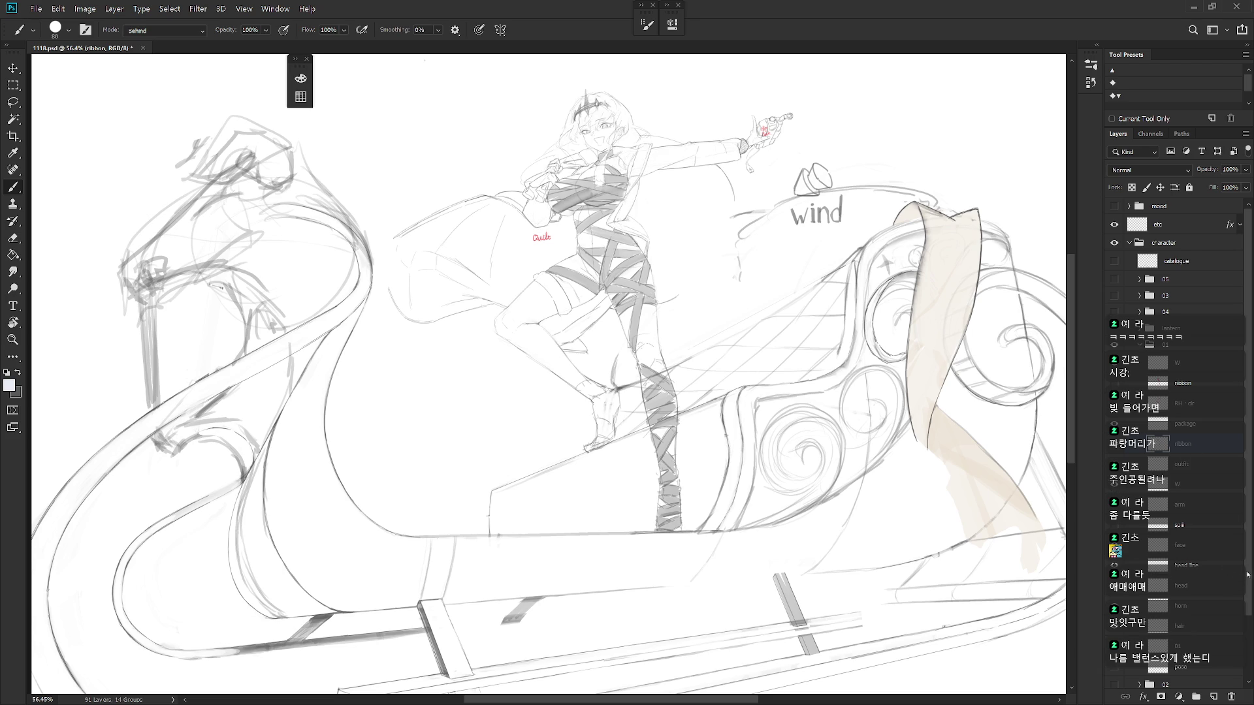
Duplicate layer 01 and name the two layers RH and RH · BU
scroll(1188, 579, "down", 3)
left_click(1189, 580)
key("ctrl+j")
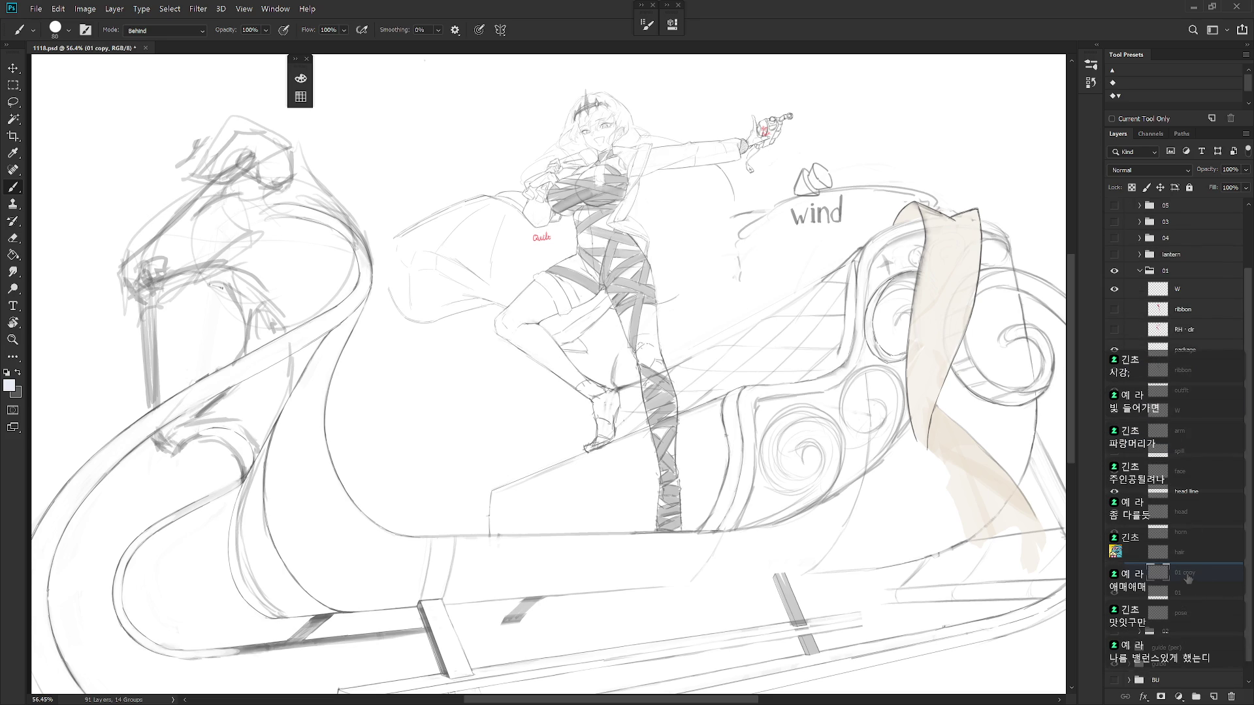
double_click(1187, 573)
type("RH")
key("Tab")
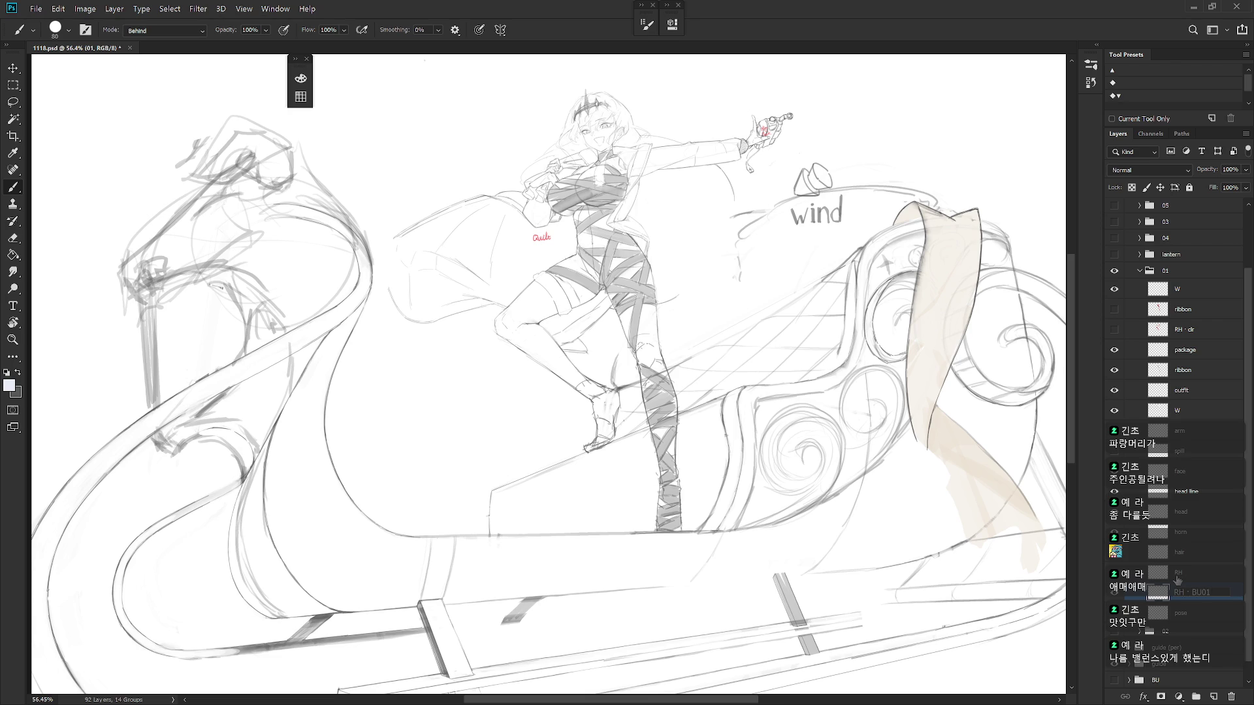
key("Return")
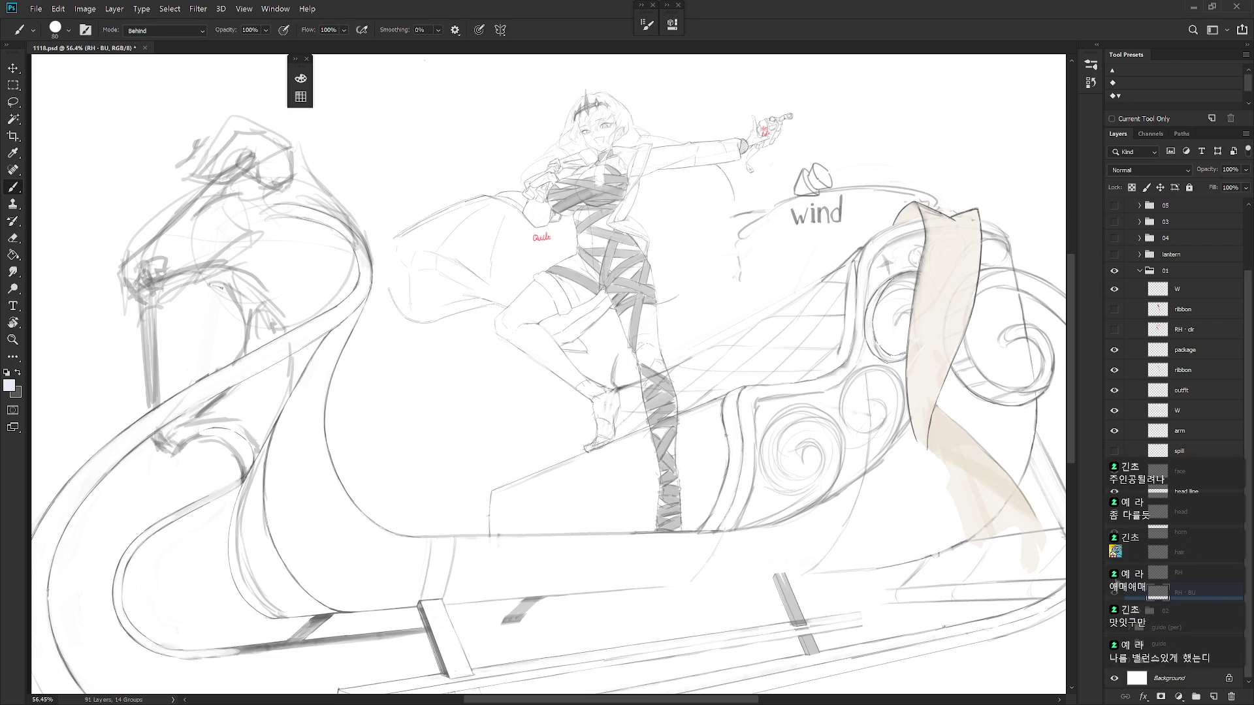
Merge the hair sketch layer into the horn layer
left_click(1115, 557)
left_click(1114, 557)
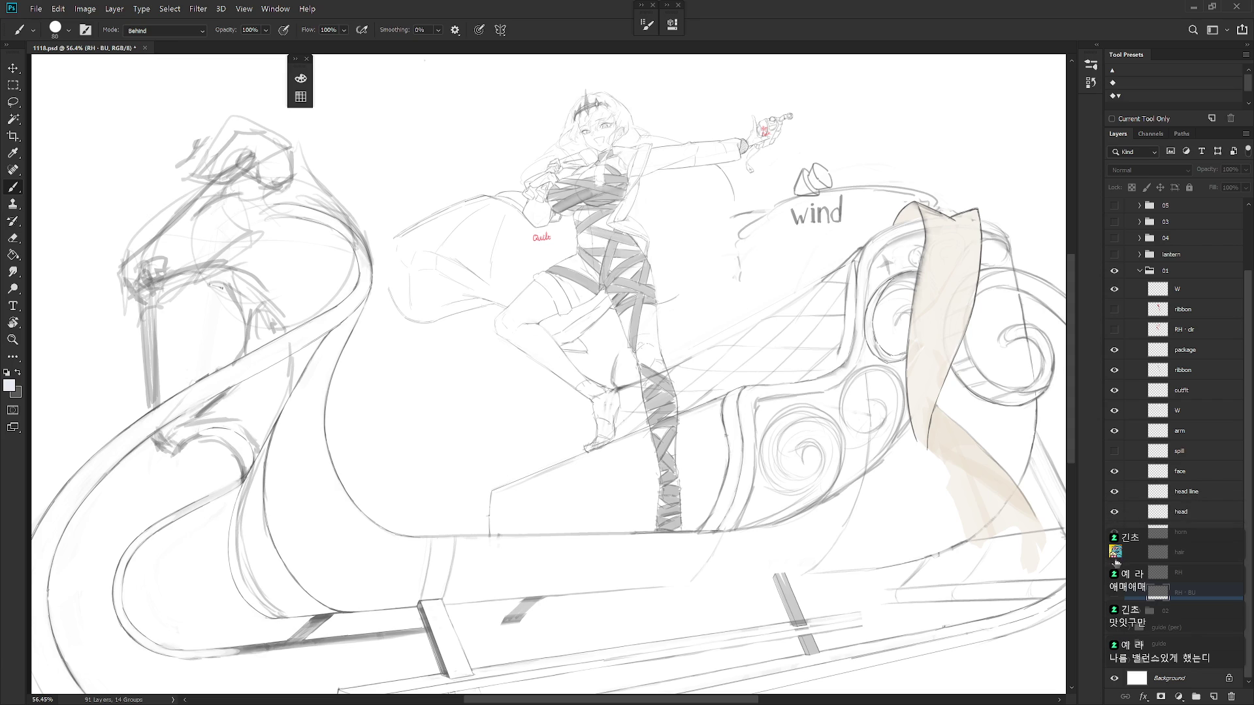
left_click(1115, 557)
left_click(1115, 532)
left_click(1115, 532)
left_click(1114, 552)
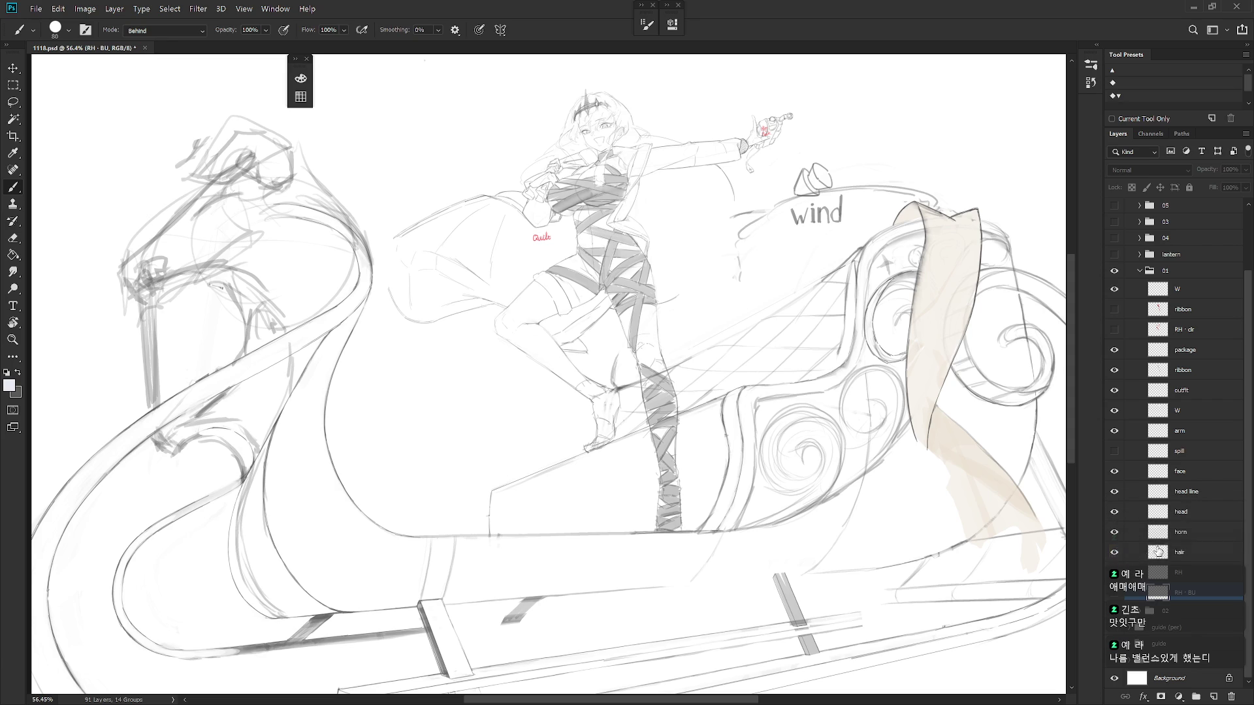
left_click(1182, 532)
left_click(1183, 553, "shift")
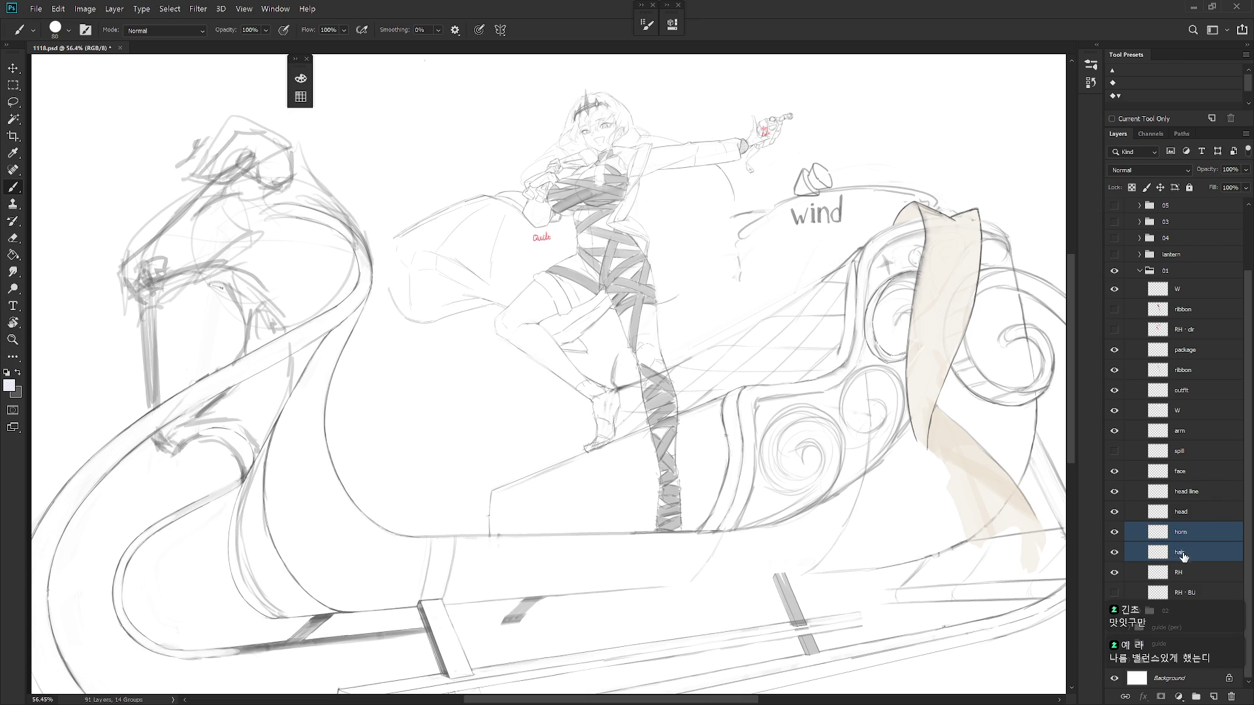
key("ctrl+e")
scroll(676, 393, "up", 5)
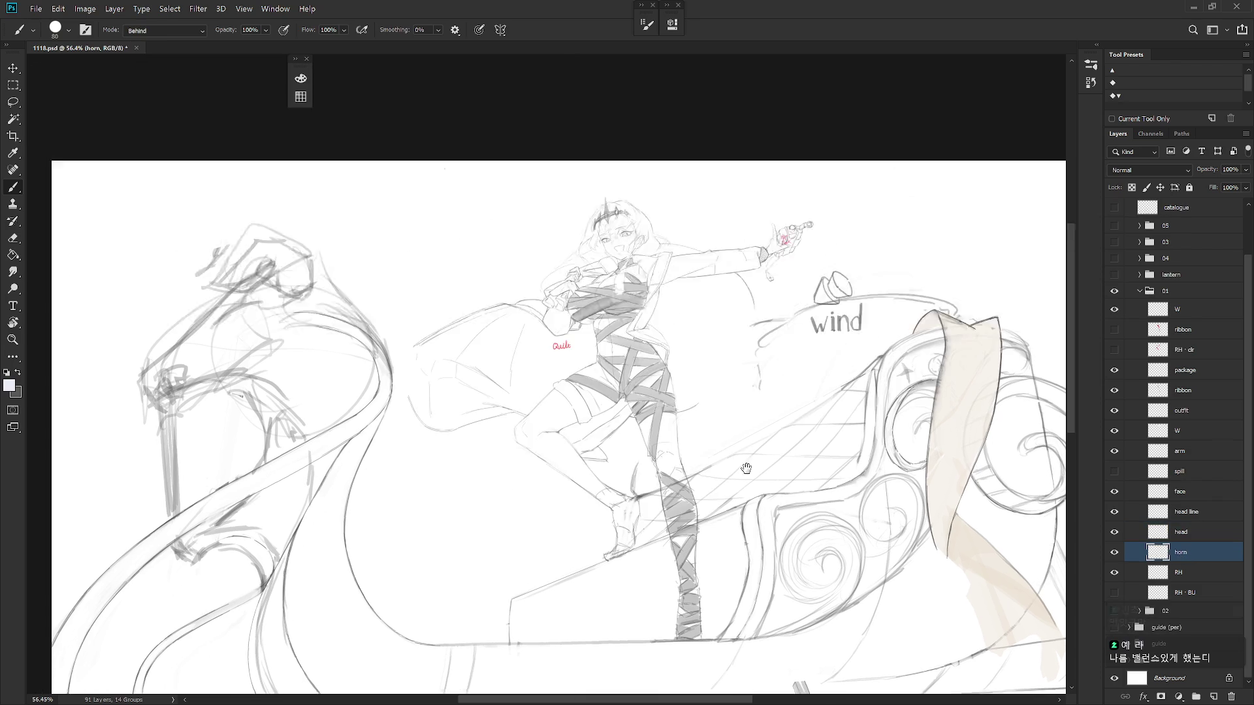
Merge the head line layer into the head layer
left_click(1115, 512)
left_click(1175, 512)
key("ctrl+e")
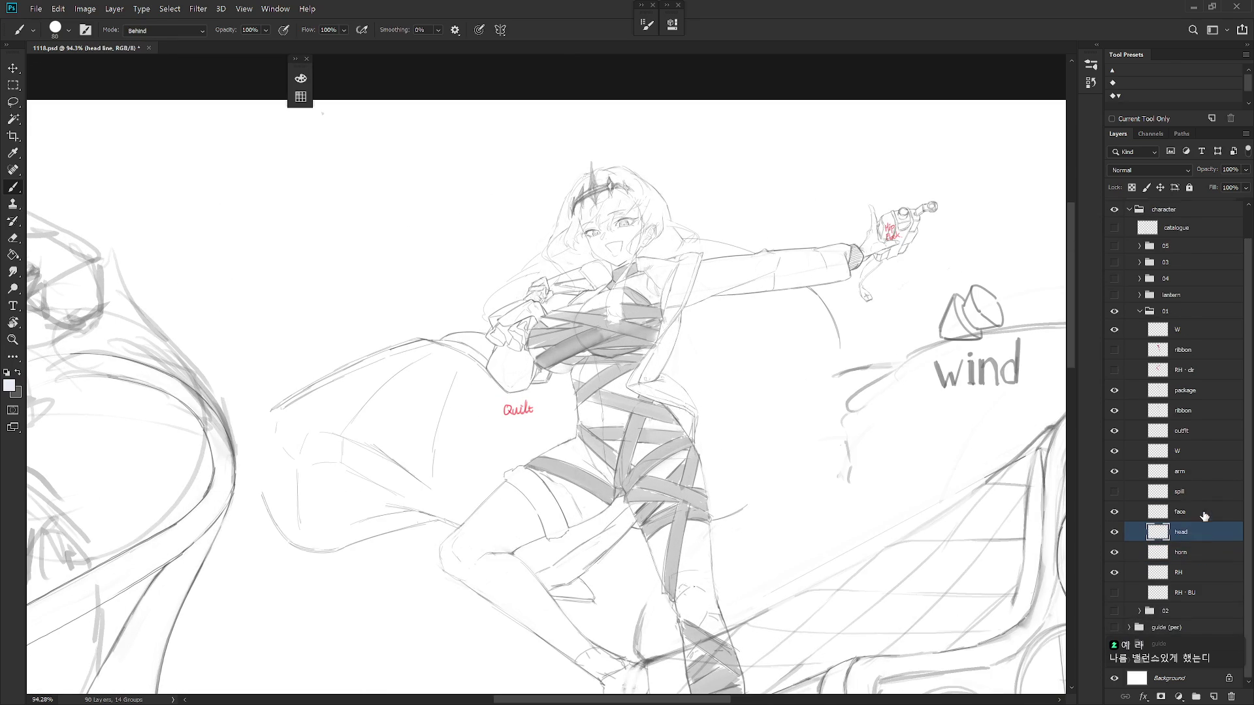
left_click(1116, 515)
left_click(1117, 516)
left_click(1115, 496)
left_click(1114, 495)
Hide the red Quilt notes layer
left_click(1114, 473)
left_click(1115, 473)
scroll(1146, 293, "up", 2)
left_click(1114, 224)
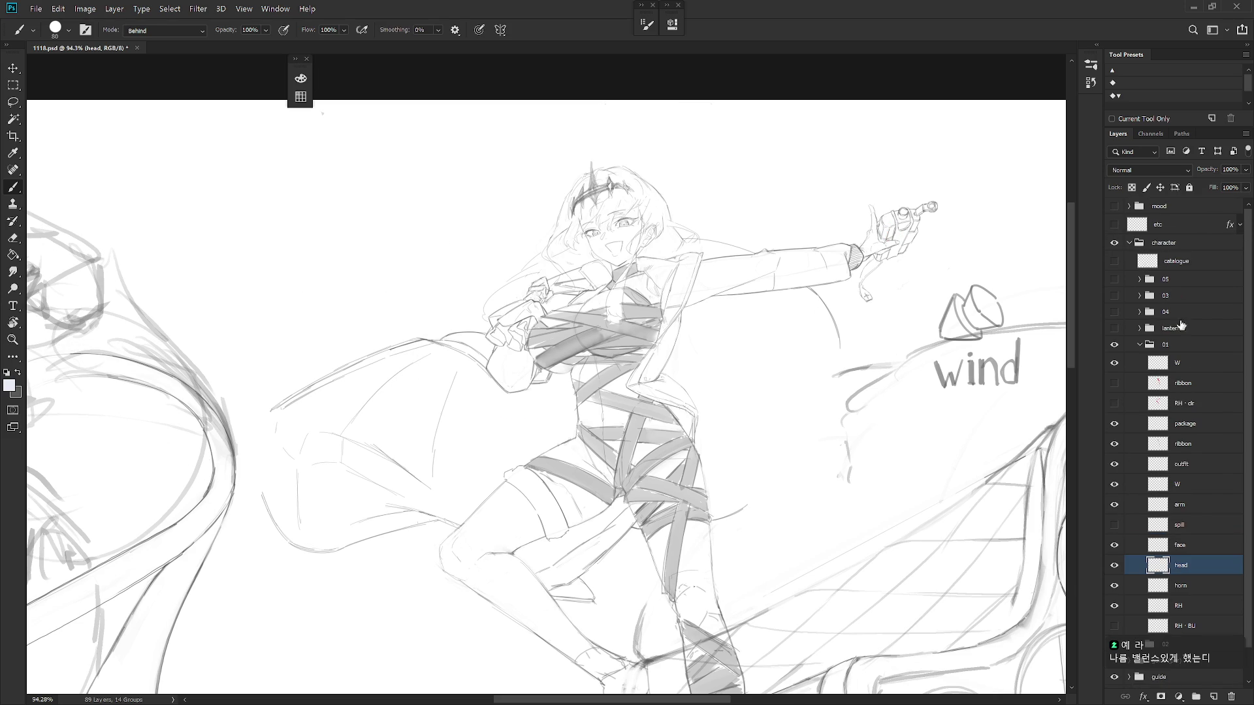
scroll(1221, 503, "down", 1)
Move the arm layer below RH and merge it into RH
left_click(1115, 495)
left_click(1115, 495)
left_click(1208, 506)
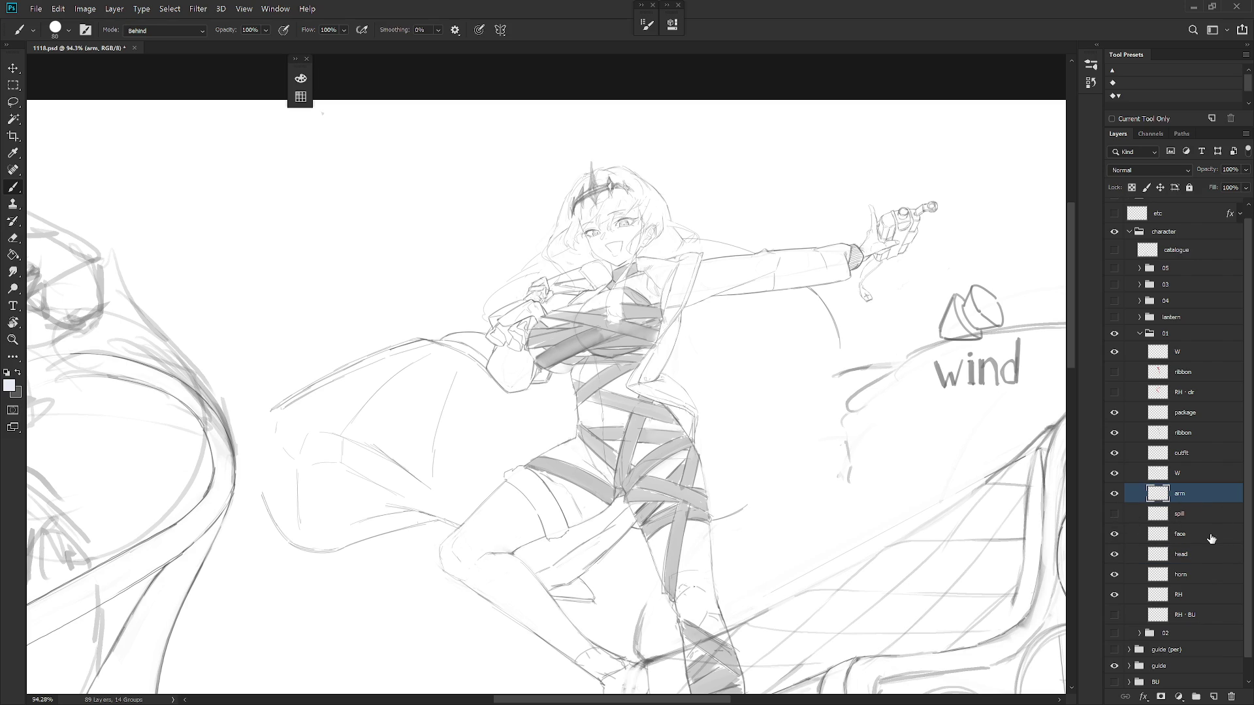
left_click_drag(1200, 503, 1199, 602)
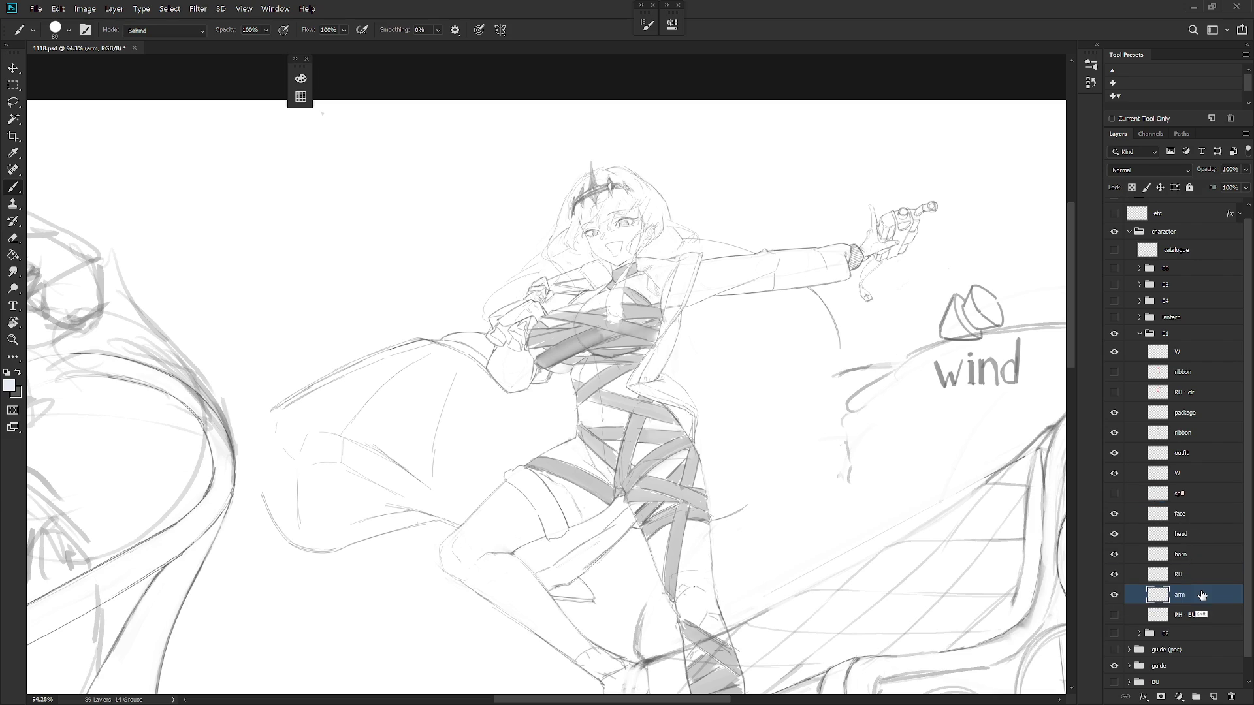
left_click(1199, 576, "shift")
key("ctrl+e")
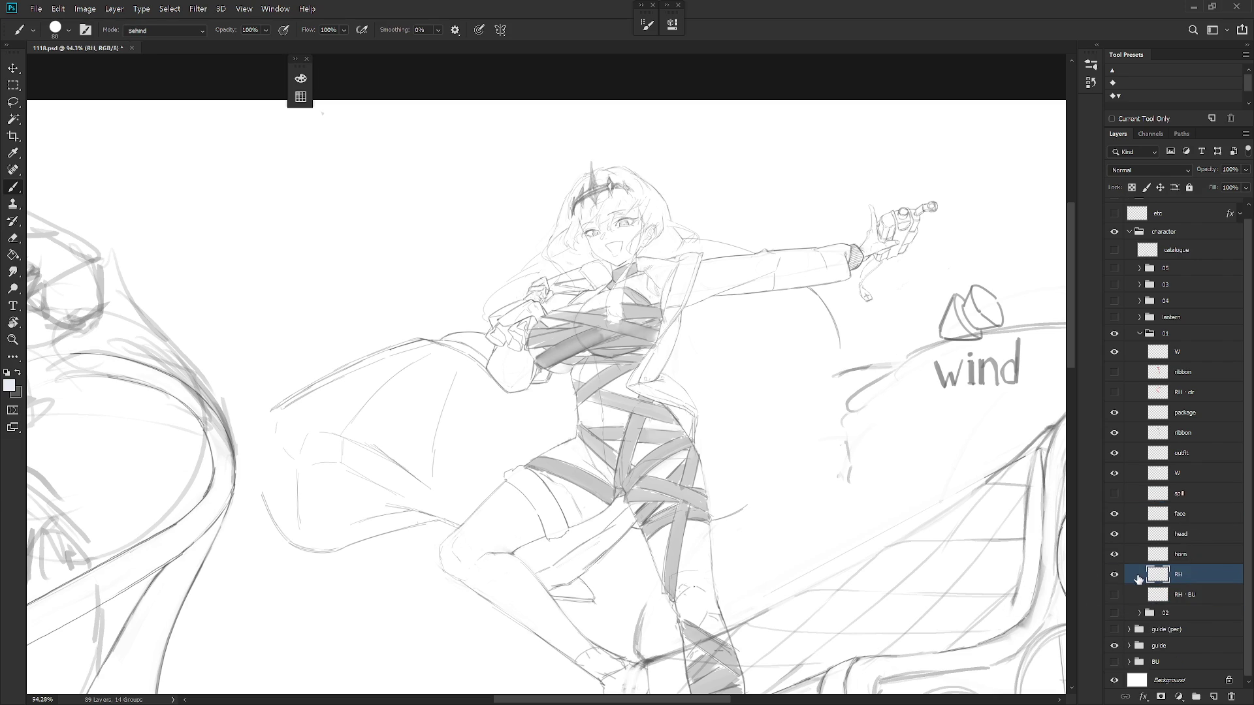
left_click(1115, 575)
left_click(1114, 574)
Hide the outfit jacket strokes and show the extended arm strokes
left_click(1114, 456)
left_click(1113, 457)
left_click(1121, 457)
left_click(1120, 478)
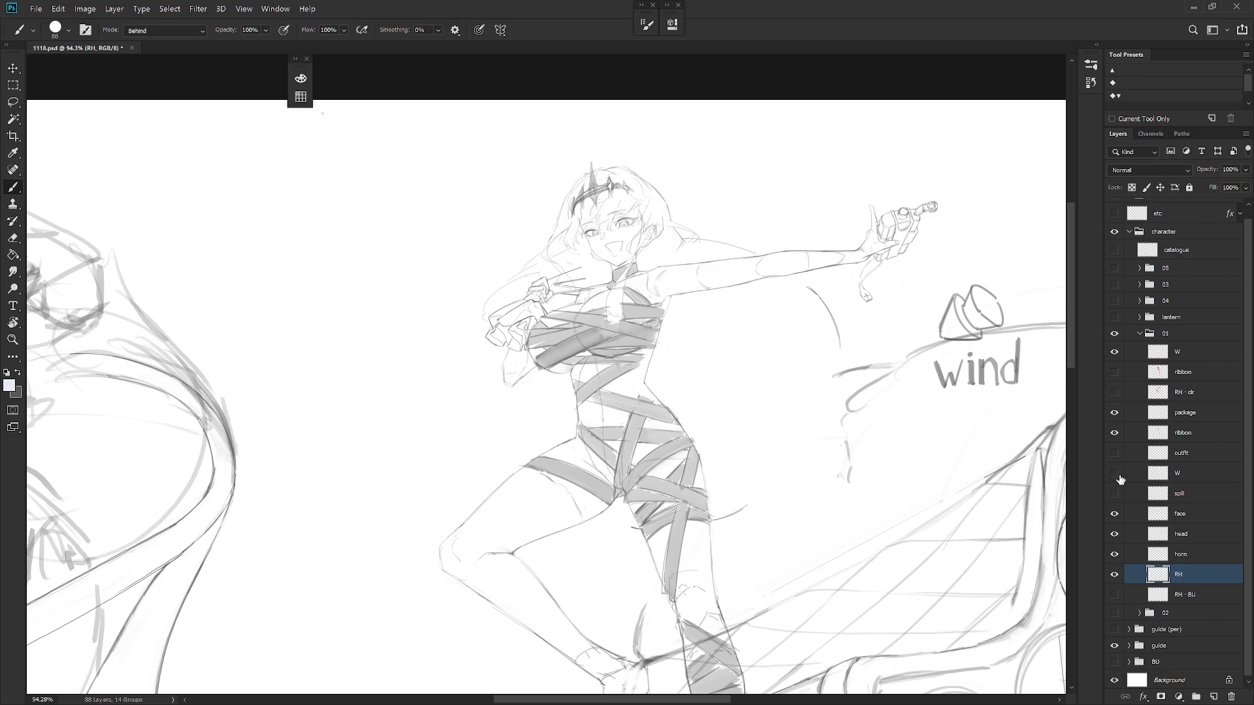
scroll(860, 565, "down", 2)
mouse_move(860, 564)
left_mouse_down()
mouse_move(846, 498)
mouse_move(829, 512)
left_mouse_up()
Hide the ribbon wrappings and show the W arm layer
left_click(1114, 433)
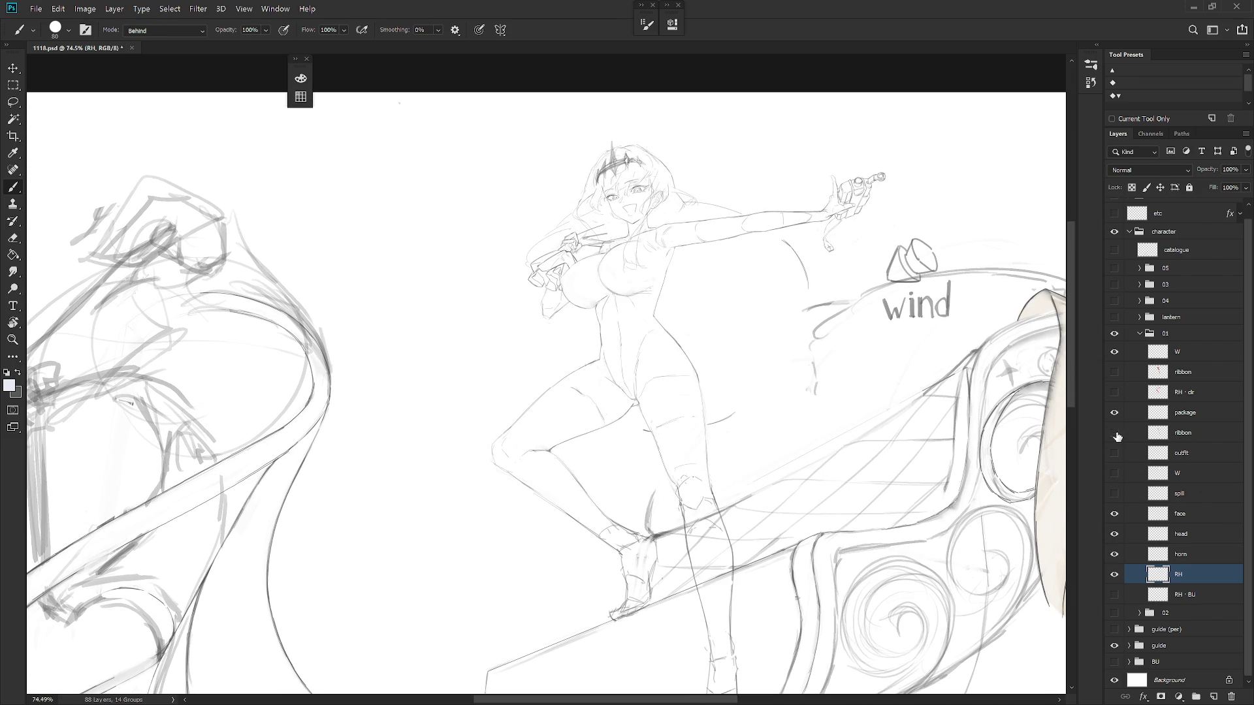
scroll(888, 464, "down", 2)
left_click_drag(813, 471, 817, 490)
left_click_drag(859, 537, 857, 550)
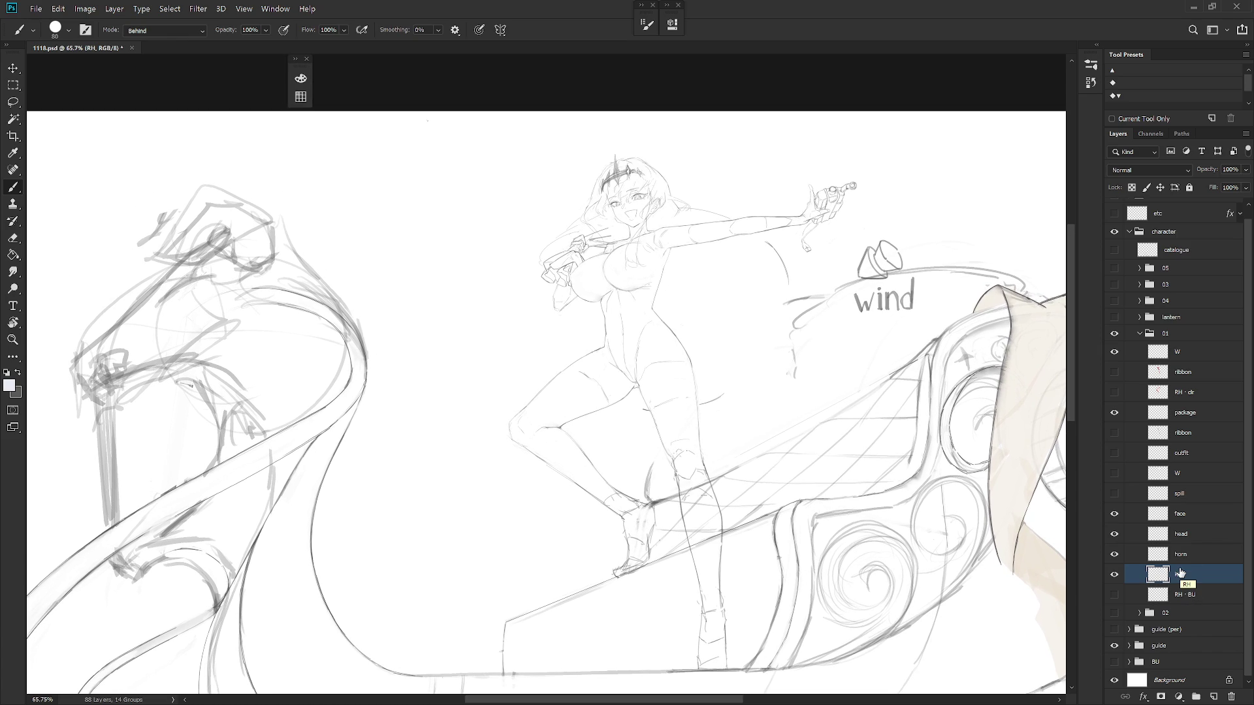
left_click(1115, 574)
left_click(1115, 574)
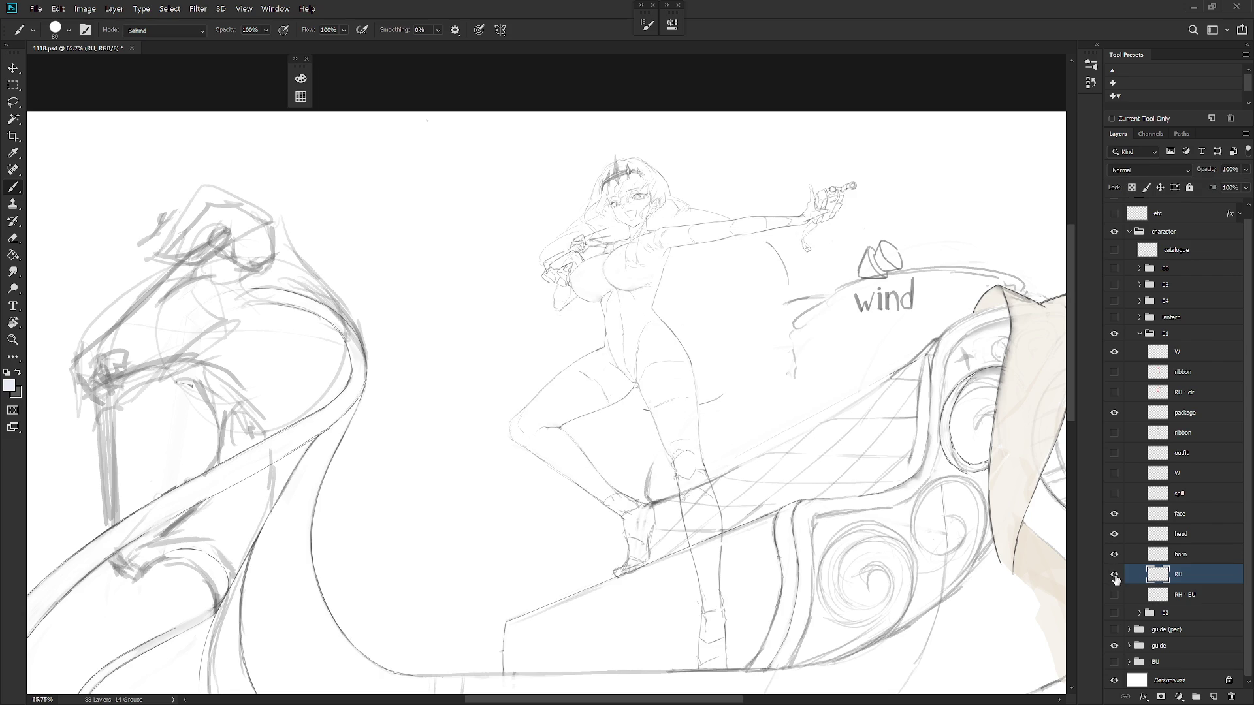
left_click(1197, 555)
left_click(1115, 474)
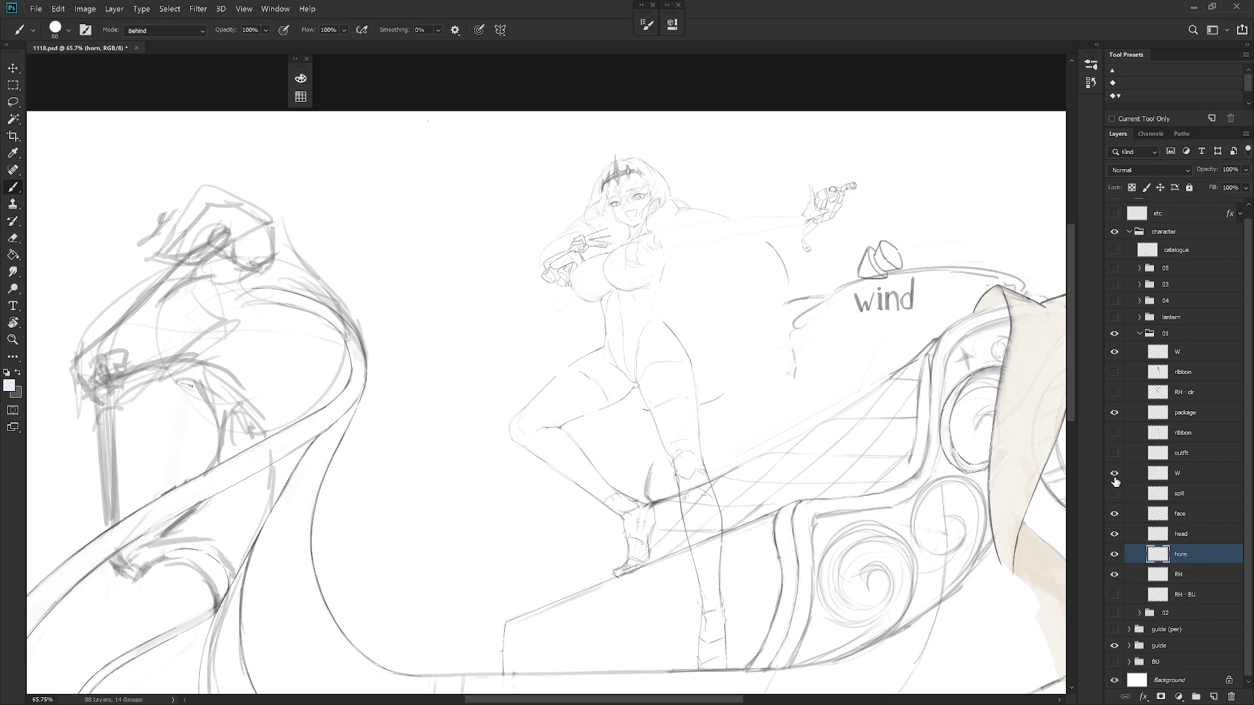
Duplicate RH, merge away the original, and rename the copy RH
left_click(1185, 574)
key("ctrl+j")
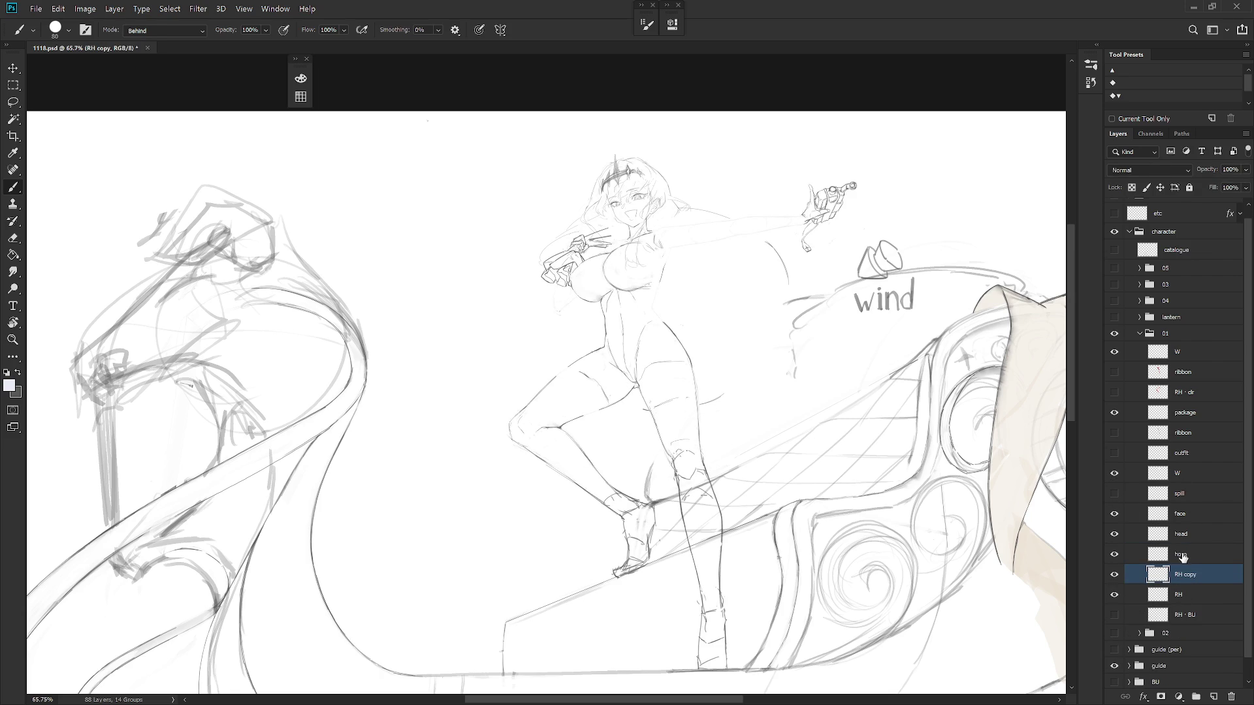
left_click(1180, 557)
left_click(1190, 582)
left_click(1192, 617)
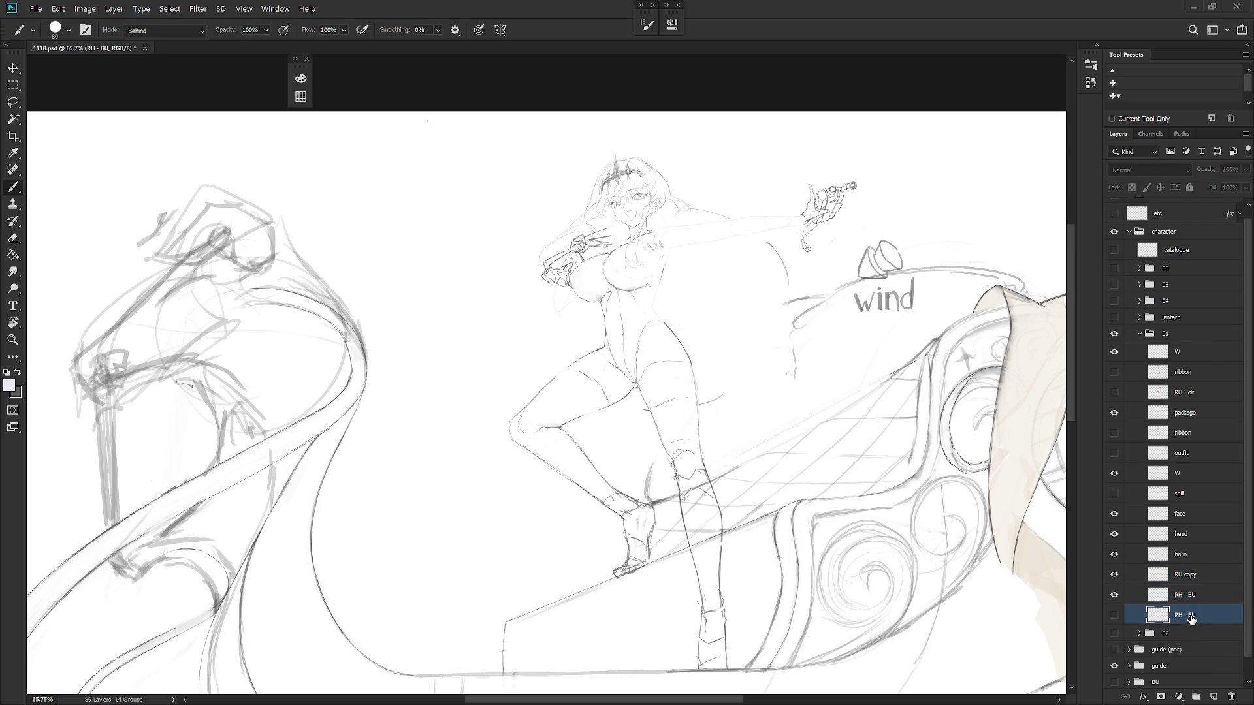
key("ctrl+e")
left_click(1185, 575)
double_click(1179, 574)
type("RH")
key("Return")
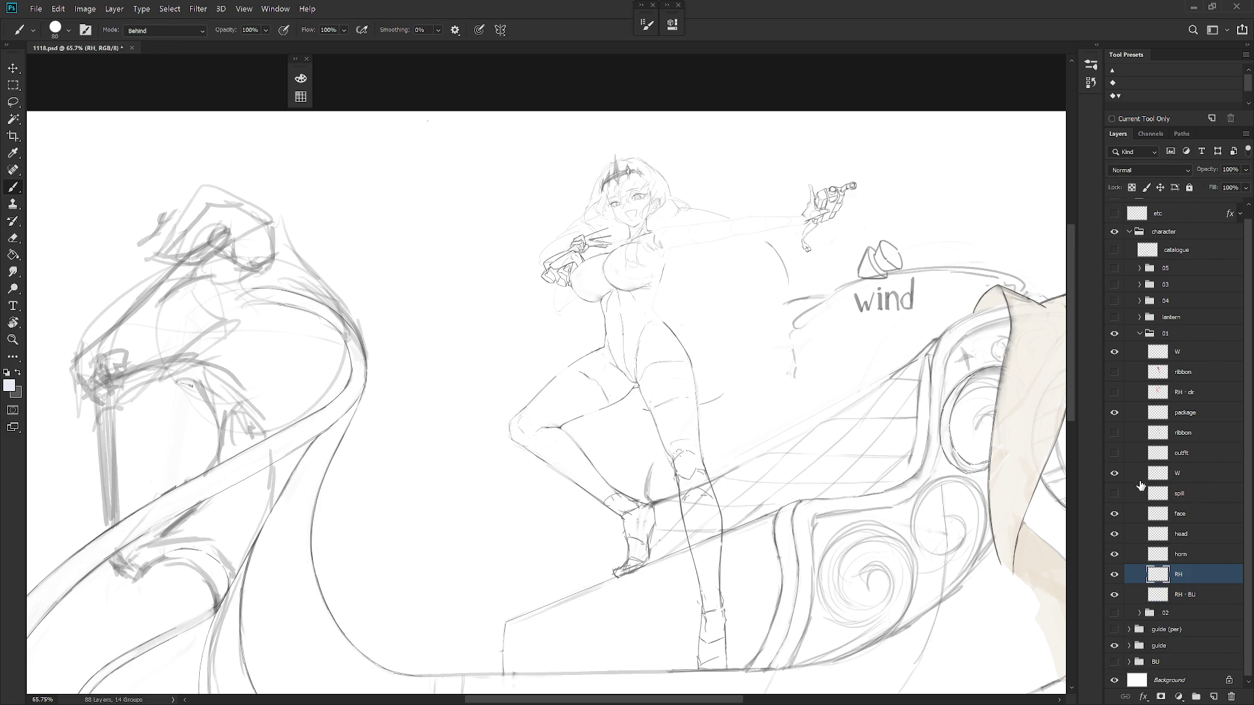
Show the outfit coat and cape and try moving it above RH · BU, then undo
left_click(1159, 477, "ctrl")
key("ctrl+d")
left_click(1114, 453)
left_click_drag(1189, 459, 1199, 576)
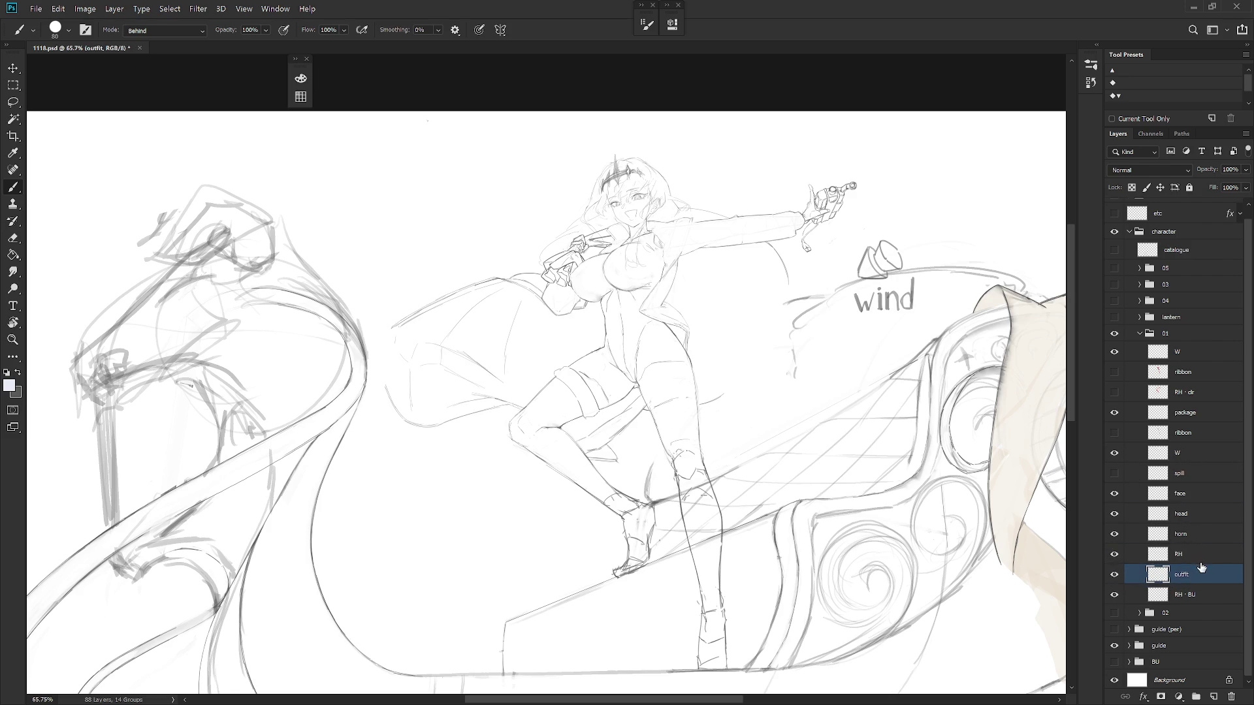
key("ctrl+z")
key("ctrl+shift+z")
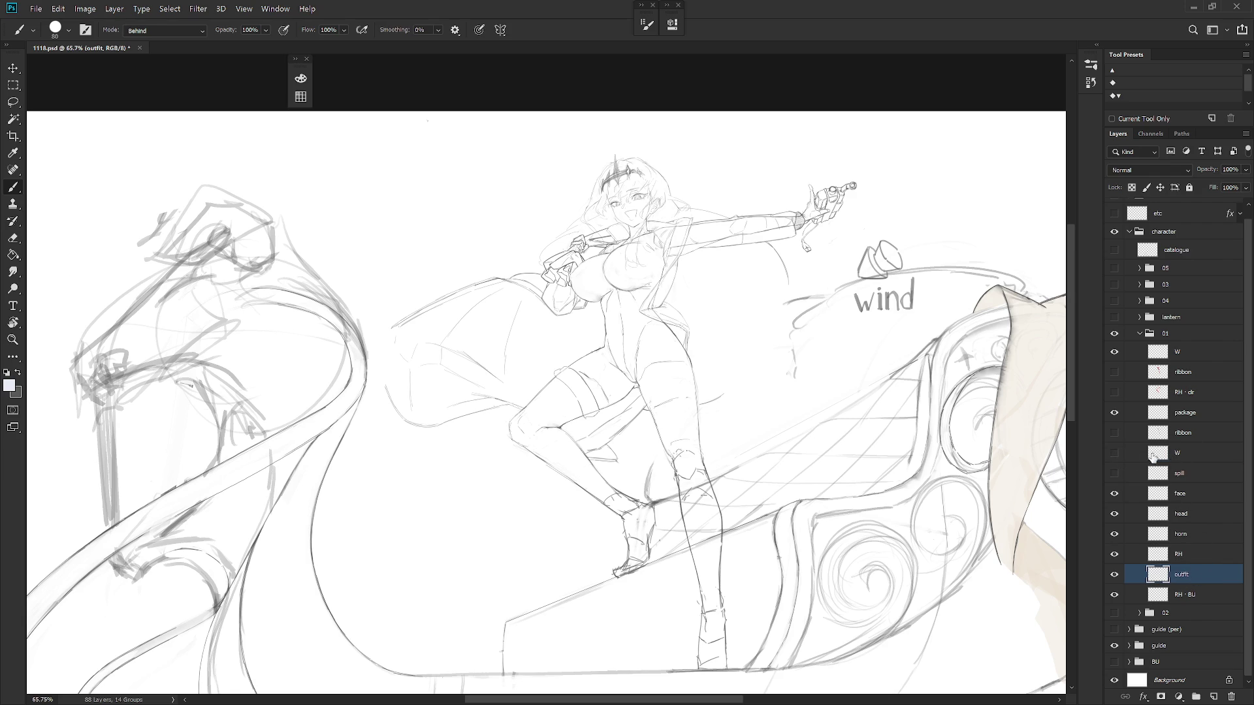
key("ctrl+z")
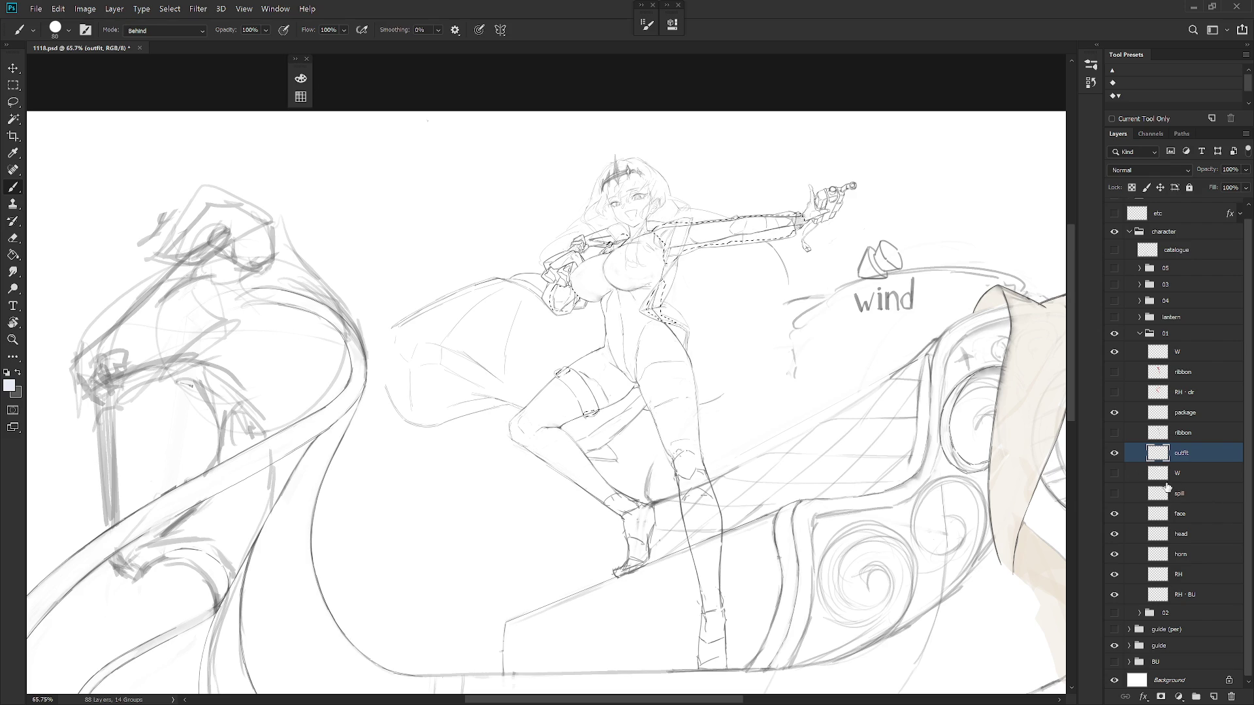
Hide the outfit layer and preview the W layer, adjusting its opacity
left_click(1139, 466)
left_click(1114, 453)
left_click(1114, 473)
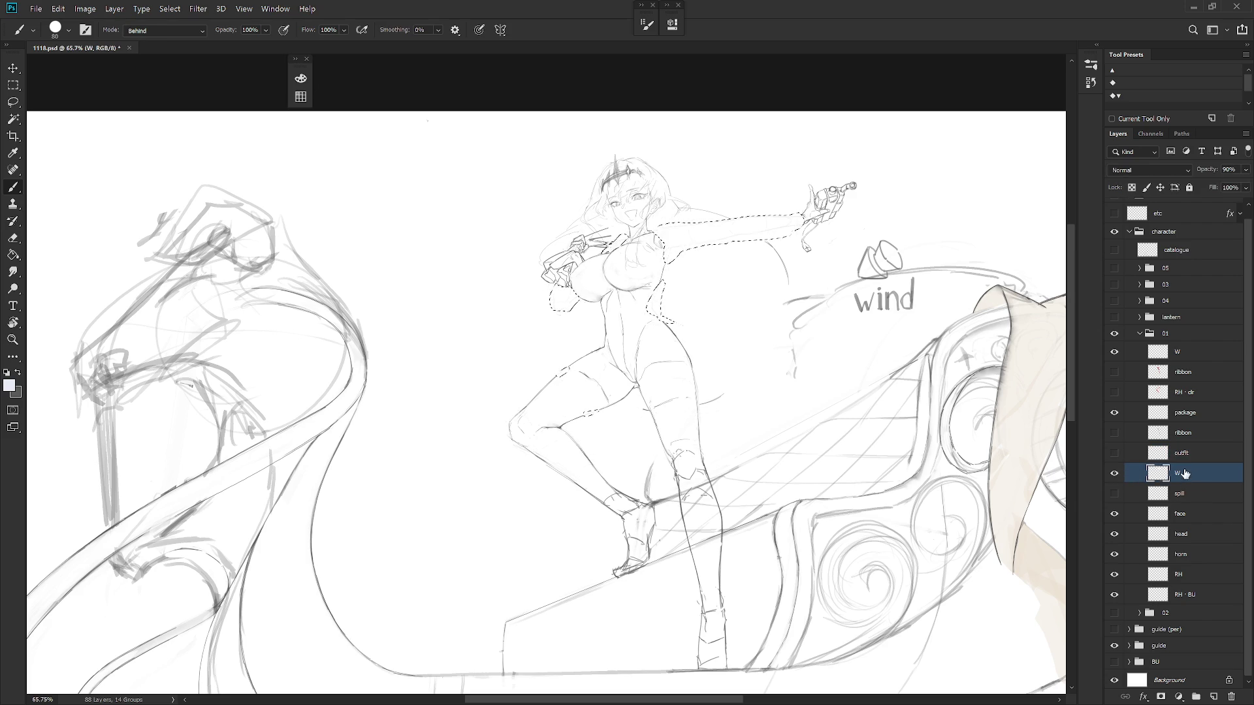
left_click(1245, 169)
left_click(1114, 473)
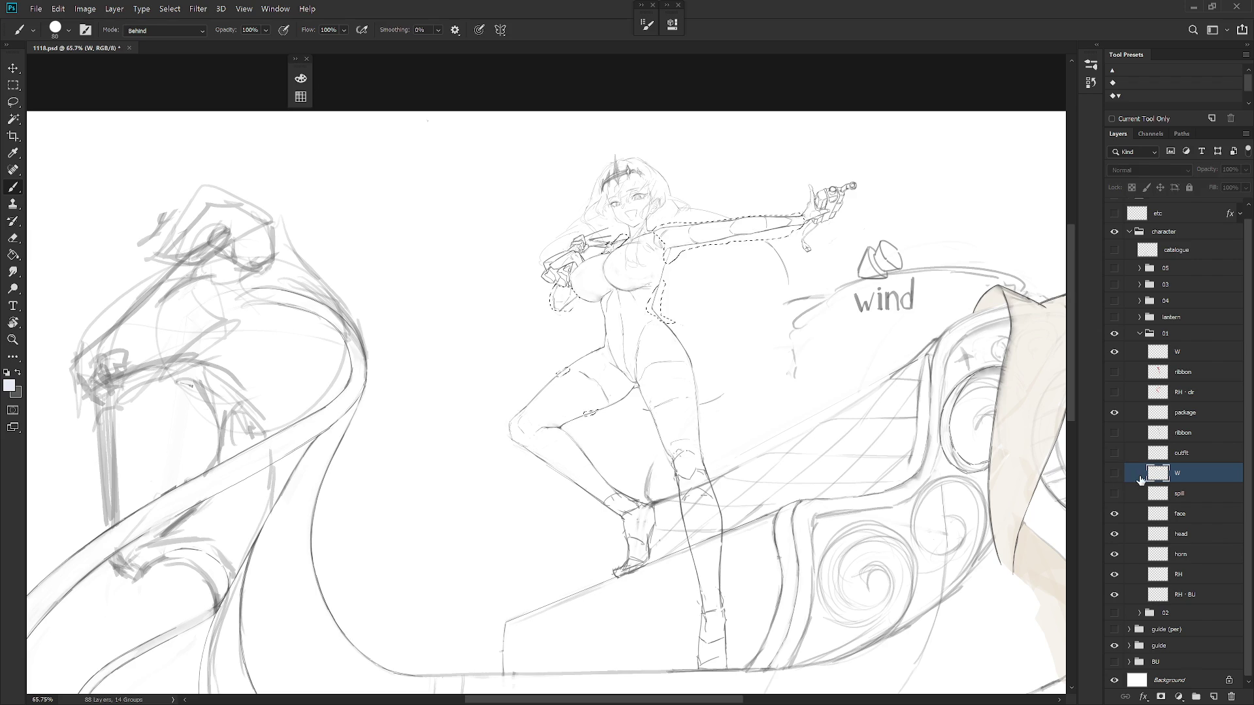
Hide RH · BU, show the outfit layer, and move it directly below RH
left_click(1198, 576)
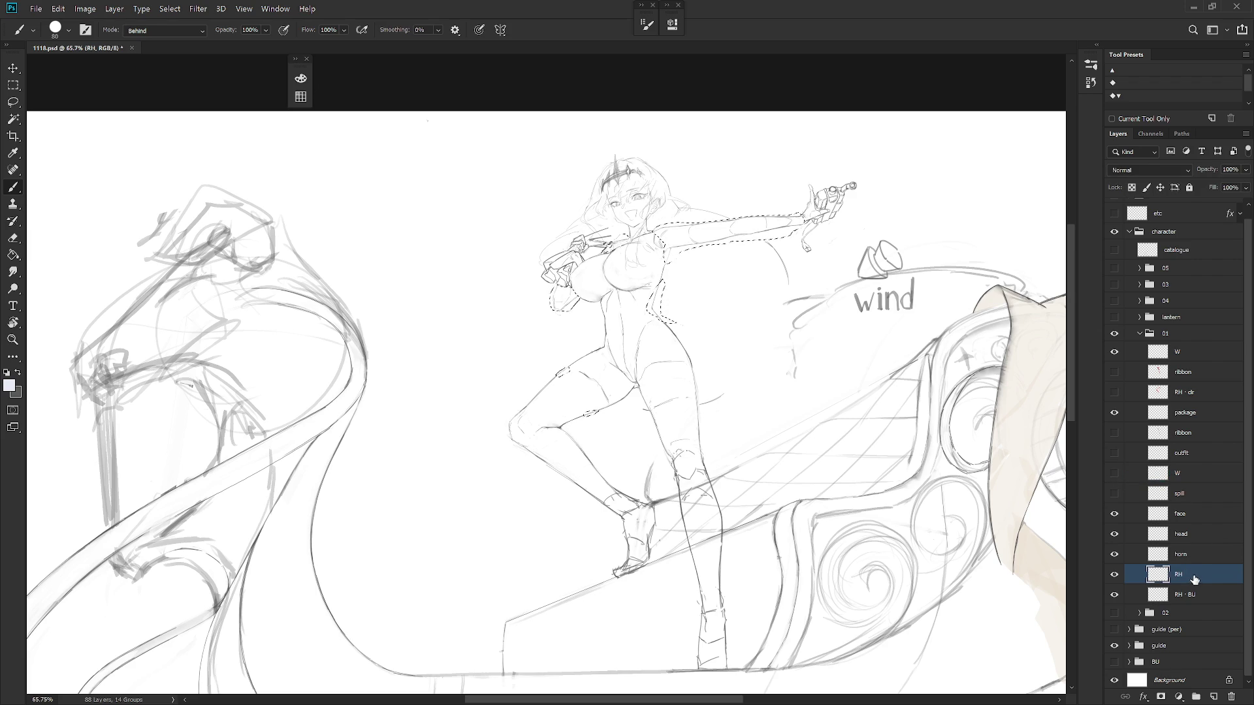
left_click(1115, 594)
key("ctrl+d")
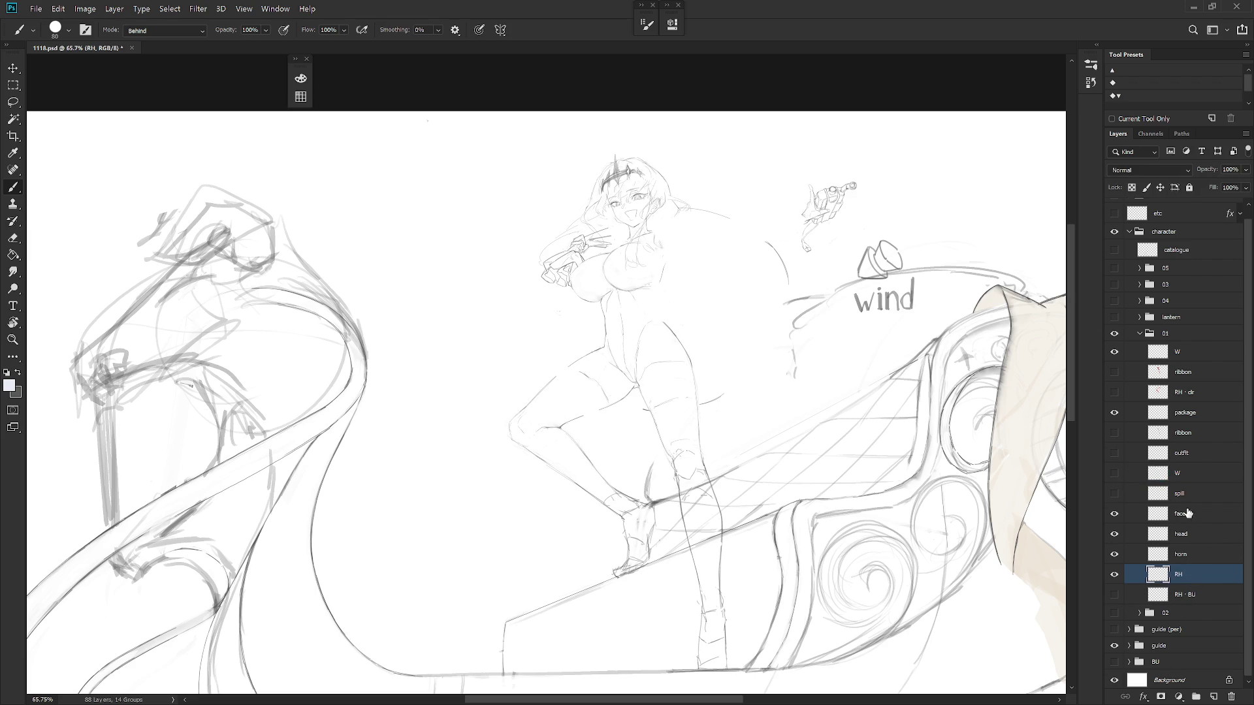
left_click(1191, 455)
left_click(1114, 455)
mouse_move(1182, 453)
left_mouse_down()
mouse_move(1202, 513)
mouse_move(1200, 575)
left_mouse_up()
left_click(1197, 559, "shift")
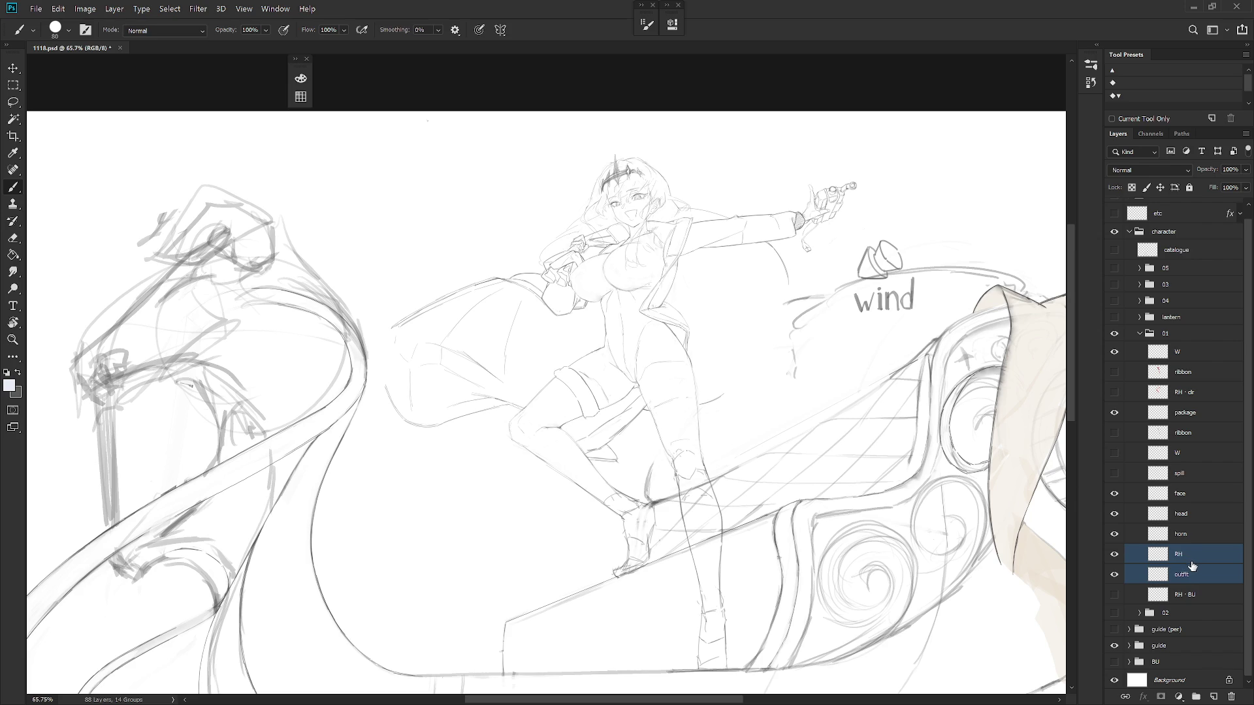
Merge the outfit layer into RH
key("ctrl+z")
key("ctrl+shift+z")
key("ctrl+e")
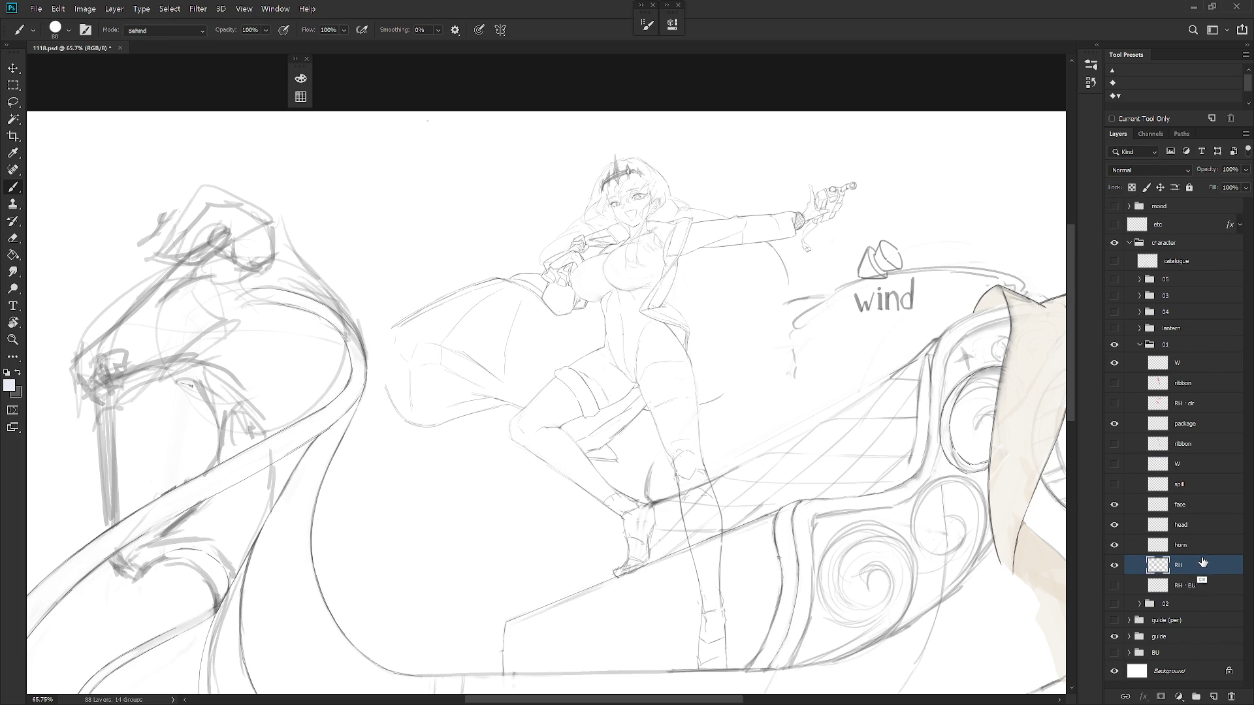
Show the ribbon layer, move it just below RH, and hide RH to view ribbons alone
left_click(1189, 467)
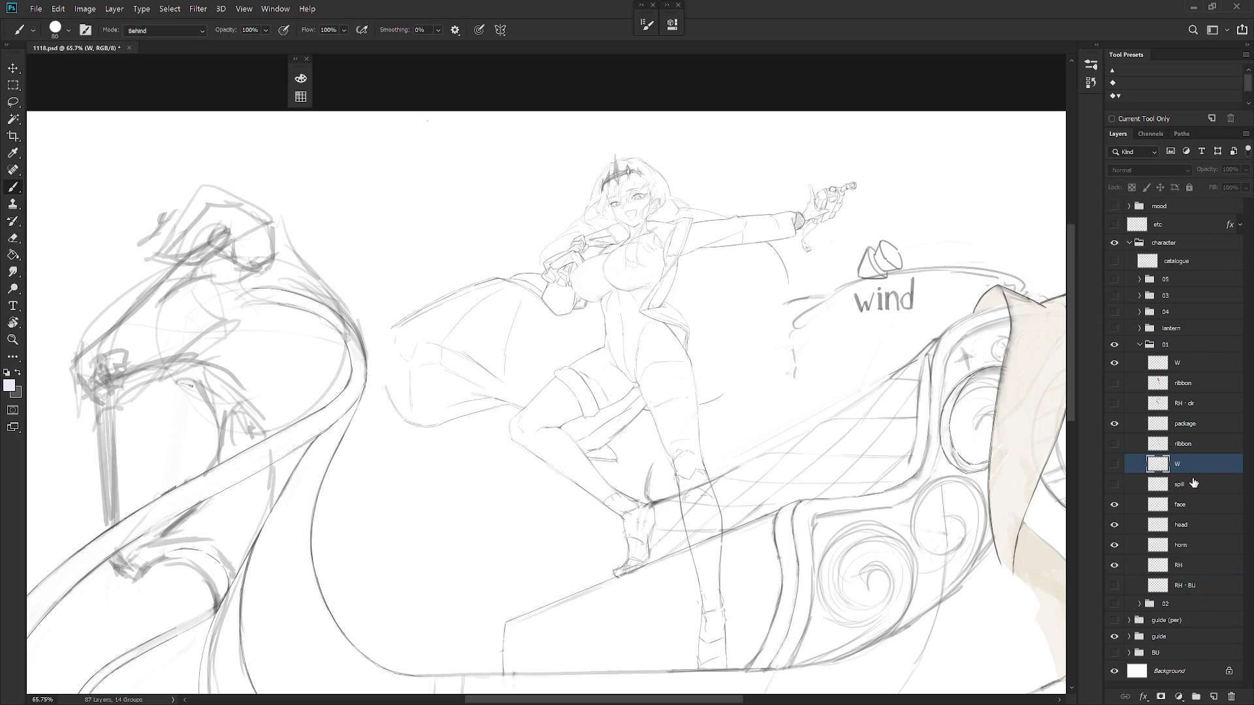
left_click(1114, 445)
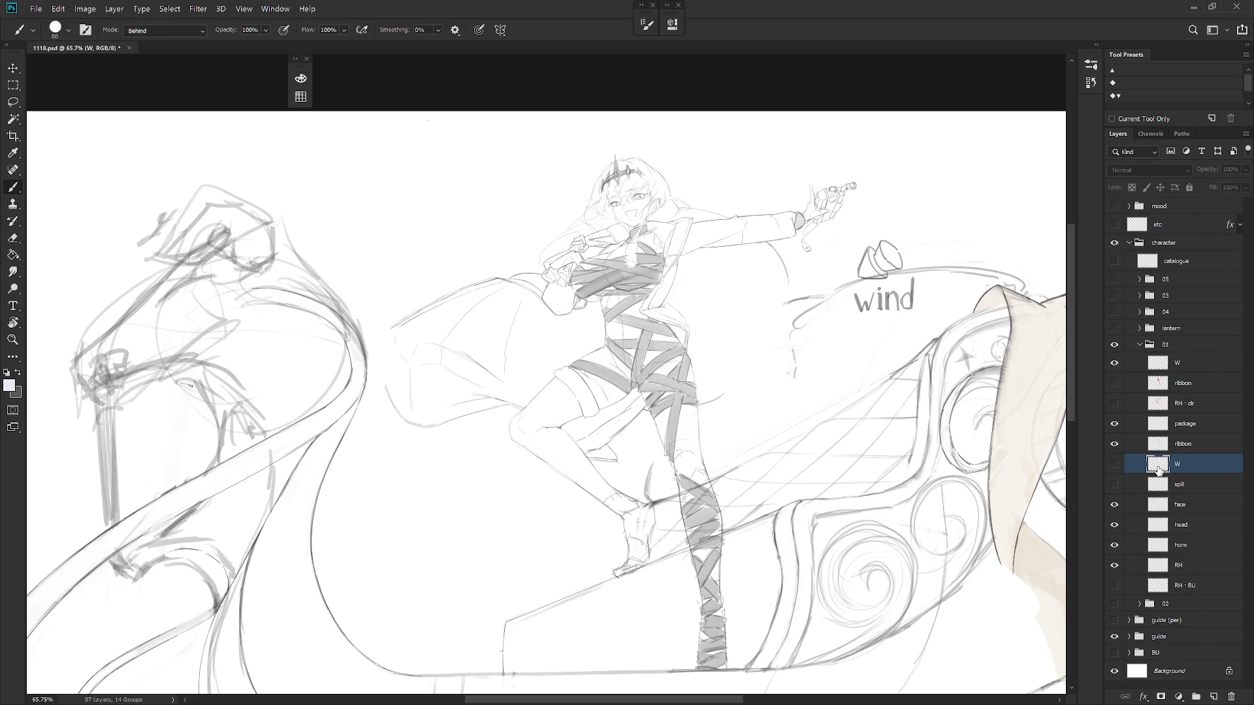
left_click(1156, 469, "ctrl")
left_click(1196, 451)
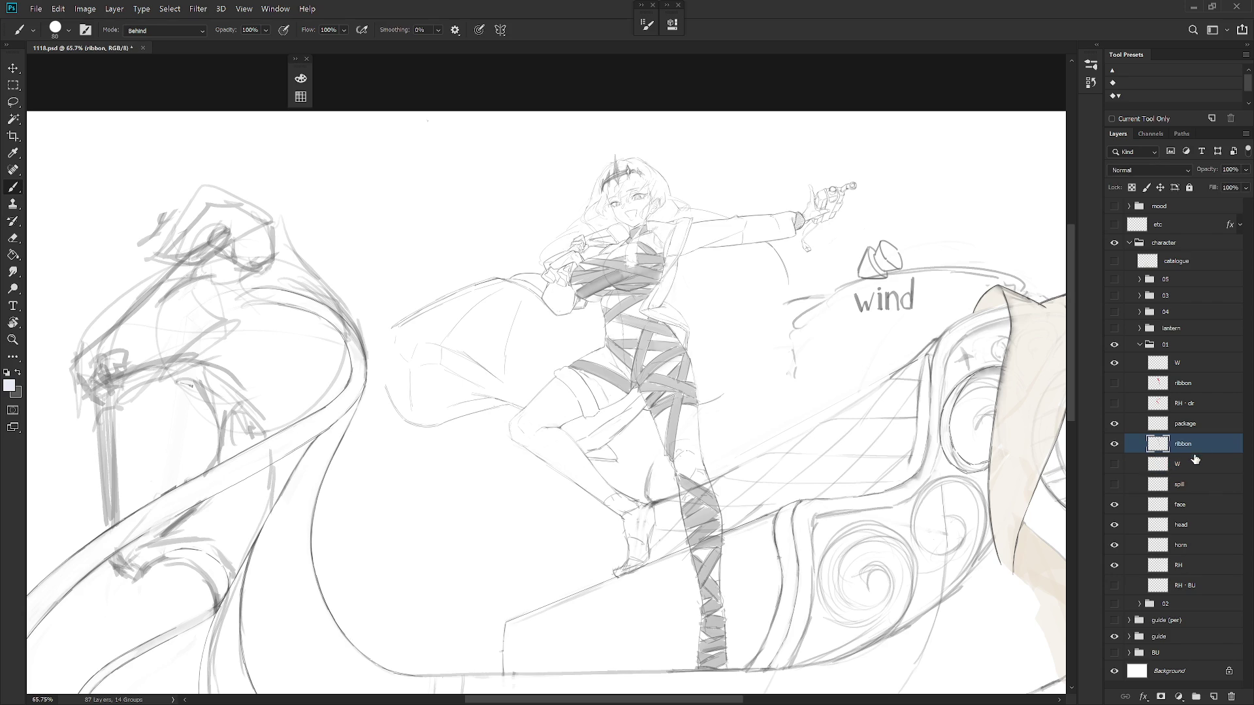
left_click_drag(1198, 448, 1200, 568)
left_click(1115, 547)
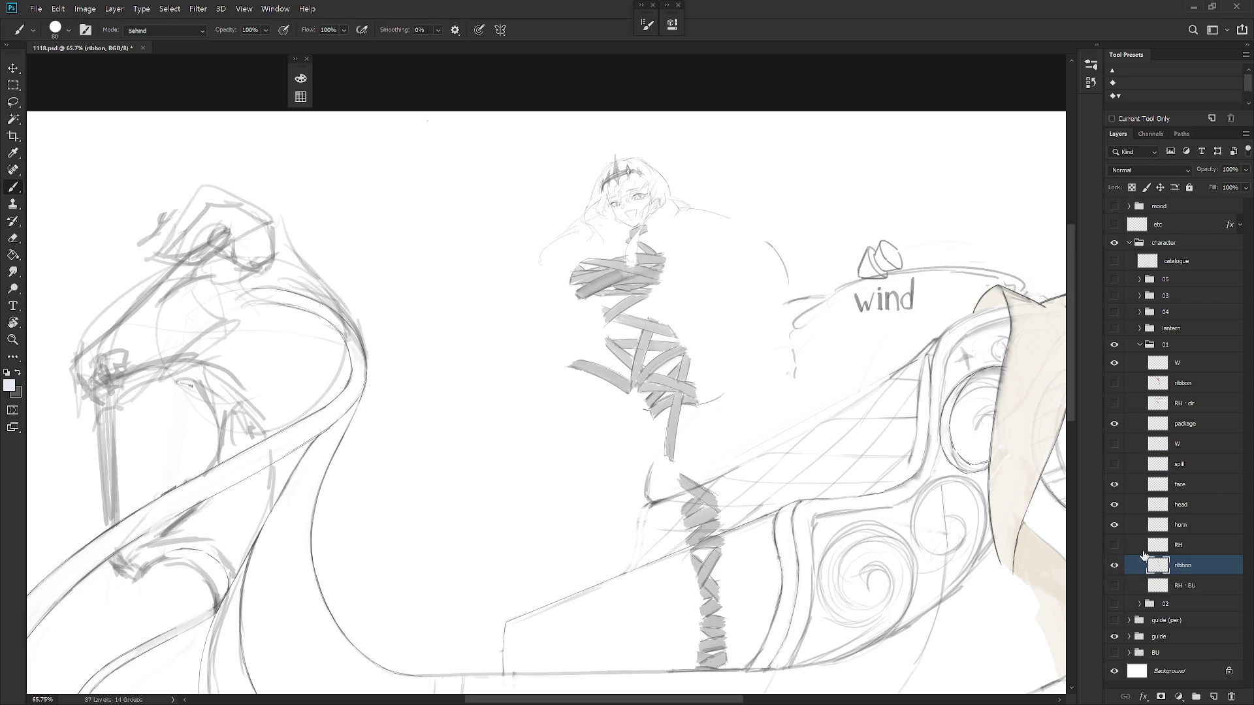
scroll(679, 373, "up", 5)
mouse_move(664, 401)
left_mouse_down()
mouse_move(675, 470)
mouse_move(610, 532)
mouse_move(712, 451)
mouse_move(618, 502)
left_mouse_up()
key("l")
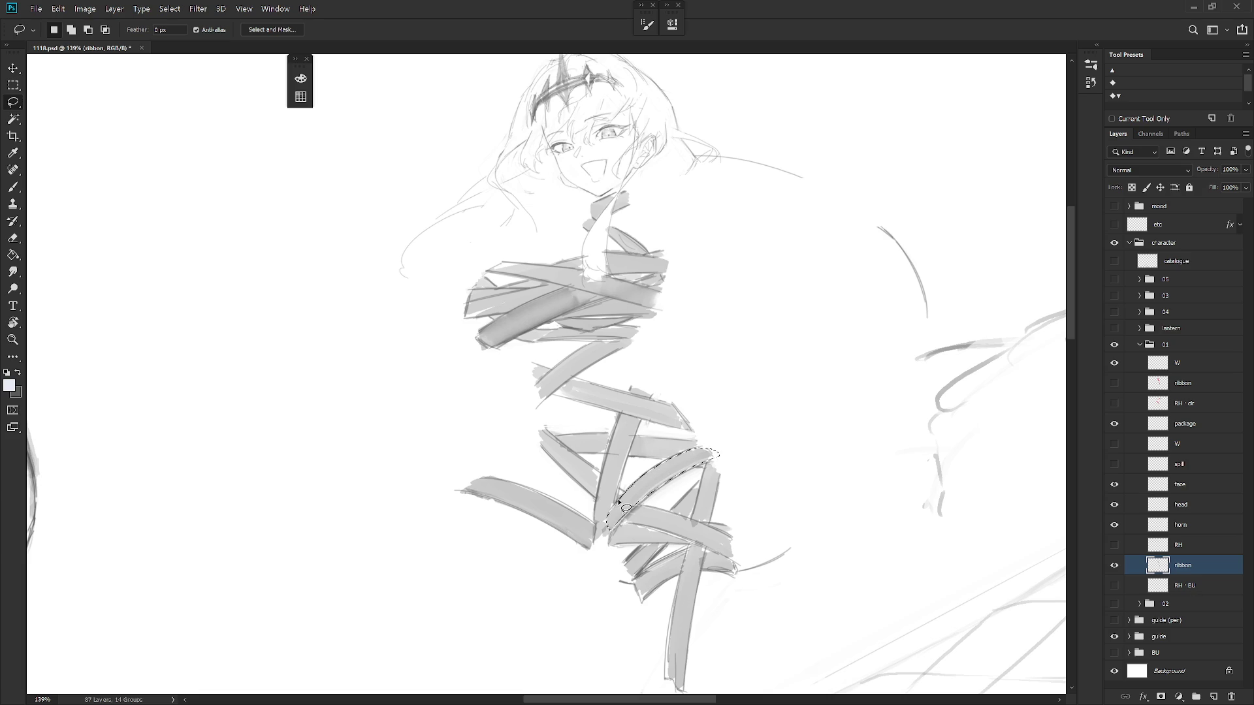
Lasso and erase a ribbon strip on the lower torso, using a tilted view
key("Delete")
scroll(700, 358, "down", 1)
mouse_move(702, 424)
left_mouse_down()
mouse_move(691, 479)
mouse_move(709, 482)
mouse_move(719, 414)
mouse_move(722, 425)
mouse_move(707, 350)
mouse_move(699, 405)
mouse_move(718, 413)
mouse_move(683, 400)
mouse_move(677, 424)
mouse_move(780, 369)
mouse_move(761, 361)
mouse_move(690, 397)
left_mouse_up()
key("r")
key("r")
key("ctrl+d")
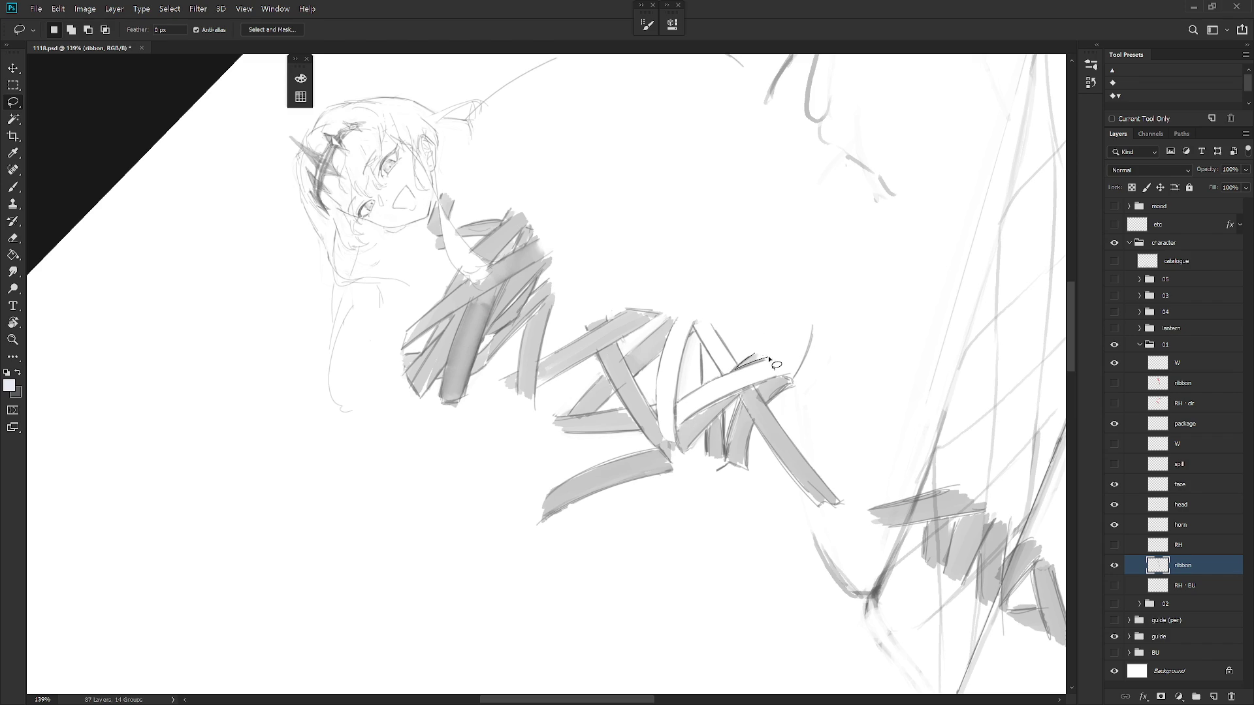
key("Escape")
Erase another ribbon strip, then step back in History to compare
left_click_drag(784, 377, 809, 318)
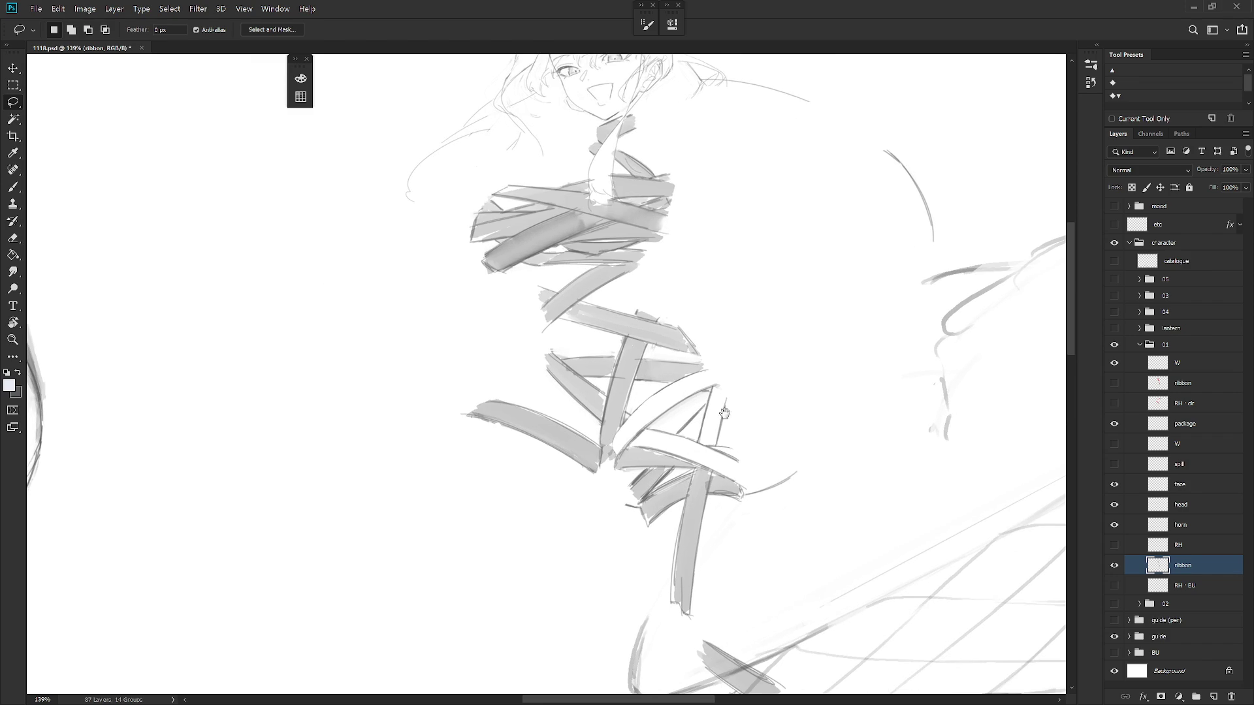
mouse_move(645, 469)
left_mouse_down()
mouse_move(642, 508)
mouse_move(672, 469)
left_mouse_up()
key("Delete")
key("ctrl+d")
left_click(1091, 82)
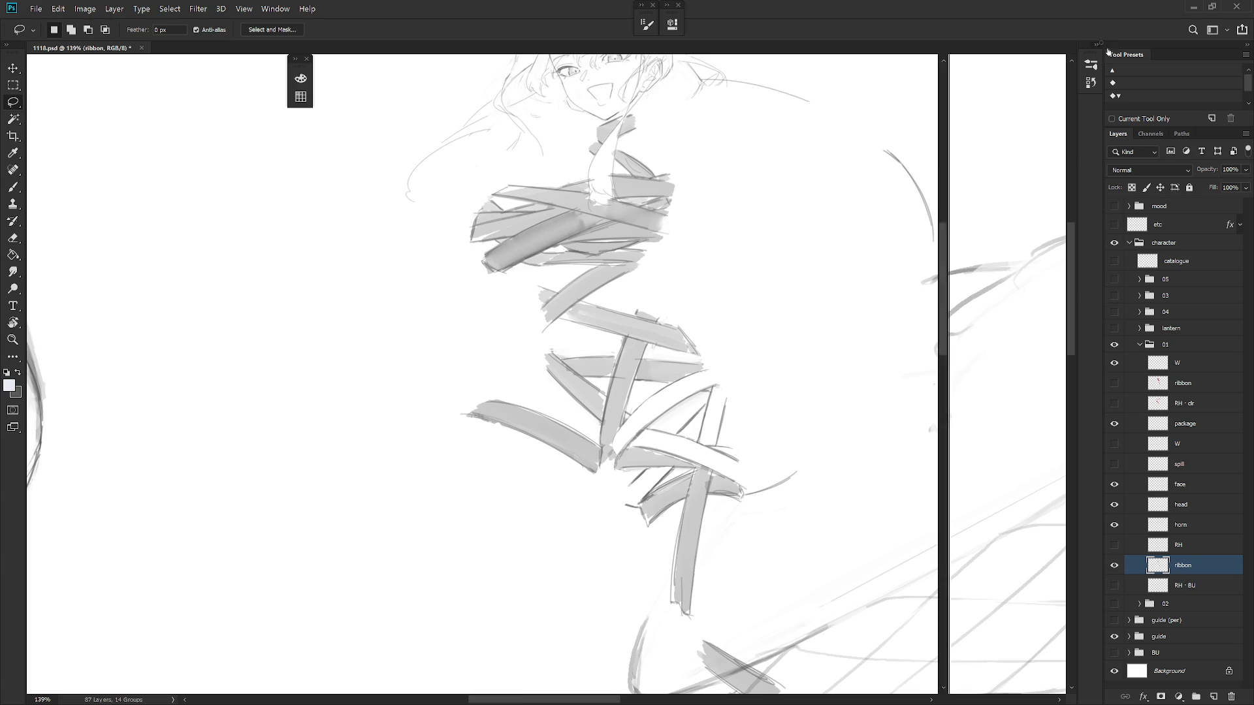
left_click(1020, 409)
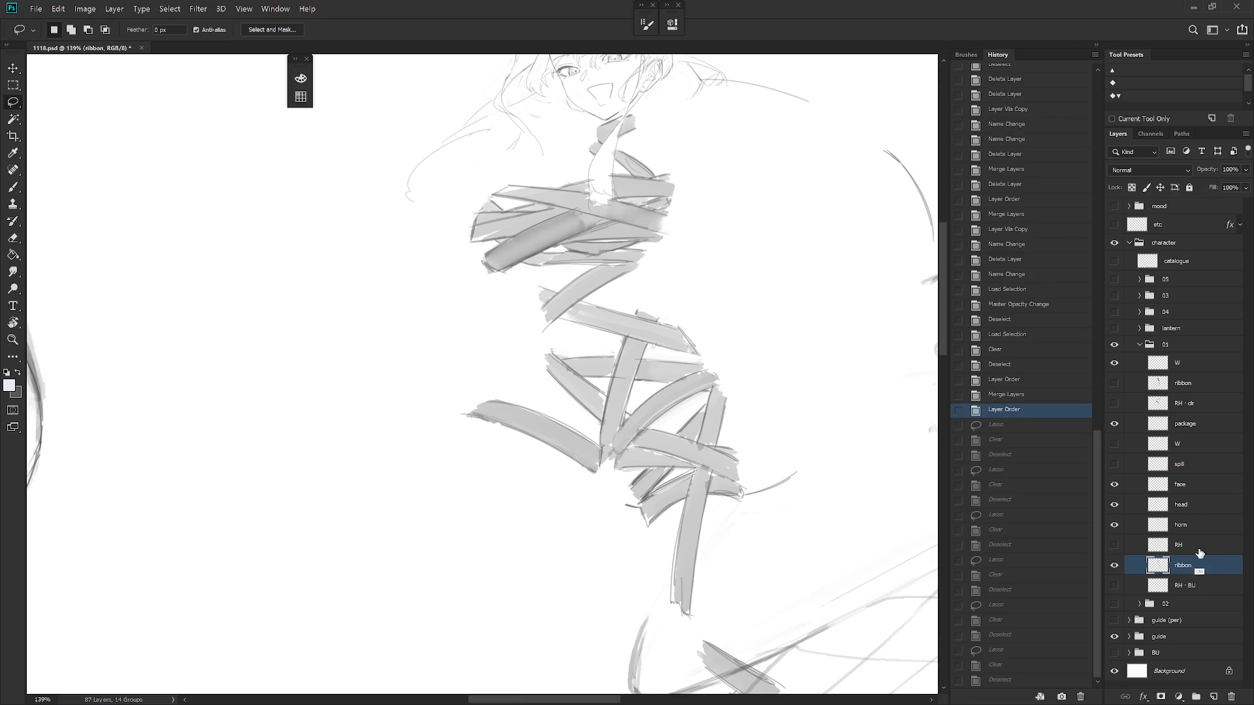
Return to the latest History state, tilt the view, and clear the first lower ribbon piece to white
left_click(1045, 683)
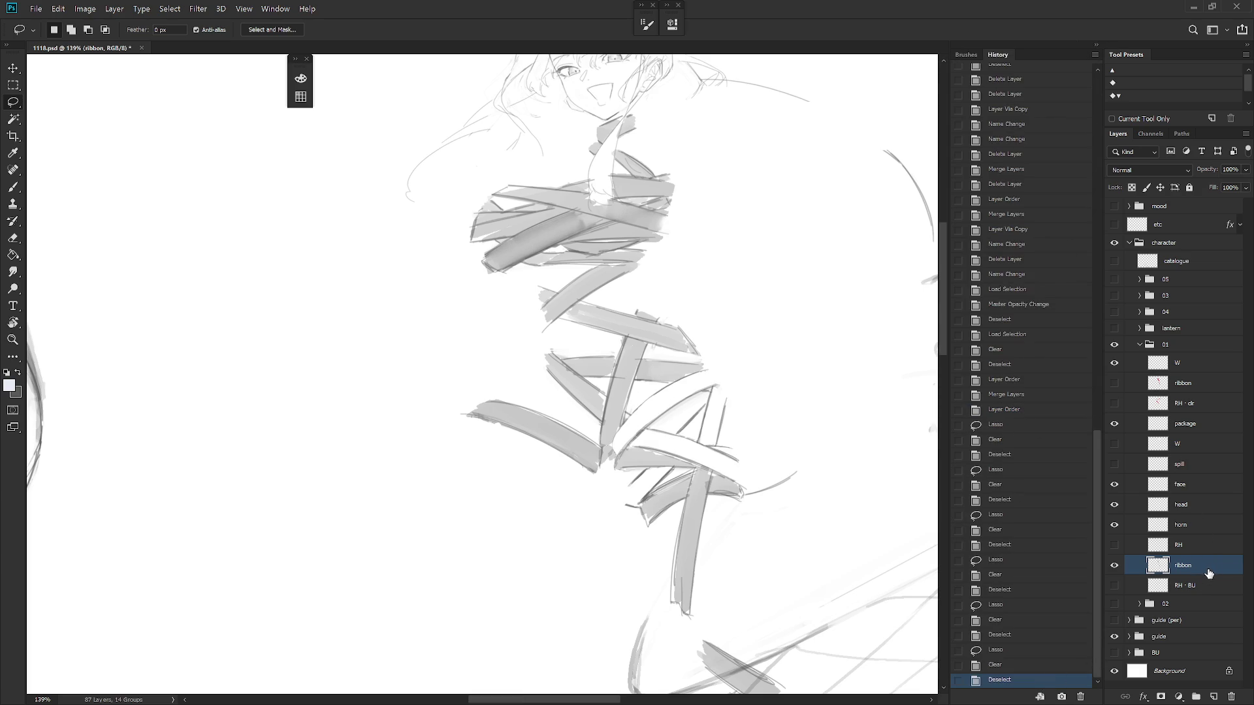
key("r")
mouse_move(727, 496)
left_mouse_down()
mouse_move(774, 444)
mouse_move(744, 392)
left_mouse_up()
key("l")
mouse_move(666, 434)
left_mouse_down()
mouse_move(664, 450)
mouse_move(737, 423)
mouse_move(684, 425)
mouse_move(715, 457)
mouse_move(701, 477)
mouse_move(713, 495)
mouse_move(741, 427)
left_mouse_up()
key("Delete")
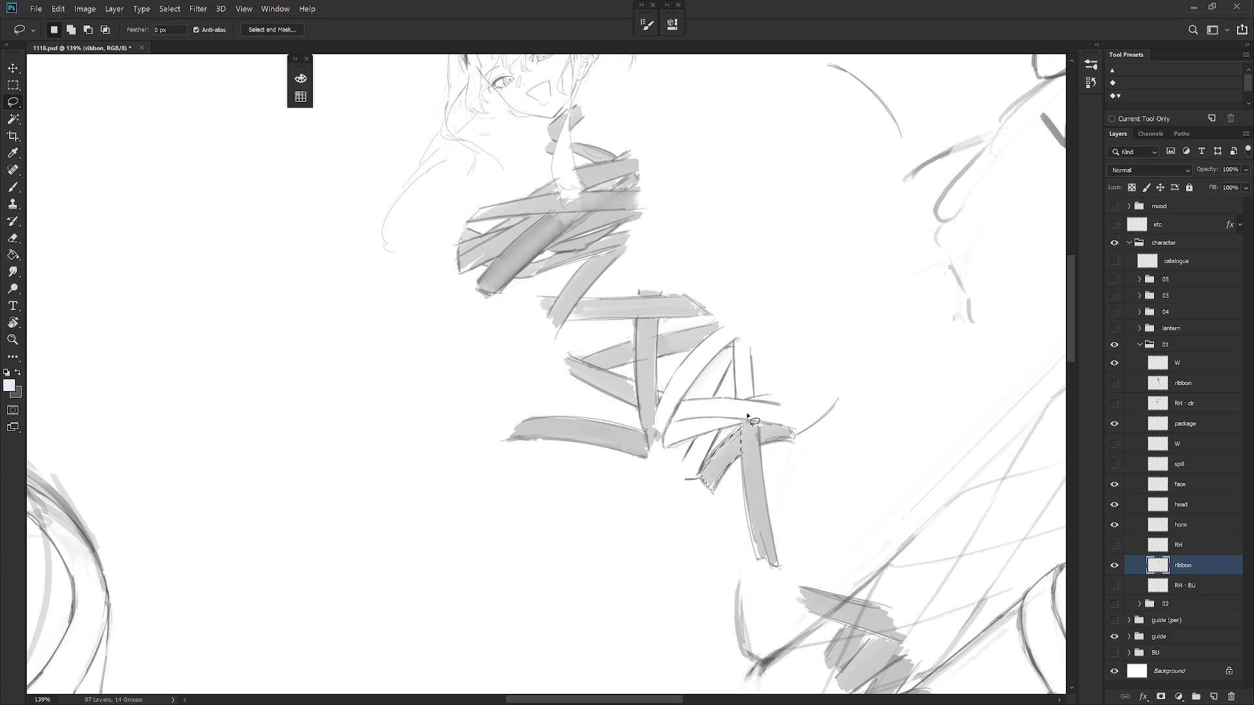
Lasso the grey strip along the ribbon's left edge and clear it to white
key("alt")
key("ctrl")
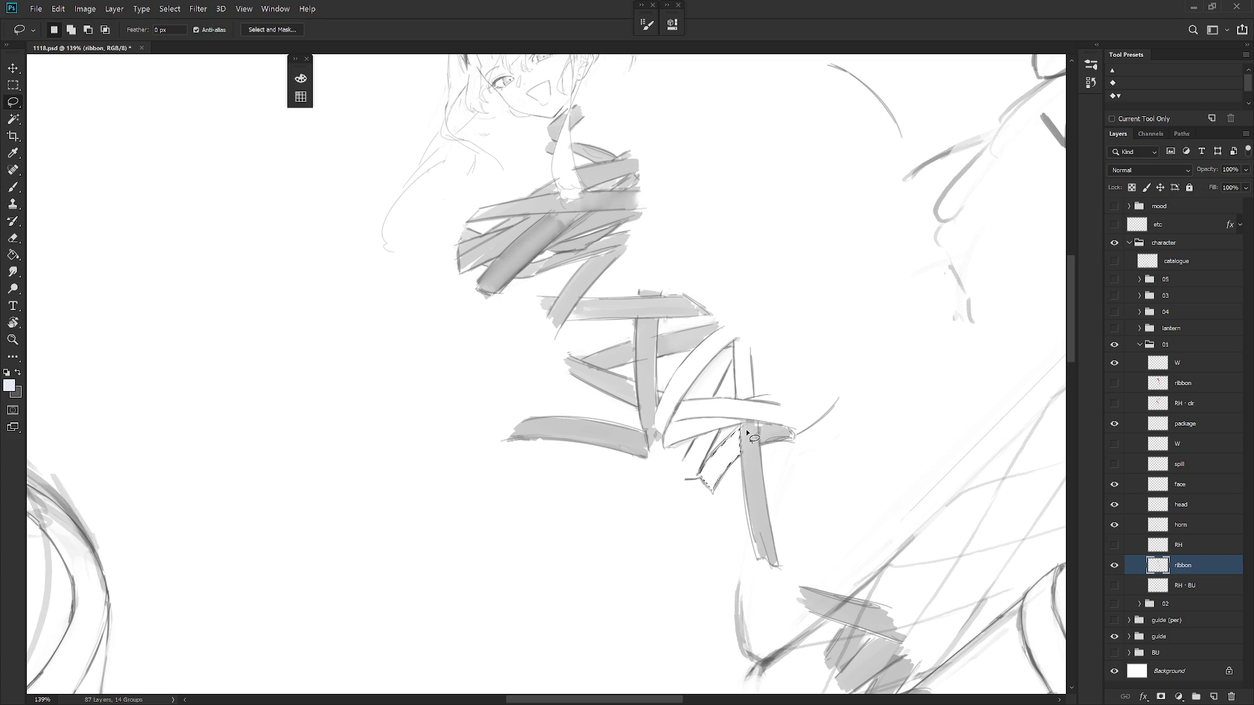
key("ctrl+d")
mouse_move(742, 424)
left_mouse_down()
mouse_move(757, 558)
mouse_move(771, 532)
mouse_move(756, 428)
left_mouse_up()
key("Delete")
key("ctrl+d")
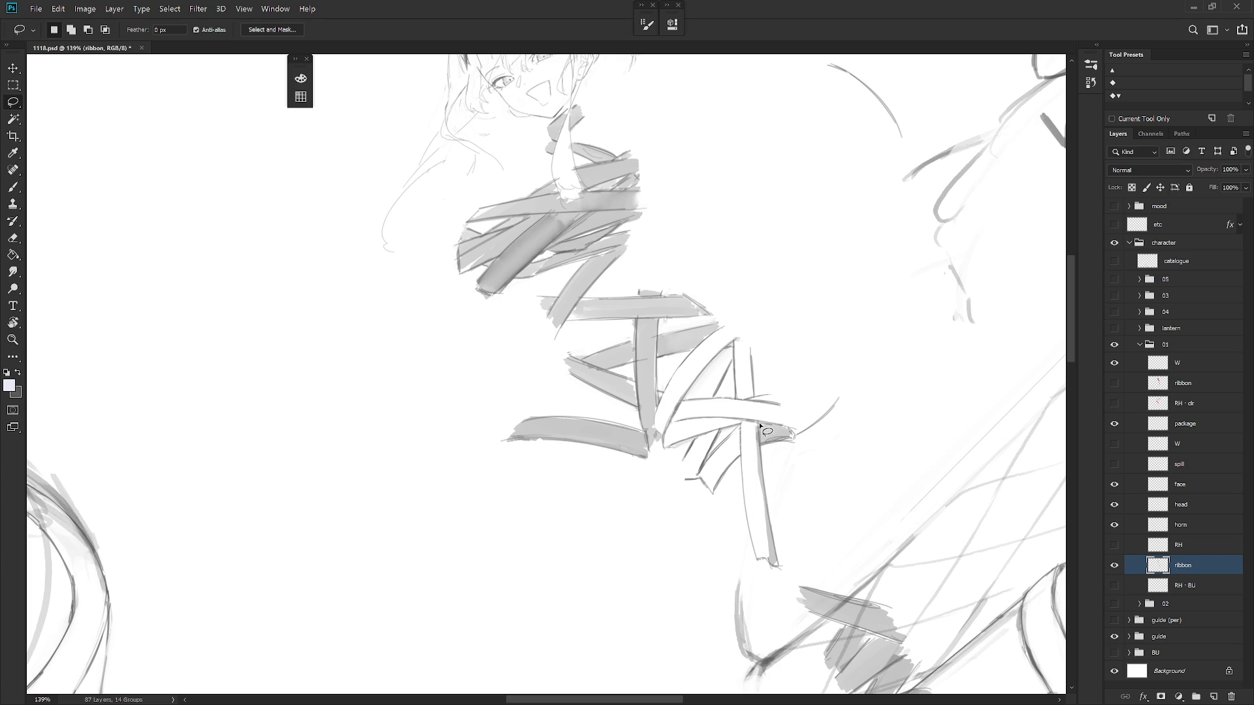
Rotate the view diagonally and erase the grey shading enclosed along another ribbon band
mouse_move(758, 425)
left_mouse_down()
mouse_move(757, 526)
mouse_move(767, 561)
mouse_move(758, 427)
mouse_move(776, 566)
left_mouse_up()
left_click_drag(757, 426, 776, 567)
mouse_move(815, 409)
left_mouse_down()
mouse_move(700, 440)
mouse_move(673, 517)
mouse_move(637, 436)
mouse_move(620, 431)
mouse_move(575, 479)
mouse_move(586, 503)
mouse_move(592, 468)
mouse_move(647, 442)
mouse_move(792, 548)
mouse_move(718, 604)
left_mouse_up()
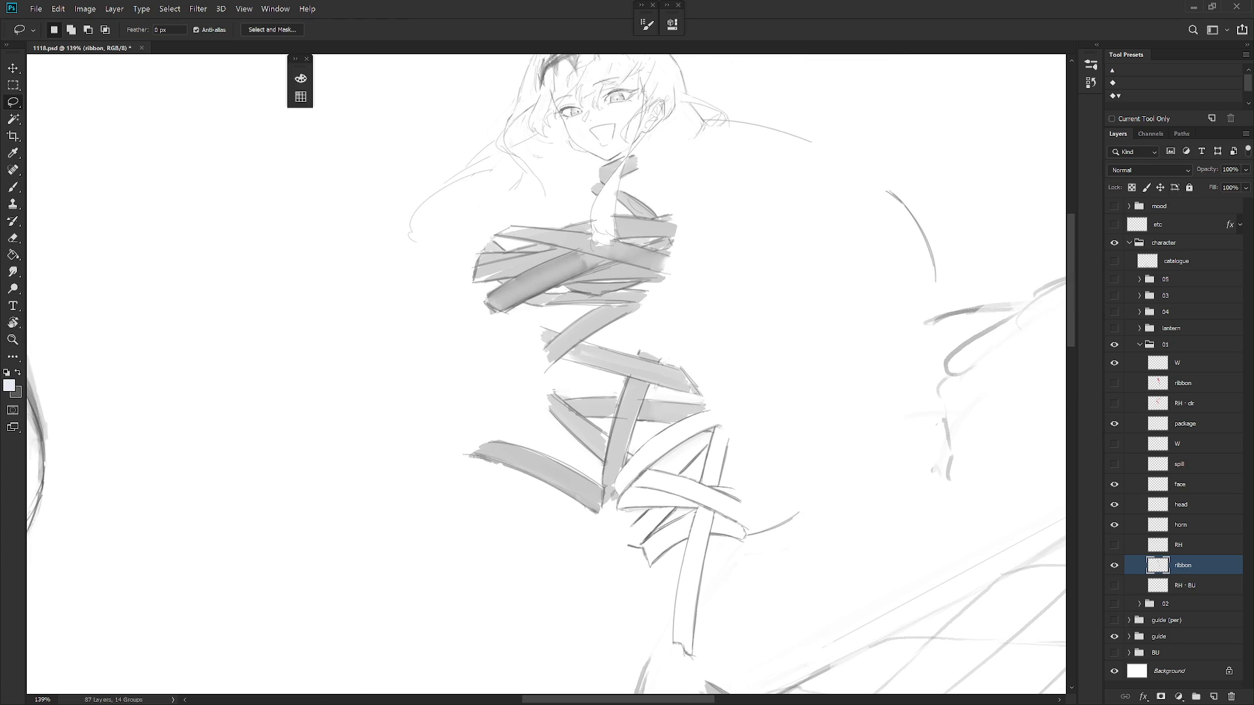
left_click_drag(782, 534, 755, 453)
mouse_move(624, 388)
left_mouse_down()
mouse_move(615, 482)
mouse_move(633, 473)
mouse_move(651, 385)
left_mouse_up()
left_click_drag(684, 436, 673, 395)
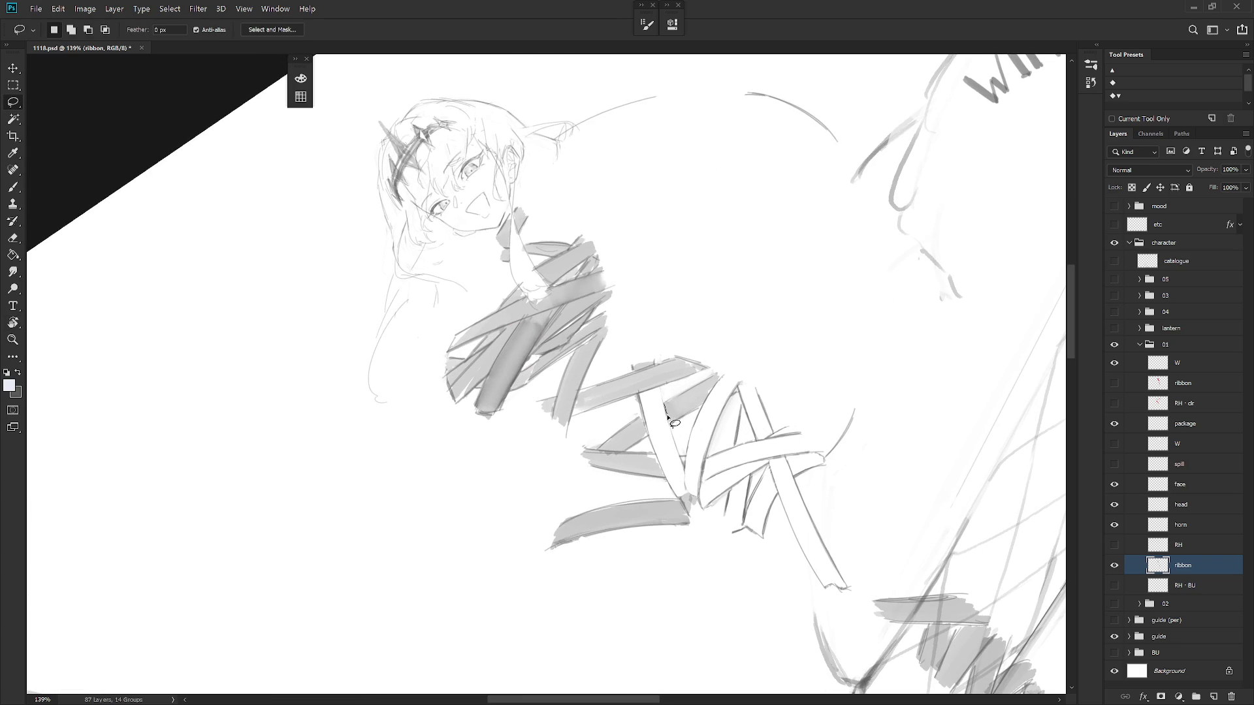
mouse_move(671, 425)
left_mouse_down()
mouse_move(705, 407)
mouse_move(718, 379)
mouse_move(697, 389)
mouse_move(696, 491)
left_mouse_up()
key("Delete")
key("ctrl+d")
Rotate about 56° and erase a grey ribbon stroke, then outline a thin sliver alongside it
key("r")
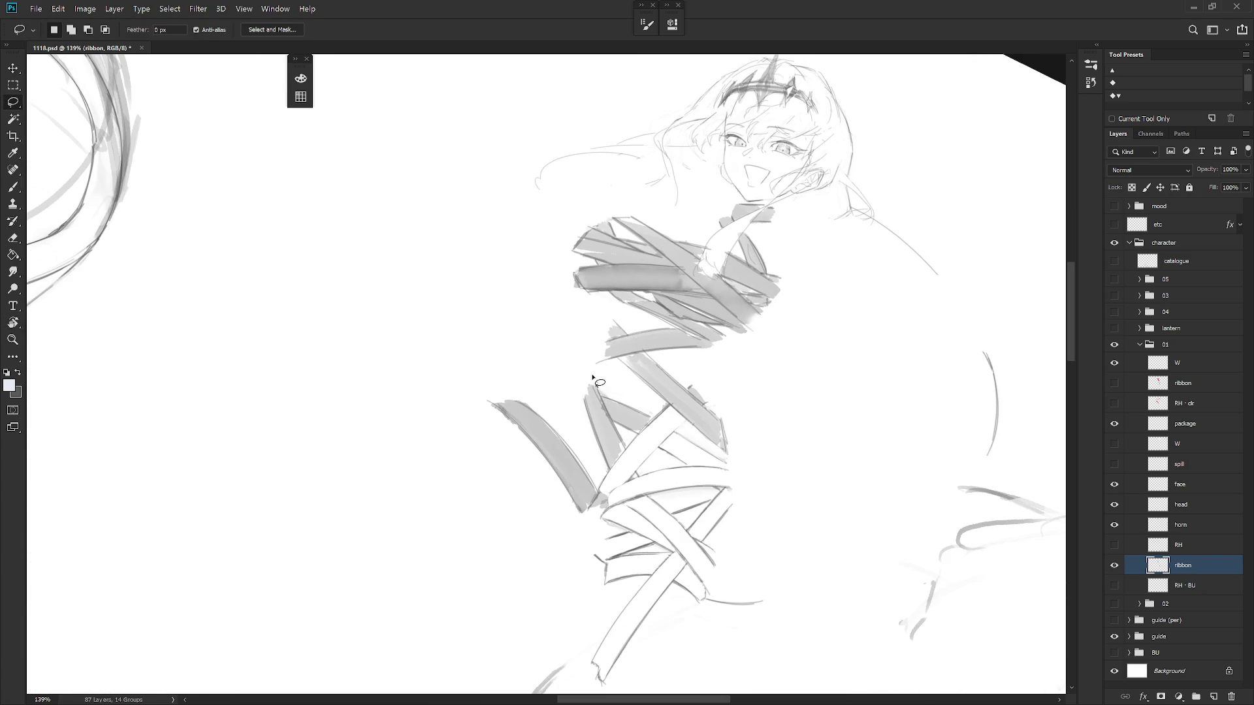
left_click_drag(596, 393, 619, 438)
mouse_move(596, 433)
left_mouse_down()
mouse_move(588, 372)
mouse_move(602, 452)
mouse_move(602, 404)
mouse_move(582, 384)
left_mouse_up()
key("Delete")
key("ctrl+d")
key("r")
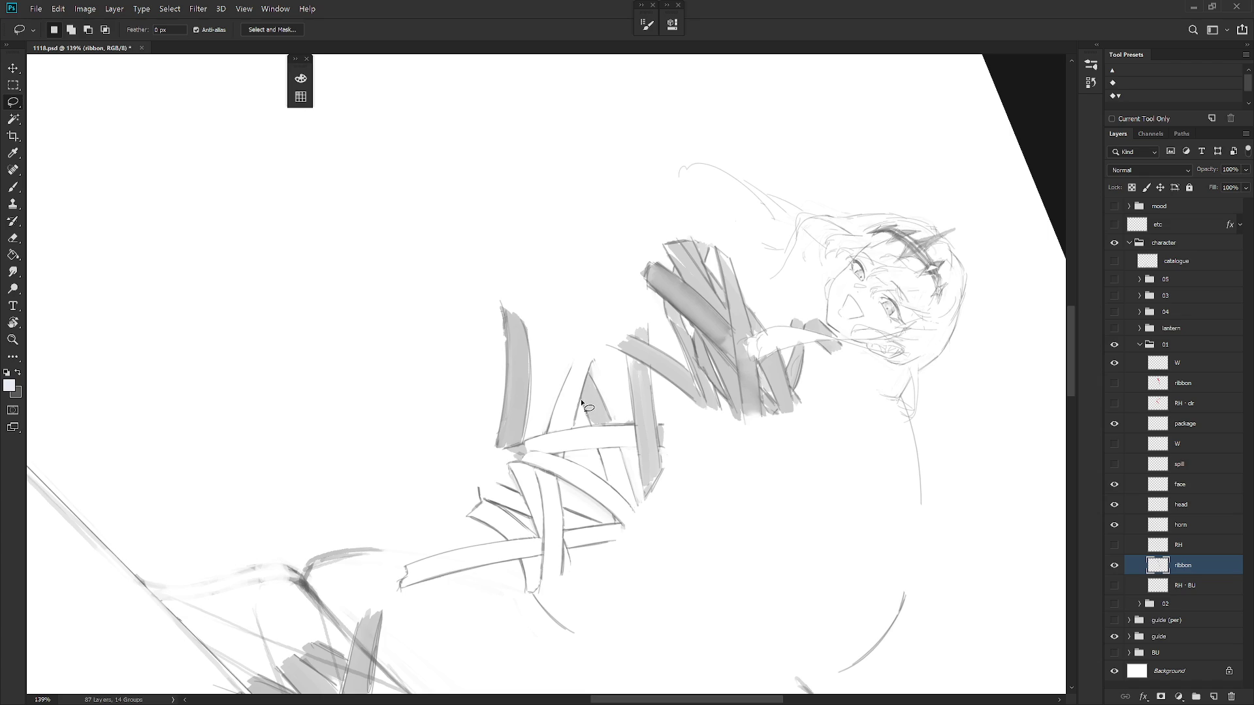
key("Delete")
mouse_move(589, 373)
left_mouse_down()
mouse_move(611, 423)
mouse_move(594, 428)
mouse_move(624, 312)
mouse_move(608, 330)
mouse_move(627, 305)
left_mouse_up()
Turn the ribbons vertical and outline the remaining grey ribbon edges and a ribbon tip
key("r")
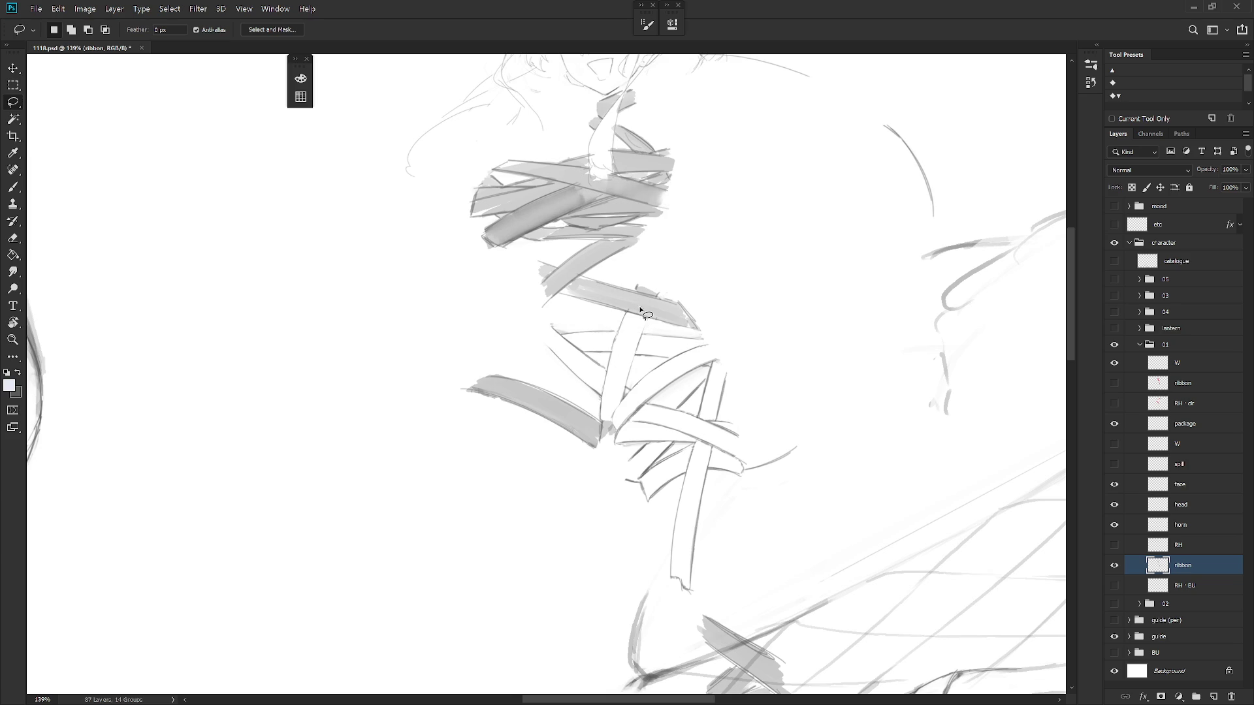
mouse_move(640, 278)
left_mouse_down()
mouse_move(637, 288)
mouse_move(672, 277)
mouse_move(686, 292)
left_mouse_up()
mouse_move(799, 357)
left_mouse_down()
mouse_move(677, 546)
mouse_move(691, 470)
left_mouse_up()
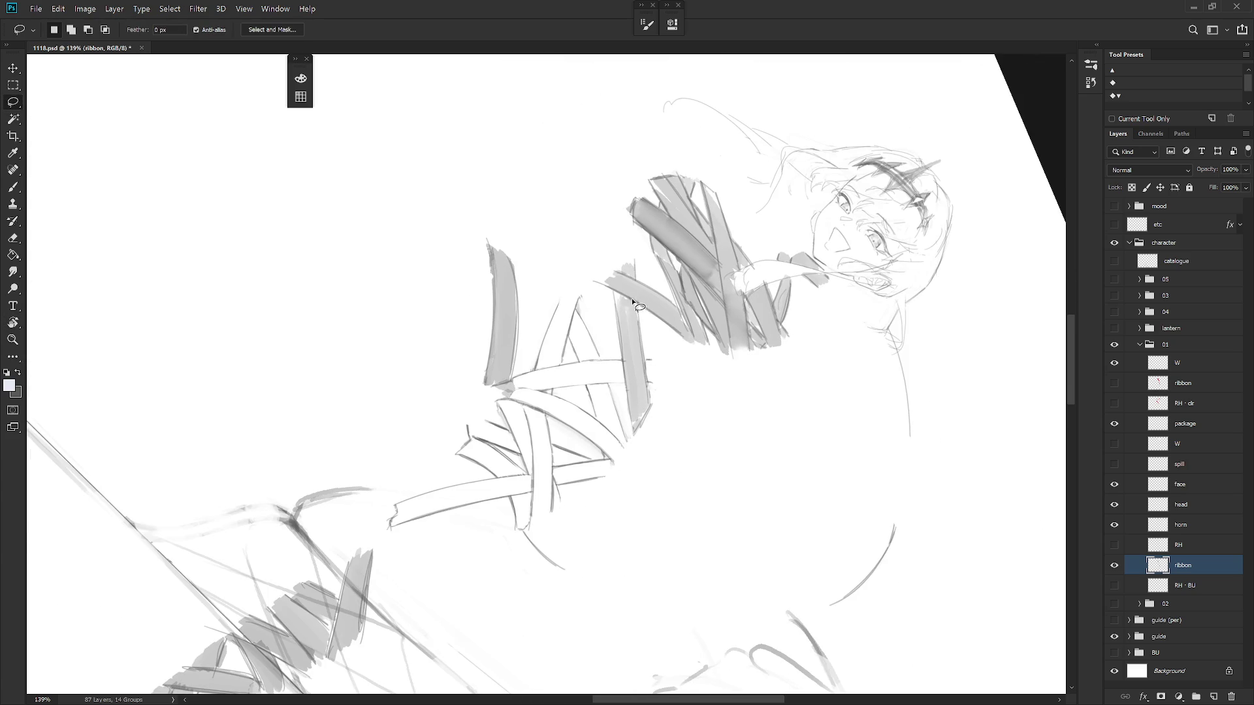
mouse_move(636, 316)
left_mouse_down()
mouse_move(648, 406)
mouse_move(632, 435)
left_mouse_up()
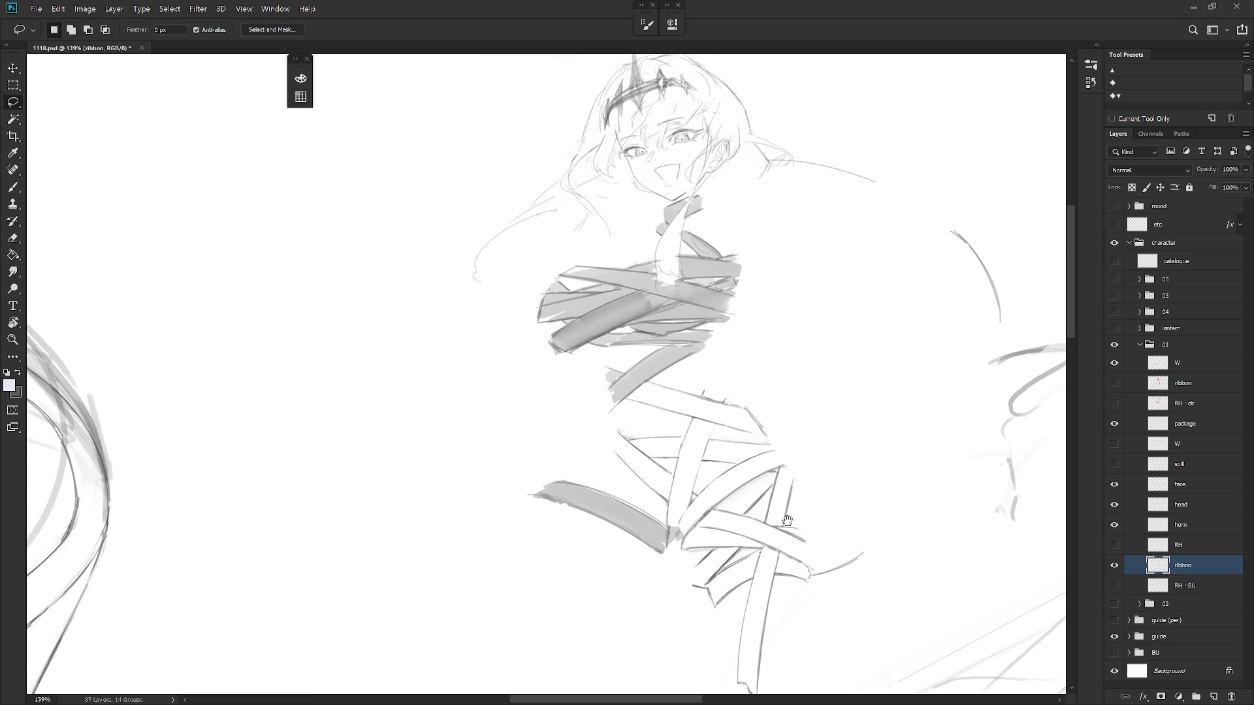
scroll(791, 519, "down", 3)
left_click_drag(635, 459, 645, 455)
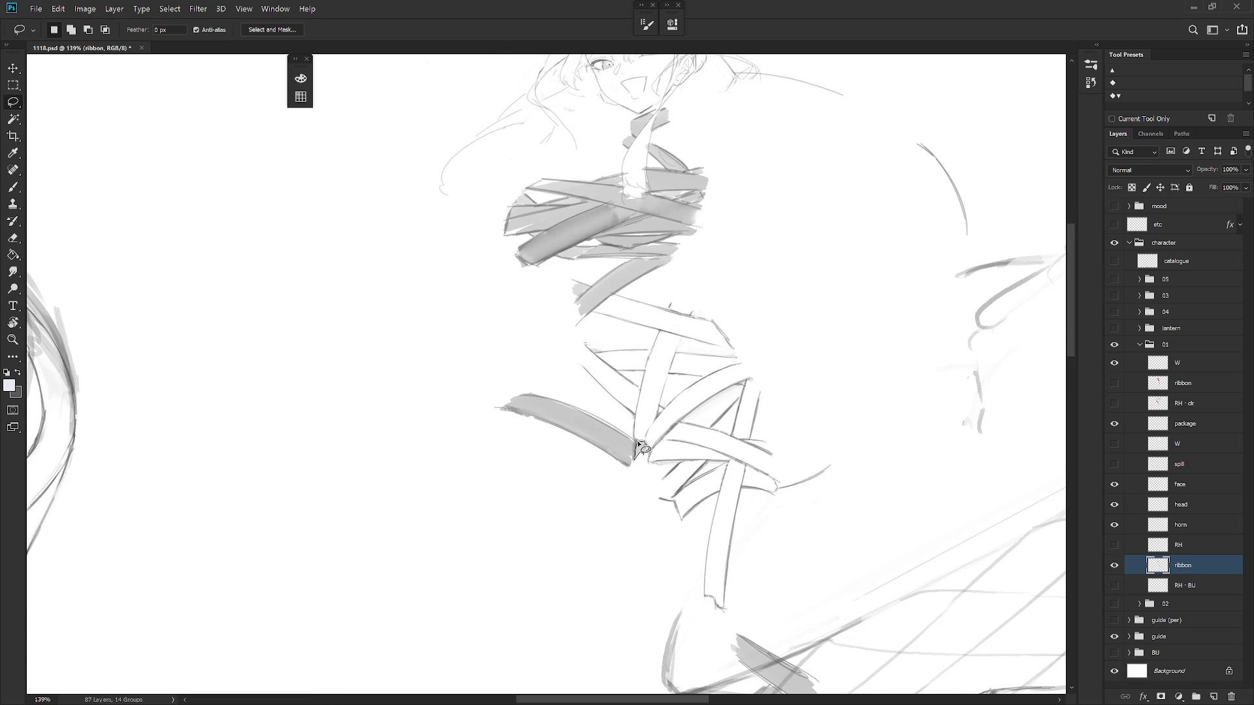
scroll(738, 483, "down", 4)
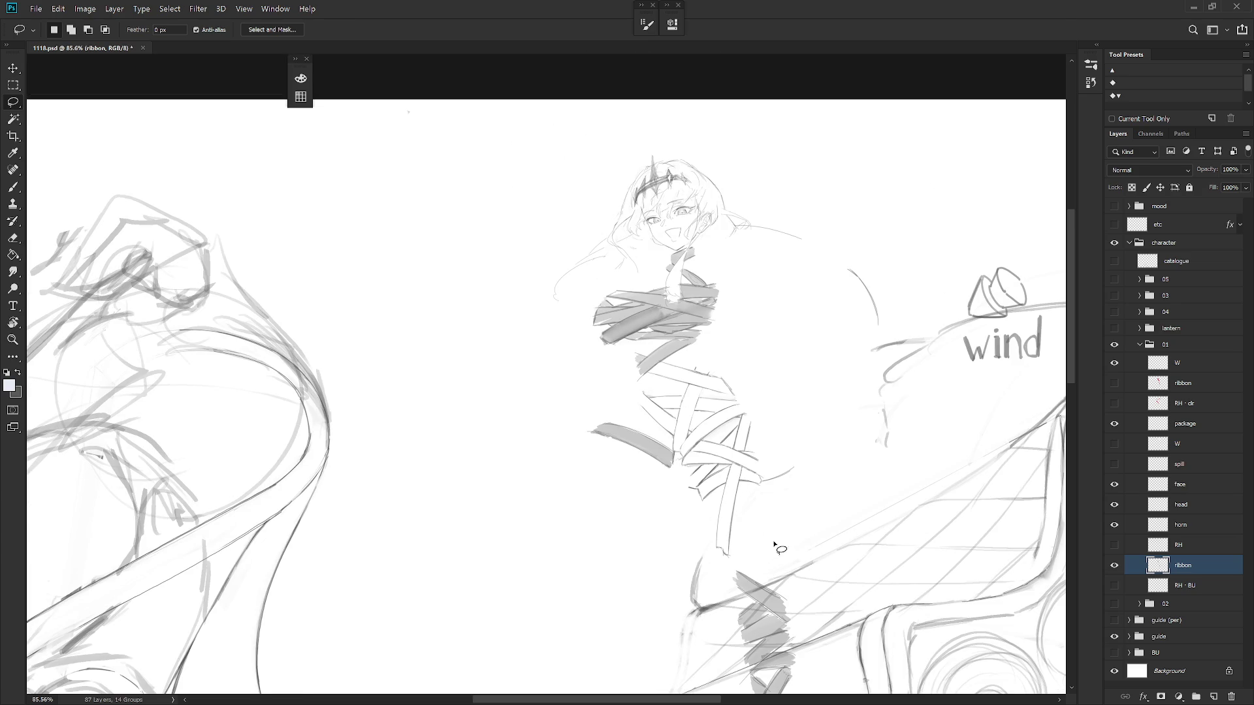
left_click(1115, 546)
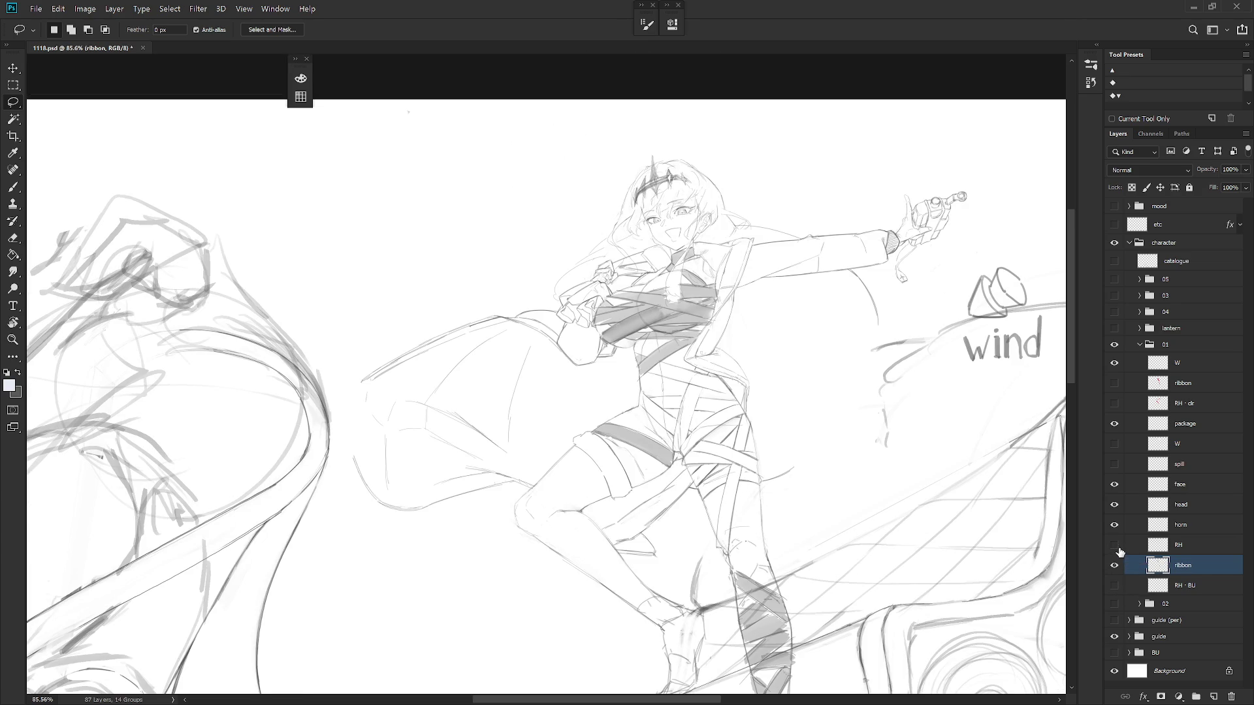
left_click(1116, 547)
left_click(1116, 547)
left_click(1114, 445)
left_click(1114, 445)
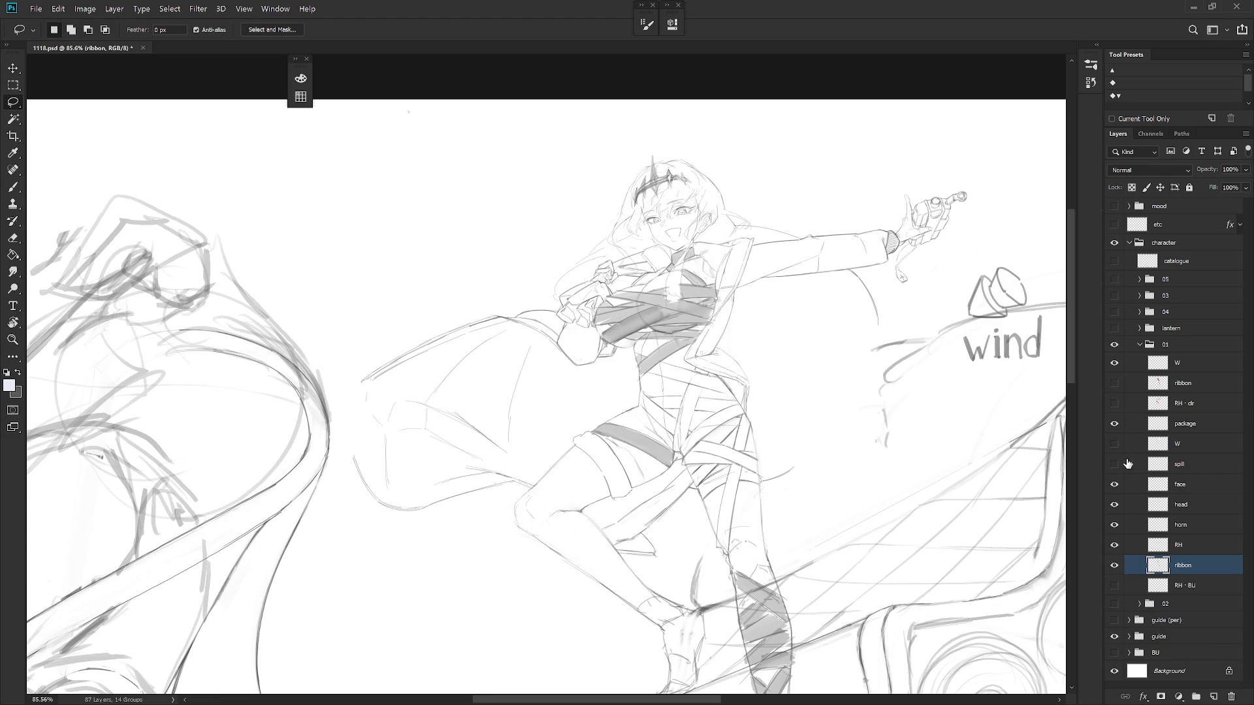
left_click(1115, 547)
left_click(1115, 546)
left_click(1114, 565)
left_click(1160, 542)
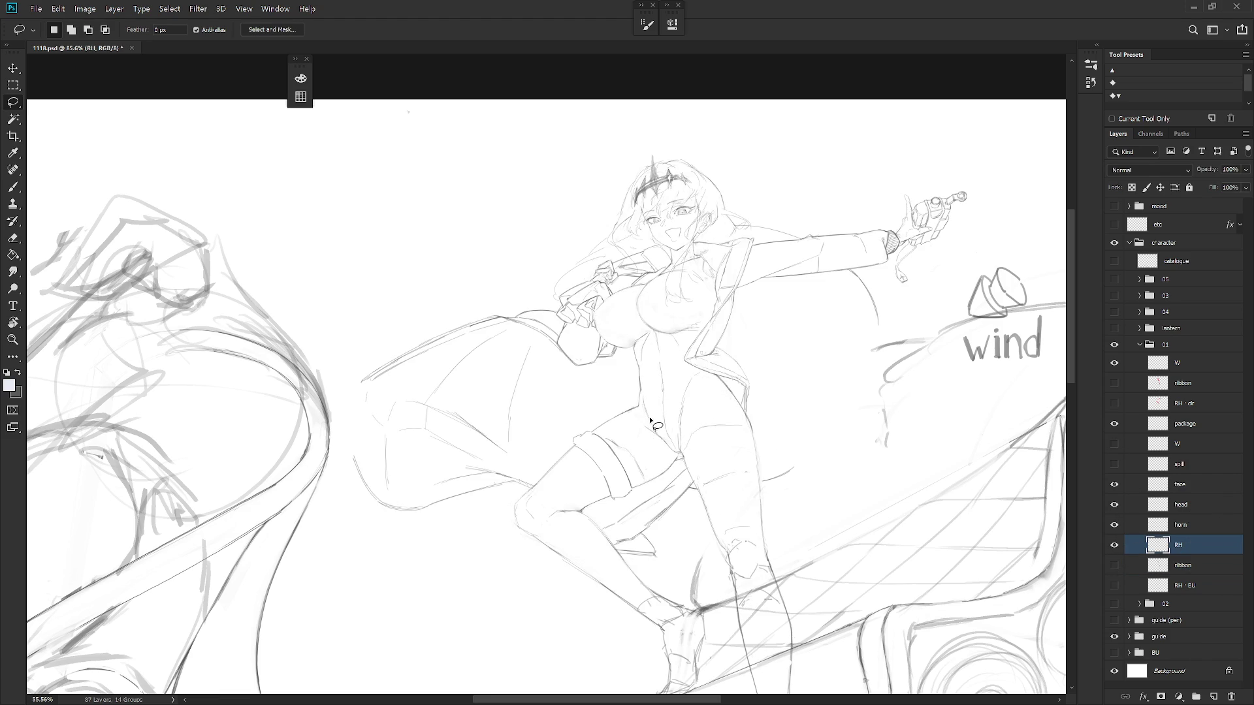
mouse_move(660, 429)
left_mouse_down()
mouse_move(674, 451)
mouse_move(676, 379)
mouse_move(662, 360)
mouse_move(665, 427)
left_mouse_up()
left_click(659, 362)
left_click(678, 378)
left_click_drag(652, 337, 653, 365)
left_click(1117, 565)
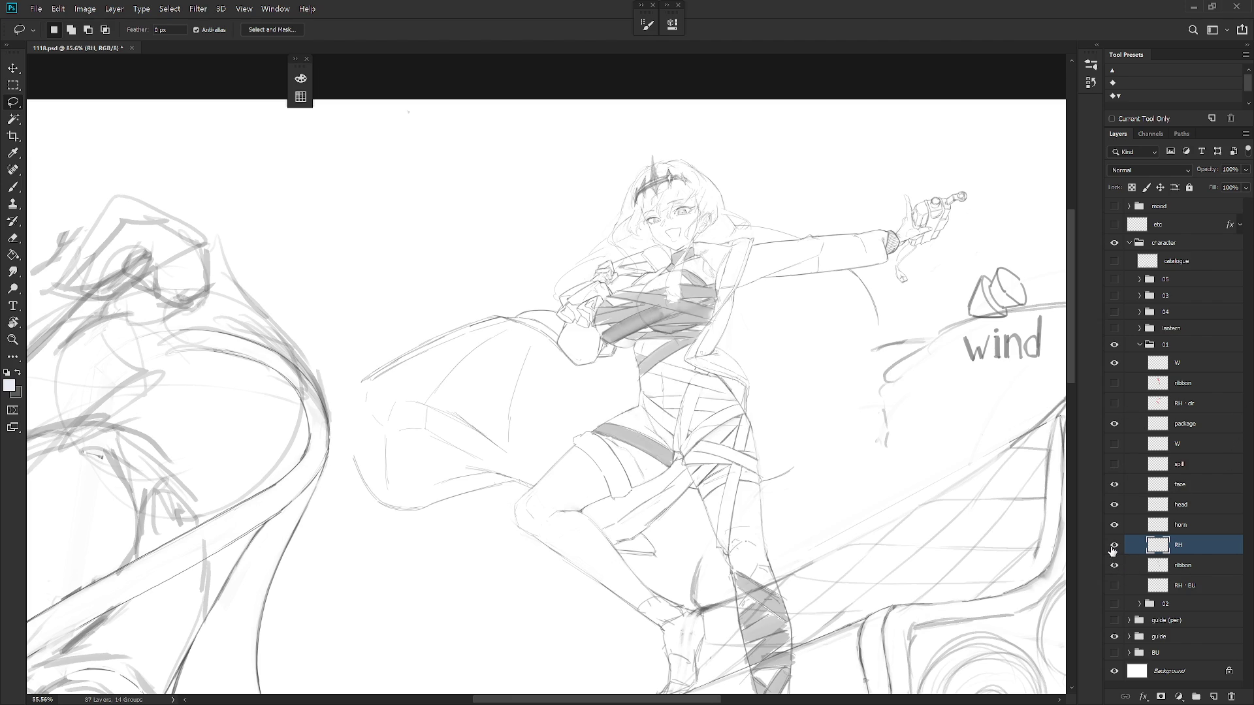
left_click(1114, 546)
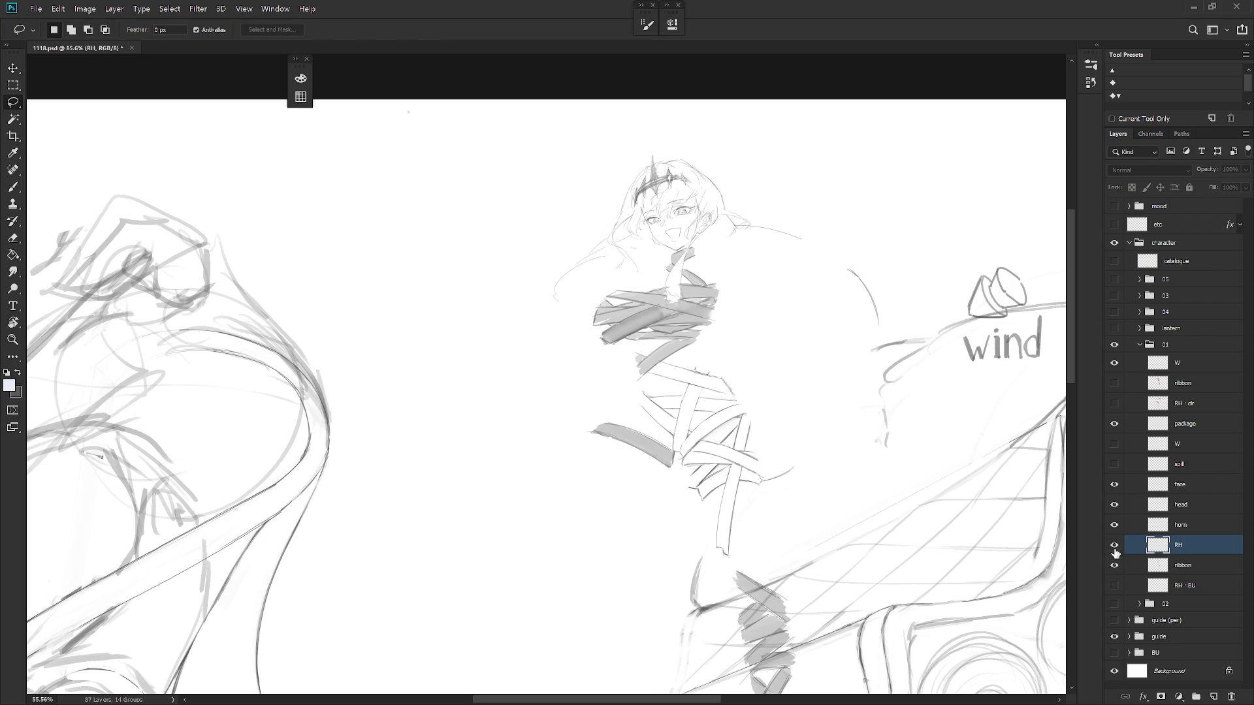
left_click(1114, 546)
left_click(1114, 545)
left_click(1195, 567)
Swap colours and set the brush to 3 px in Normal mode
scroll(715, 444, "up", 4)
key("b")
key("x")
right_click(676, 457)
type("3")
key("Return")
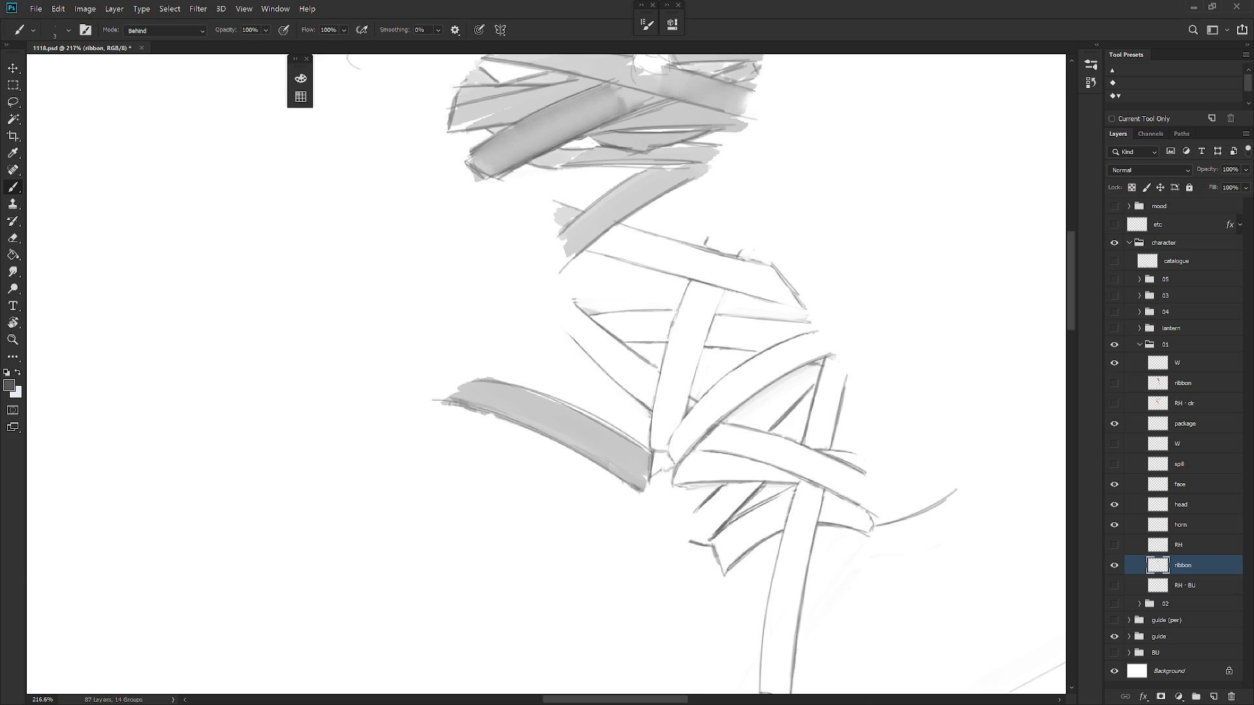
right_click(683, 443, "shift")
left_click(725, 37)
Rotate along the long left ribbon strip and delete its grey fill with the lasso
scroll(705, 436, "down", 5)
key("r")
mouse_move(653, 425)
left_mouse_down()
mouse_move(527, 394)
mouse_move(554, 508)
mouse_move(558, 428)
mouse_move(542, 401)
mouse_move(573, 506)
mouse_move(556, 513)
left_mouse_up()
key("l")
key("Delete")
key("Delete")
left_click_drag(556, 457, 567, 447)
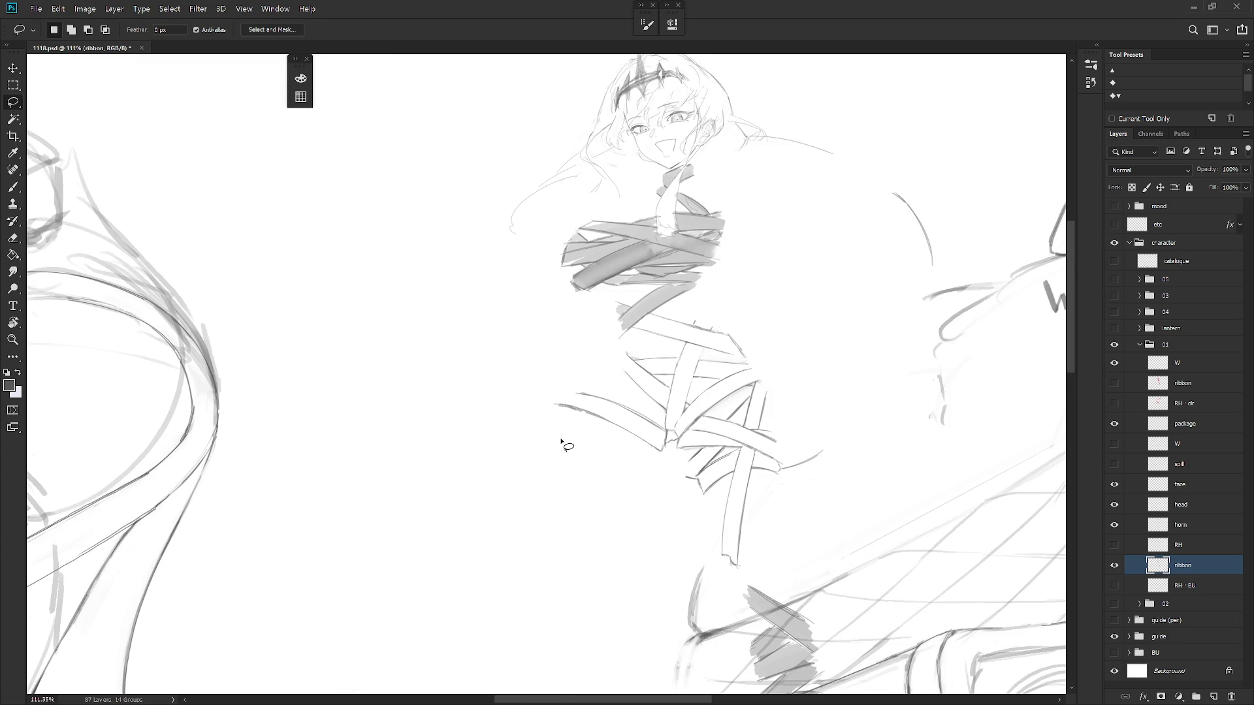
Turn the view sideways and lasso the ribbon strip across the chest
left_click_drag(747, 473, 669, 336)
mouse_move(644, 367)
left_mouse_down()
mouse_move(655, 376)
mouse_move(660, 320)
mouse_move(593, 302)
left_mouse_up()
key("ctrl+d")
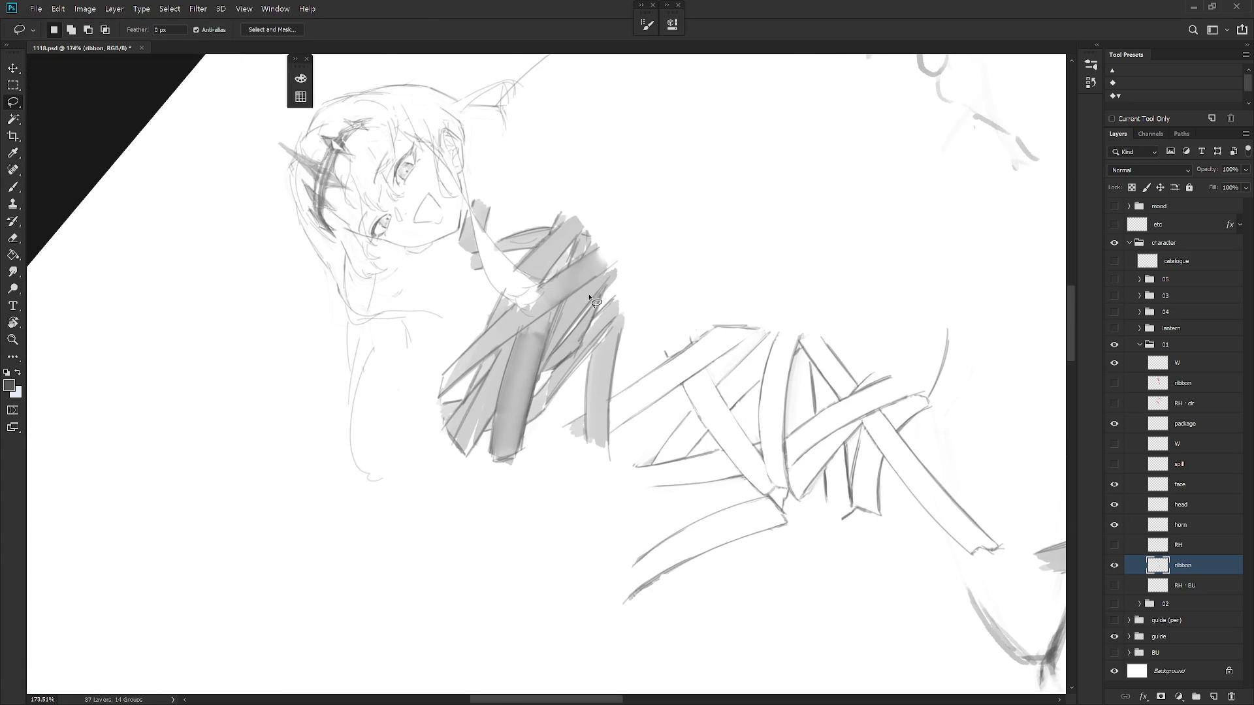
mouse_move(593, 350)
left_mouse_down()
mouse_move(587, 436)
mouse_move(607, 455)
mouse_move(618, 316)
mouse_move(652, 424)
mouse_move(600, 506)
left_mouse_up()
left_click(638, 321)
Reselect around the strip's bottom, reset the view upright, and show the RH sketch layer
key("shift+r")
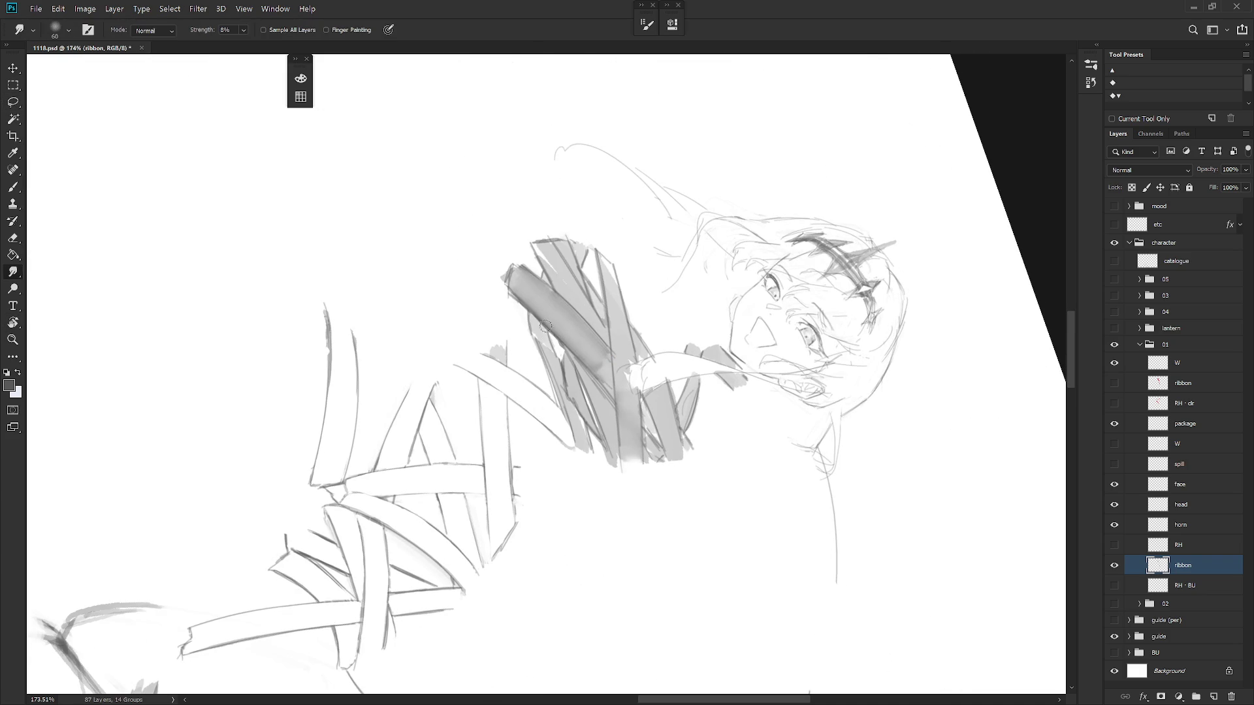
key("b")
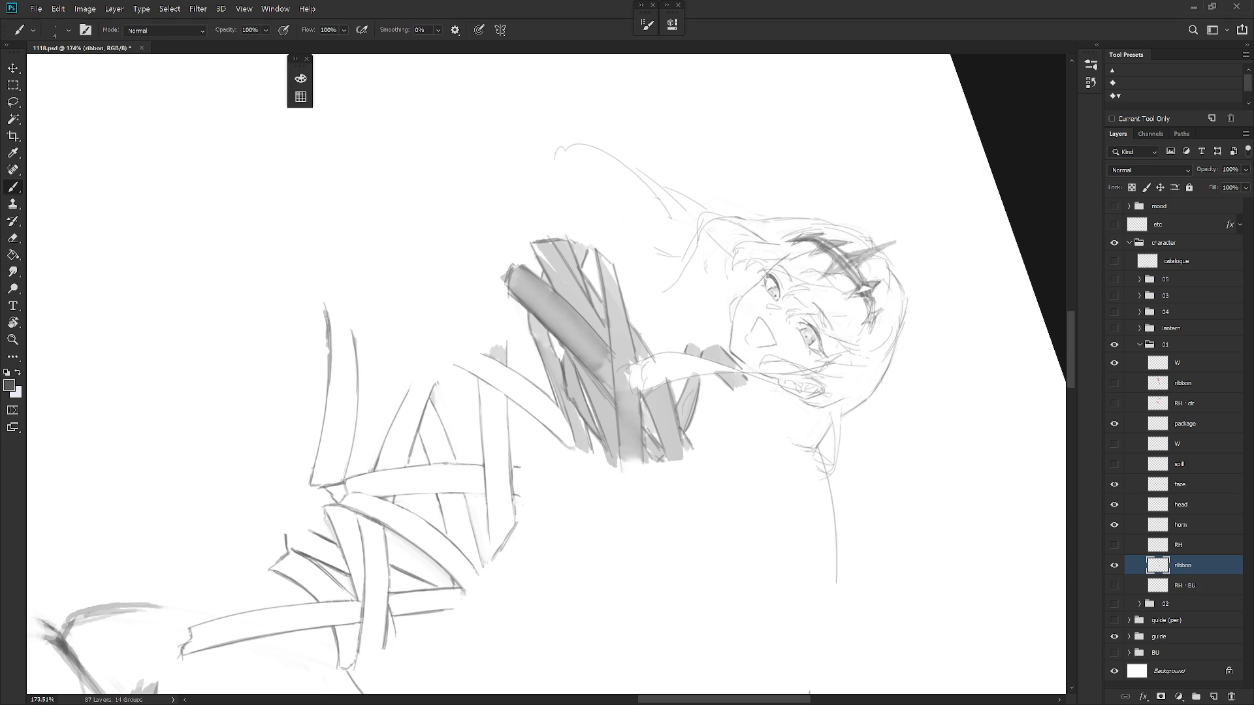
key("l")
left_click_drag(556, 355, 565, 388)
mouse_move(592, 458)
left_mouse_down()
mouse_move(578, 456)
mouse_move(555, 396)
mouse_move(546, 331)
left_mouse_up()
key("b")
key("Escape")
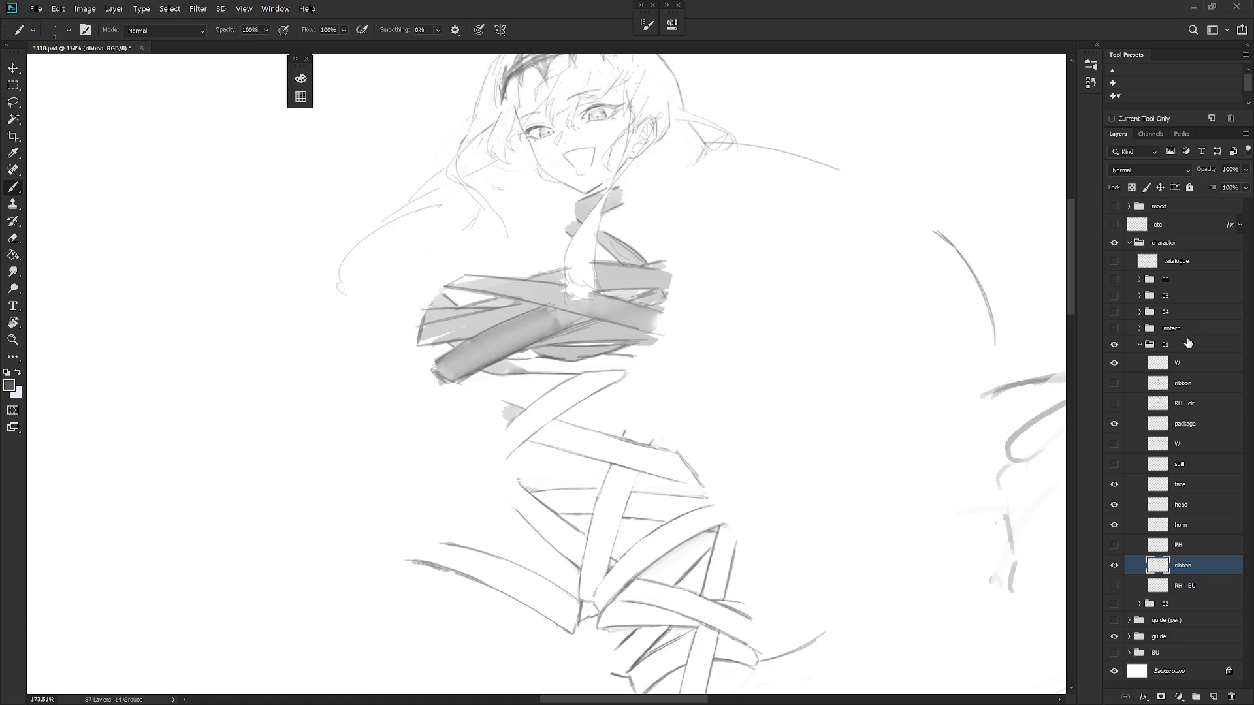
left_click(1114, 546)
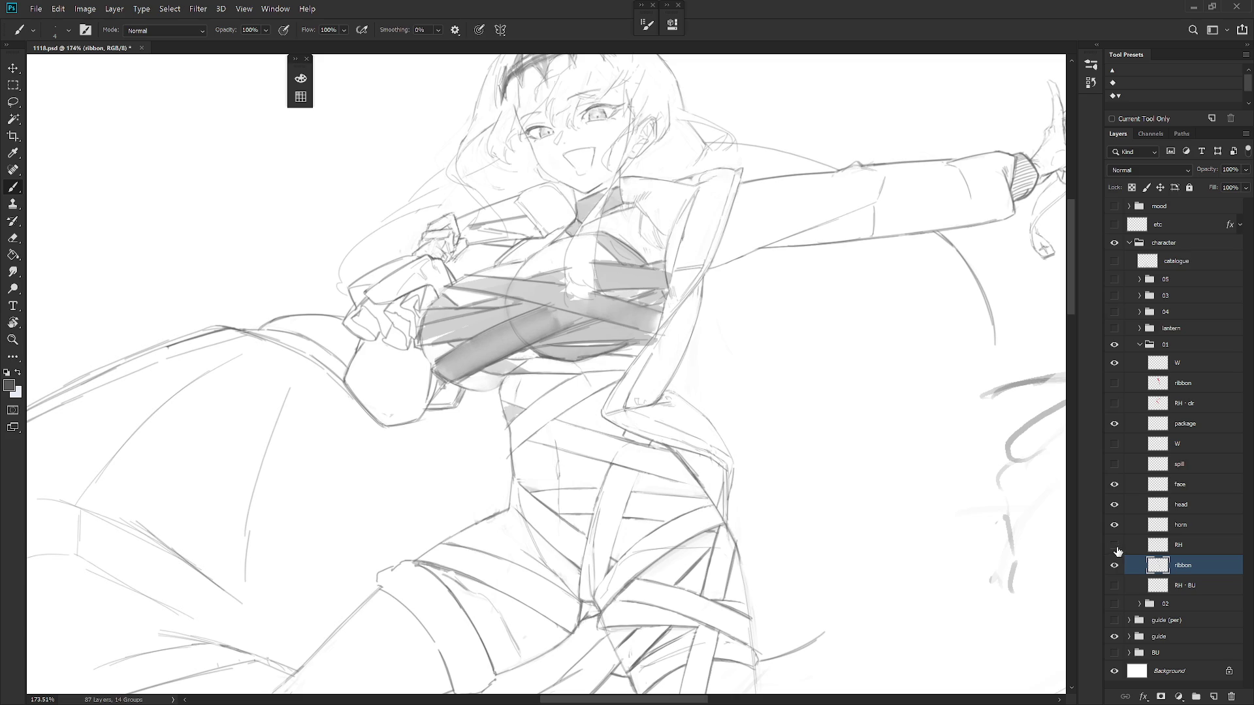
Hide the RH layer, rotate the view, and delete the grey shading on a chest ribbon band
left_click(1115, 546)
key("r")
left_click_drag(839, 414, 431, 627)
key("l")
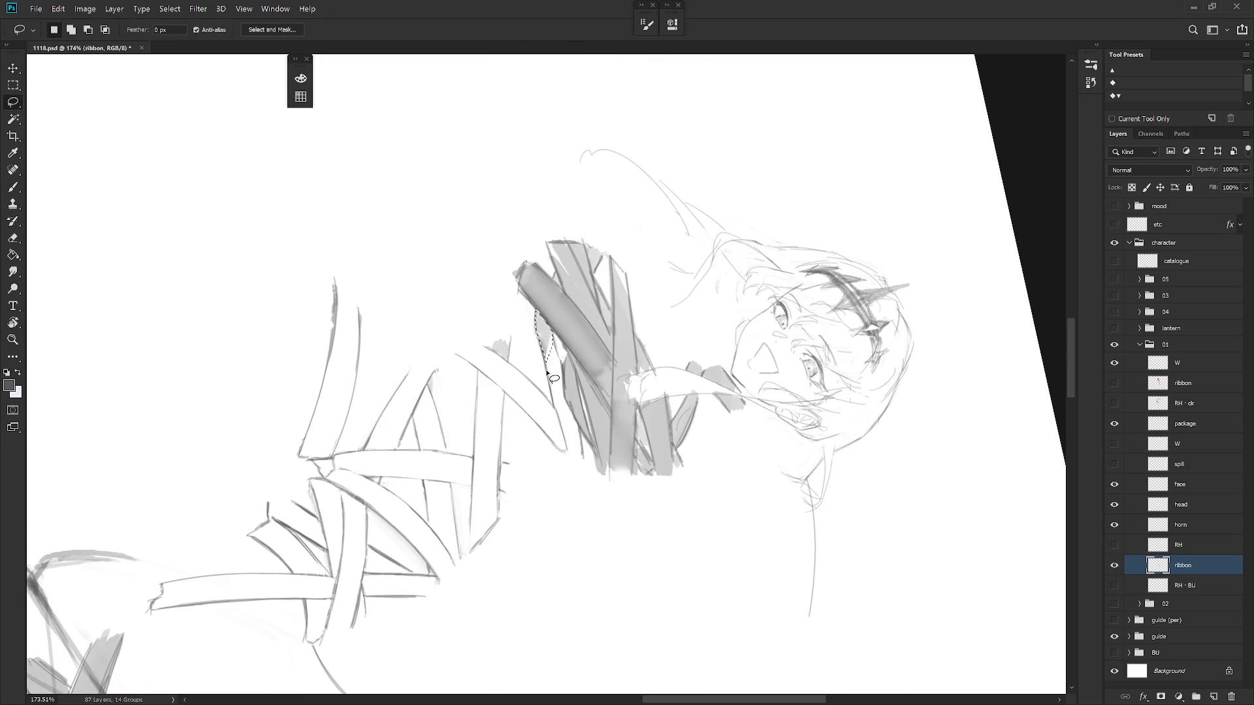
key("r")
mouse_move(552, 382)
left_mouse_down()
mouse_move(549, 248)
mouse_move(576, 350)
left_mouse_up()
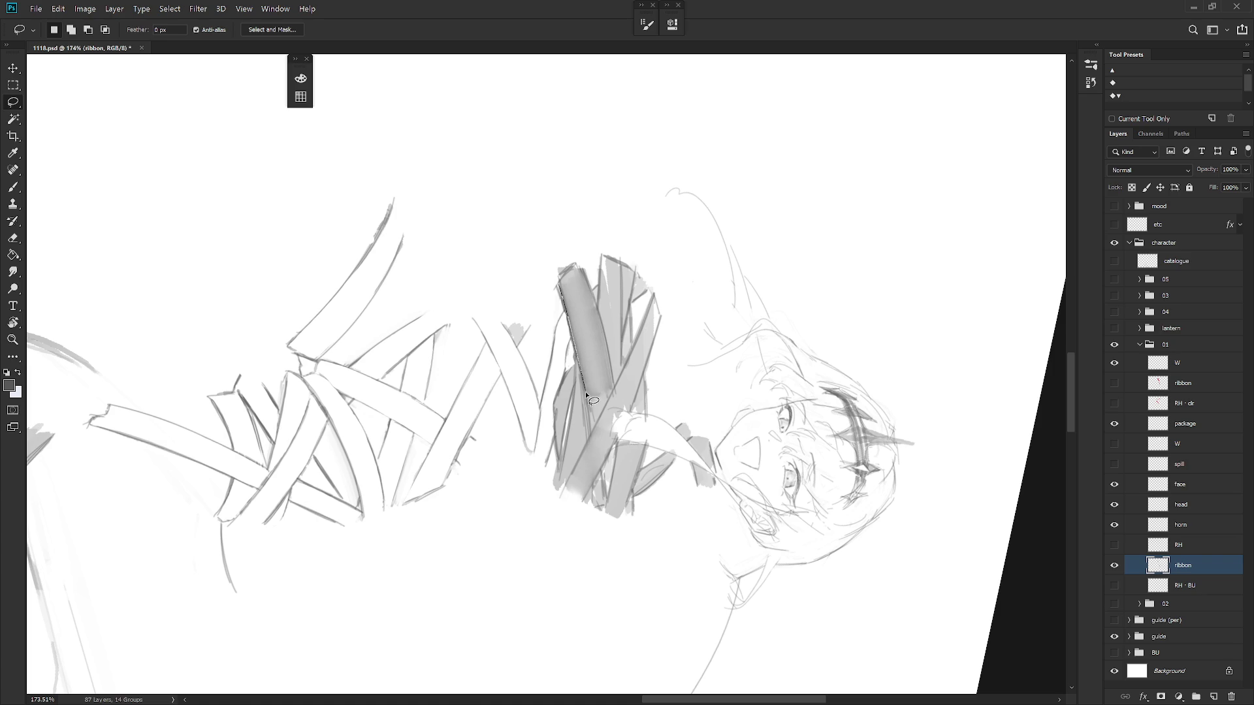
left_click_drag(612, 392, 600, 345)
left_click_drag(573, 272, 602, 329)
key("Delete")
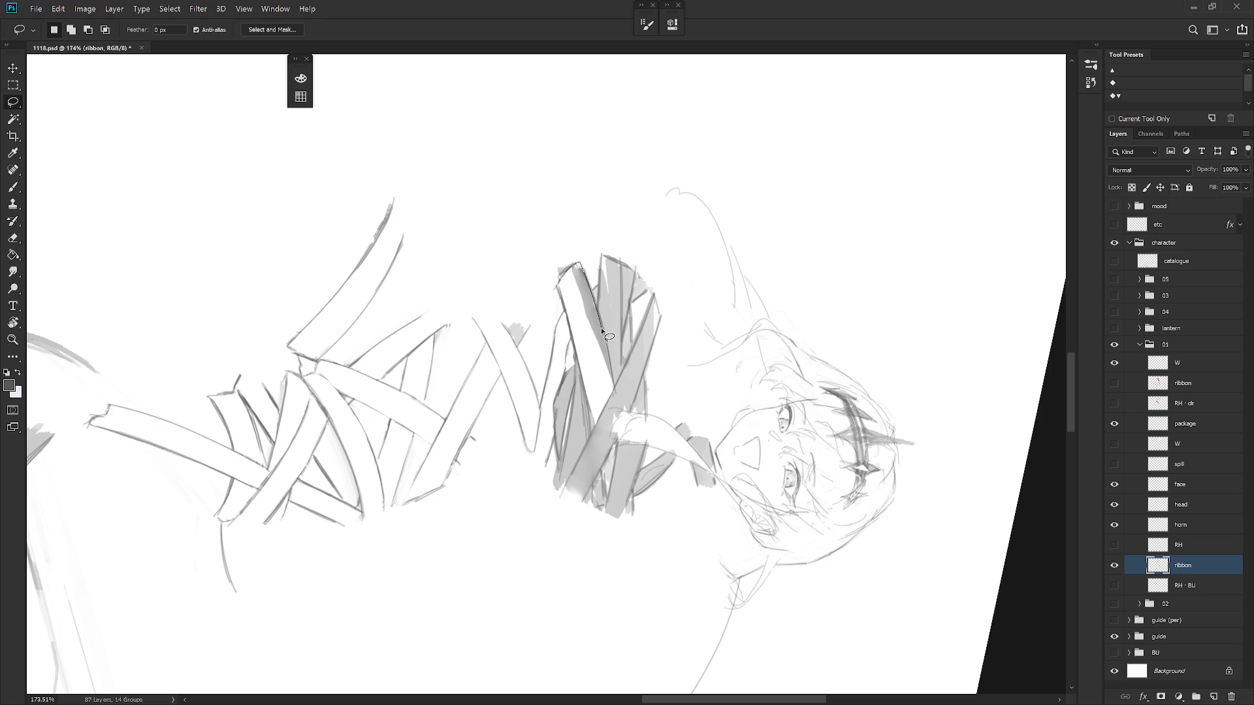
Erase the shading at the ribbon tip, then reset, zoom out, and tilt about 25° counter-clockwise
left_click_drag(610, 386, 576, 268)
key("Delete")
key("Escape")
scroll(694, 395, "down", 3)
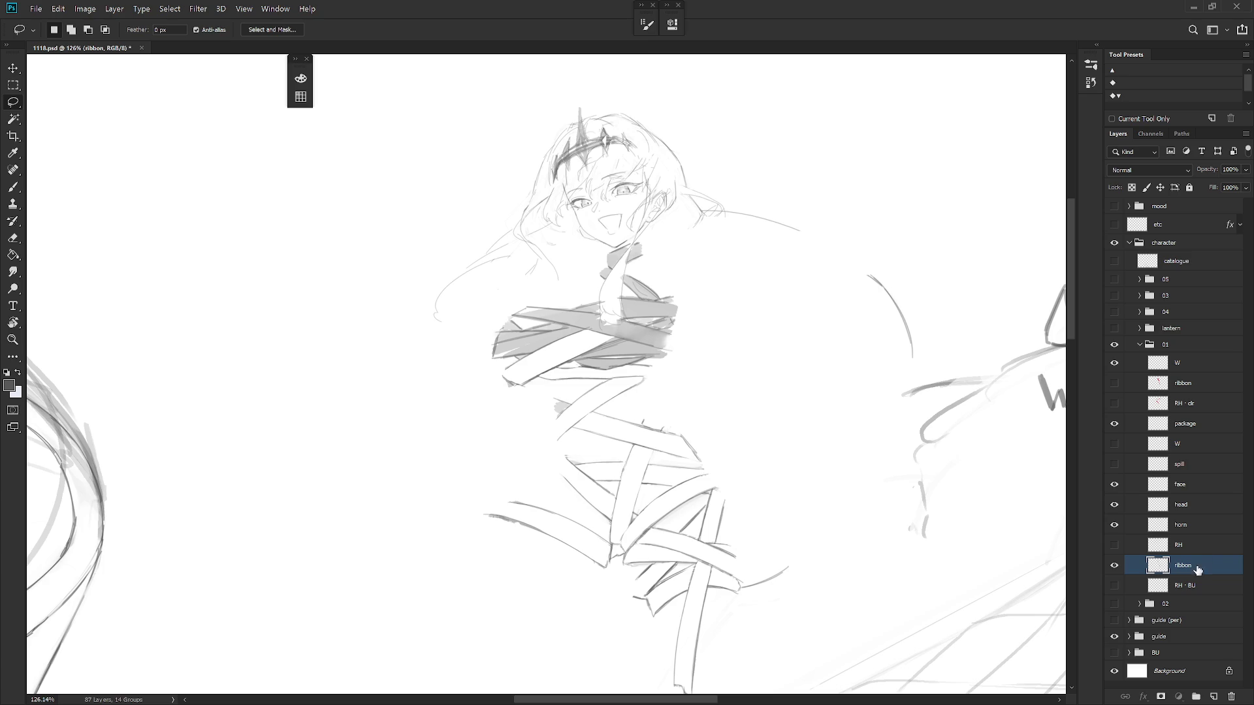
key("r")
left_click_drag(744, 470, 637, 304)
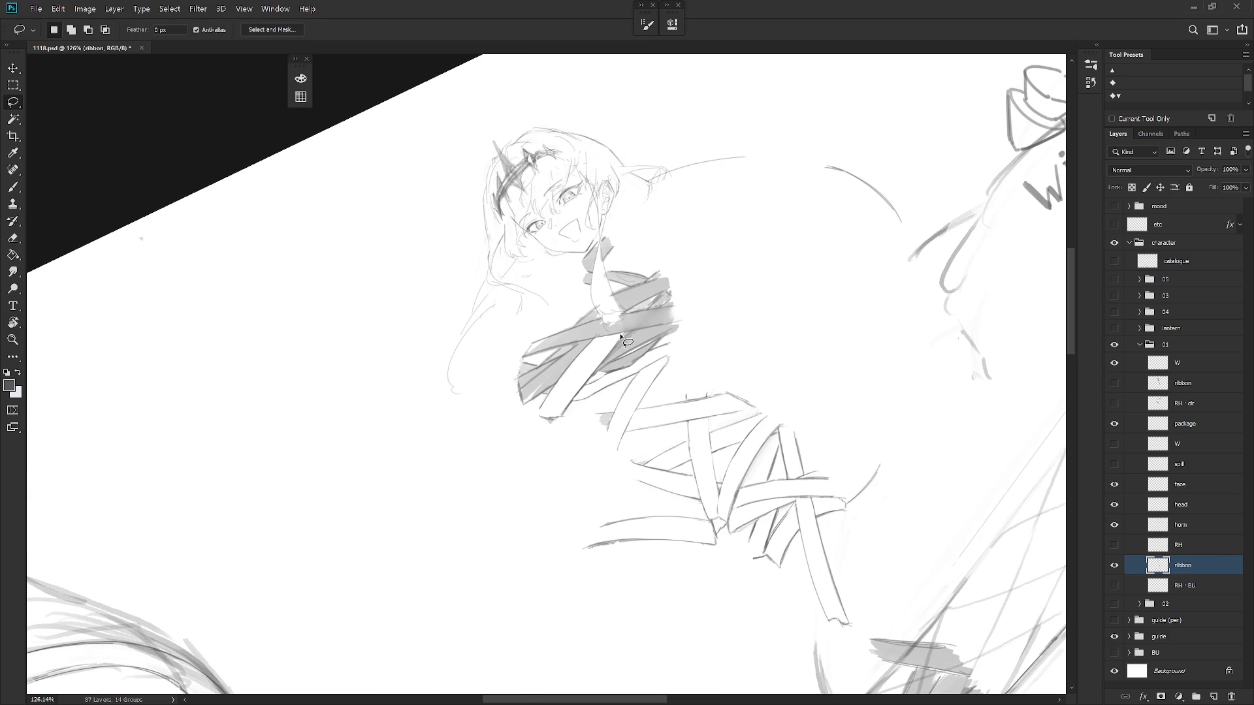
Compare against the red ribbon colour layer and erase the grey shading inside one ribbon band
left_click_drag(586, 383, 598, 384)
left_click_drag(633, 333, 598, 371)
left_click_drag(671, 333, 678, 328)
left_click(1114, 384)
left_click(1114, 384)
mouse_move(608, 373)
left_mouse_down()
mouse_move(656, 339)
mouse_move(634, 351)
left_mouse_up()
key("Delete")
key("ctrl+d")
Check an edge on the red ribbon layer, then activate the grey ribbon sketch layer and lasso the left strip
left_click(1115, 390)
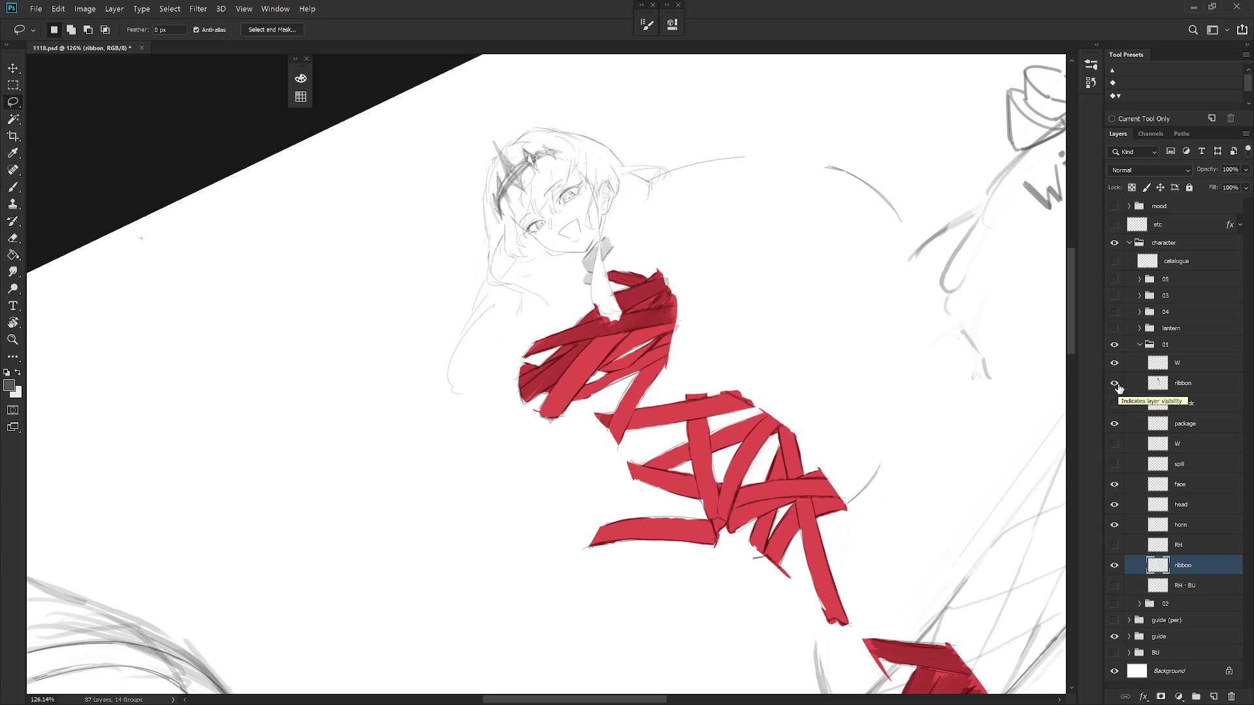
left_click(1169, 390)
mouse_move(680, 329)
left_mouse_down()
mouse_move(652, 348)
mouse_move(685, 340)
left_mouse_up()
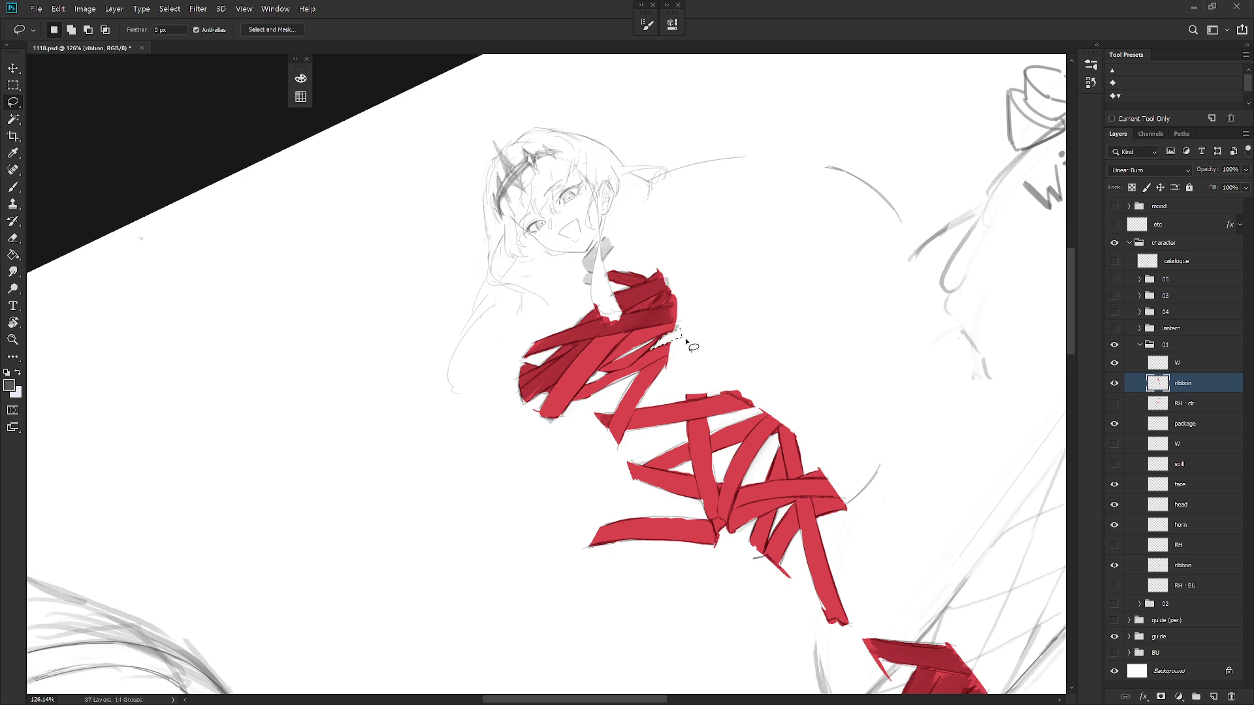
key("Escape")
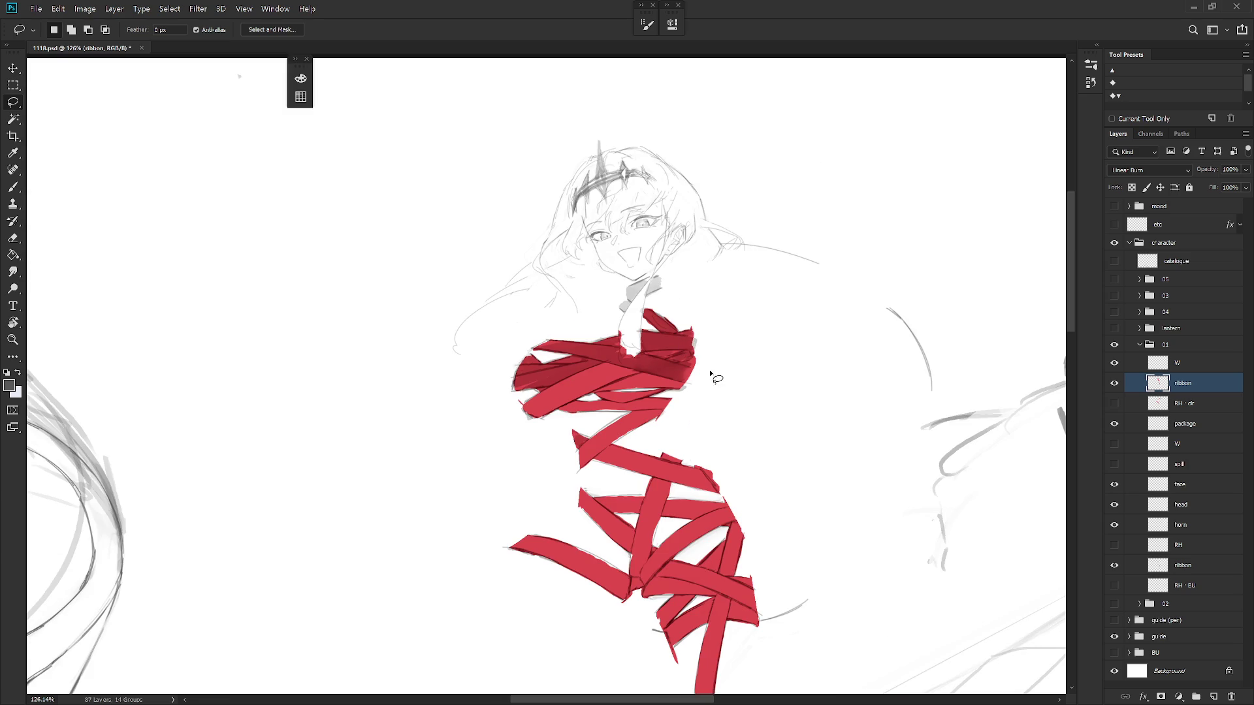
left_click(1117, 383)
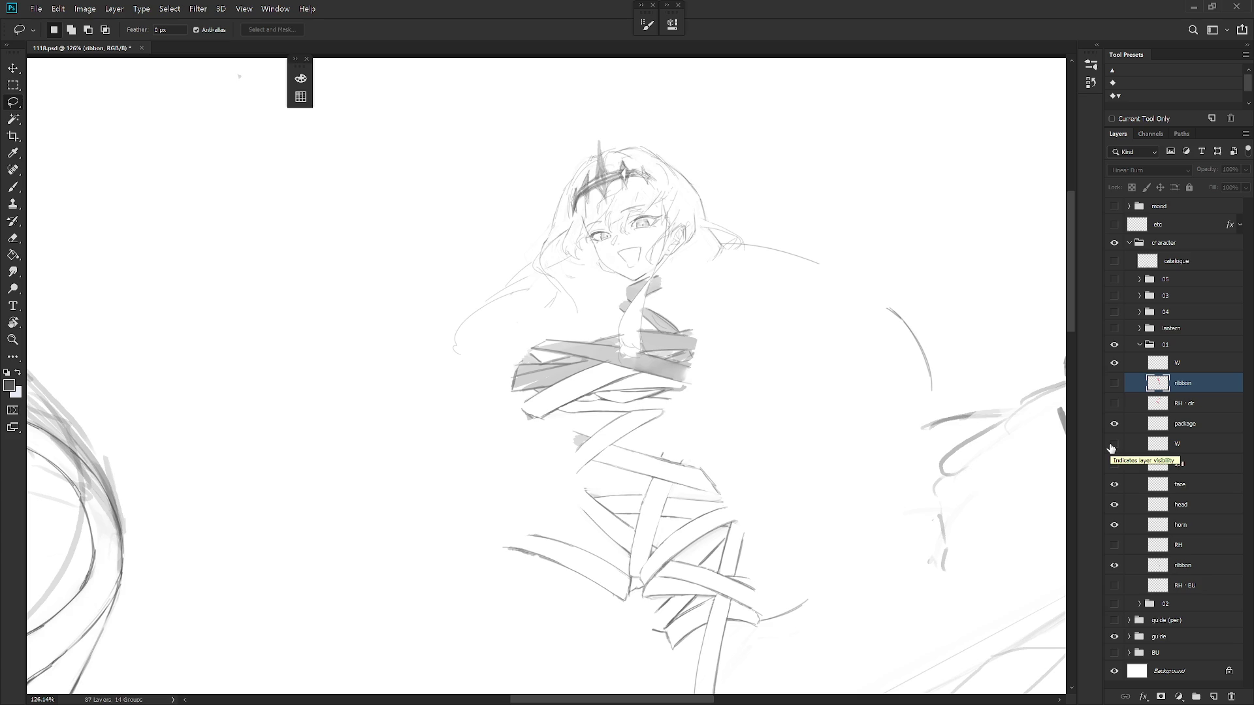
left_click(1201, 530)
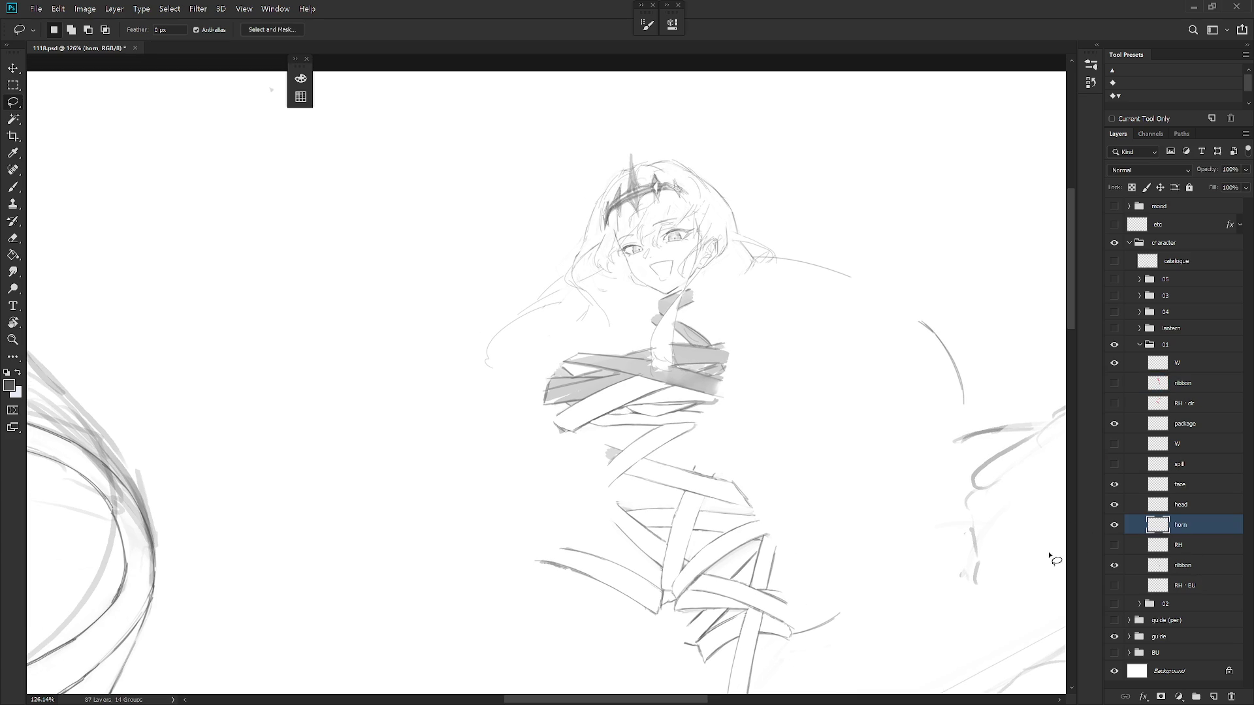
left_click(1202, 568)
mouse_move(554, 390)
left_mouse_down()
mouse_move(556, 401)
mouse_move(593, 380)
mouse_move(624, 342)
left_mouse_up()
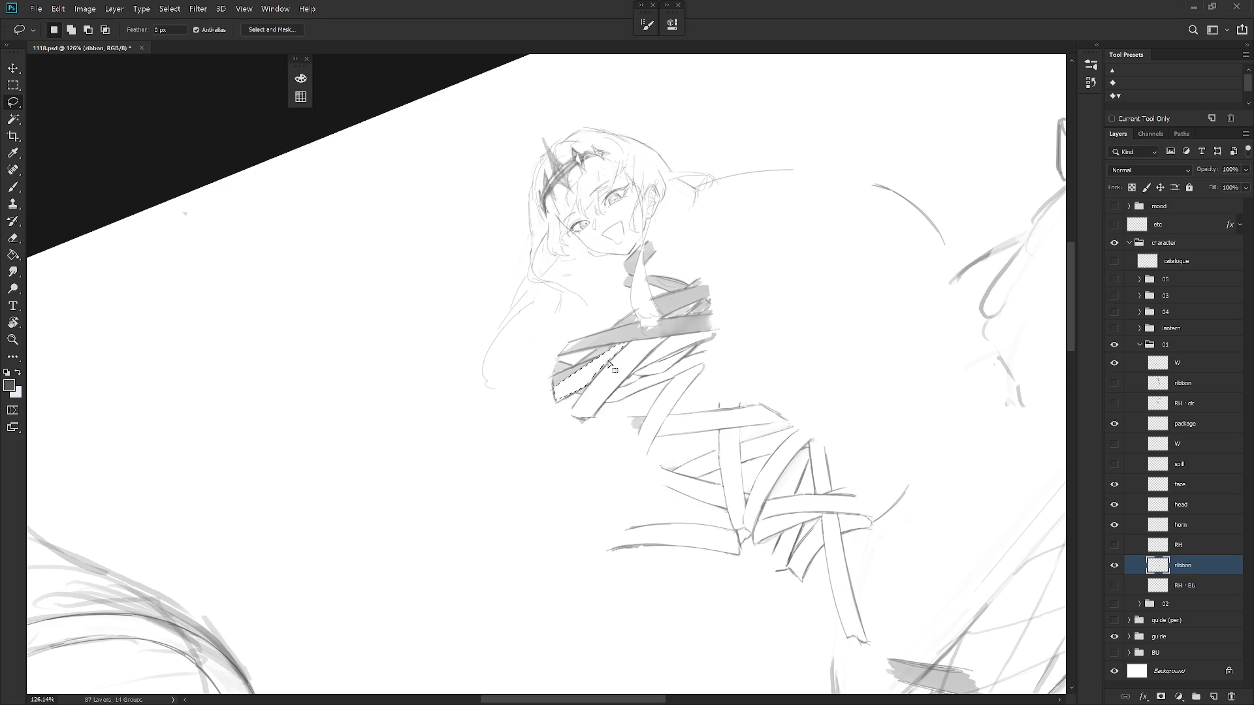
Redraw the outline along the left ribbon strip and delete its grey fill
key("ctrl+d")
mouse_move(554, 375)
left_mouse_down()
mouse_move(553, 385)
mouse_move(614, 347)
left_mouse_up()
mouse_move(551, 376)
left_mouse_down()
mouse_move(572, 367)
mouse_move(553, 374)
mouse_move(563, 382)
mouse_move(563, 356)
mouse_move(635, 327)
mouse_move(568, 366)
mouse_move(630, 353)
mouse_move(627, 336)
mouse_move(566, 353)
mouse_move(604, 375)
mouse_move(610, 406)
mouse_move(582, 520)
left_mouse_up()
mouse_move(594, 318)
left_mouse_down()
mouse_move(620, 421)
mouse_move(615, 333)
left_mouse_up()
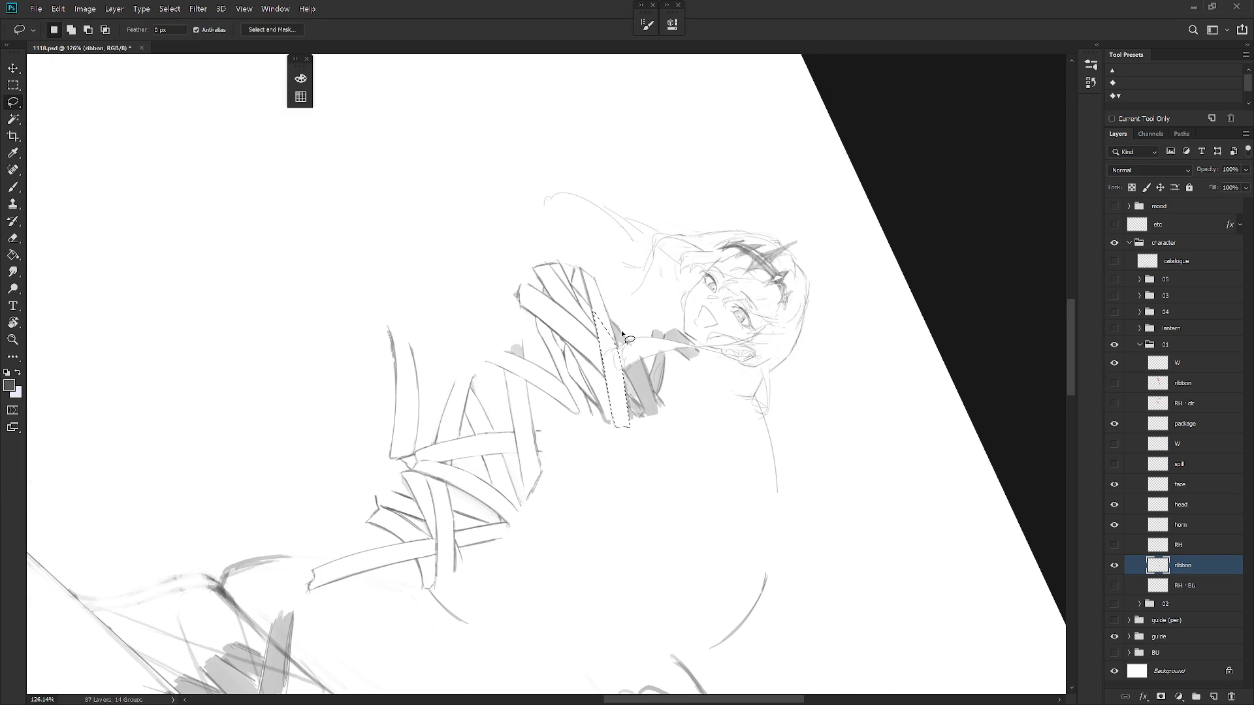
mouse_move(683, 395)
left_mouse_down()
mouse_move(621, 395)
mouse_move(631, 429)
mouse_move(624, 383)
mouse_move(625, 434)
left_mouse_up()
mouse_move(625, 380)
left_mouse_down()
mouse_move(642, 432)
mouse_move(644, 375)
left_mouse_up()
key("Delete")
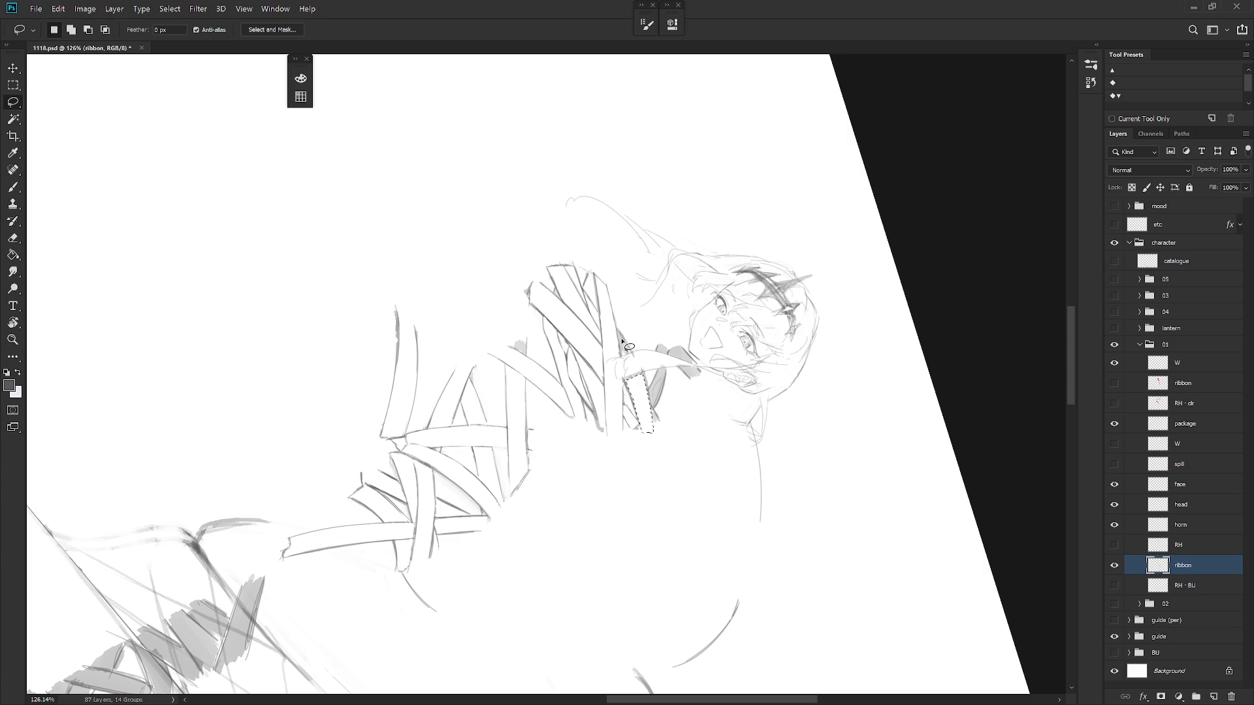
Delete the remaining grey ribbon pieces near the chest, then reset the view upright
left_click_drag(617, 329, 625, 352)
key("Escape")
left_click_drag(667, 280, 672, 468)
mouse_move(631, 299)
left_mouse_down()
mouse_move(649, 334)
mouse_move(625, 276)
left_mouse_up()
key("Delete")
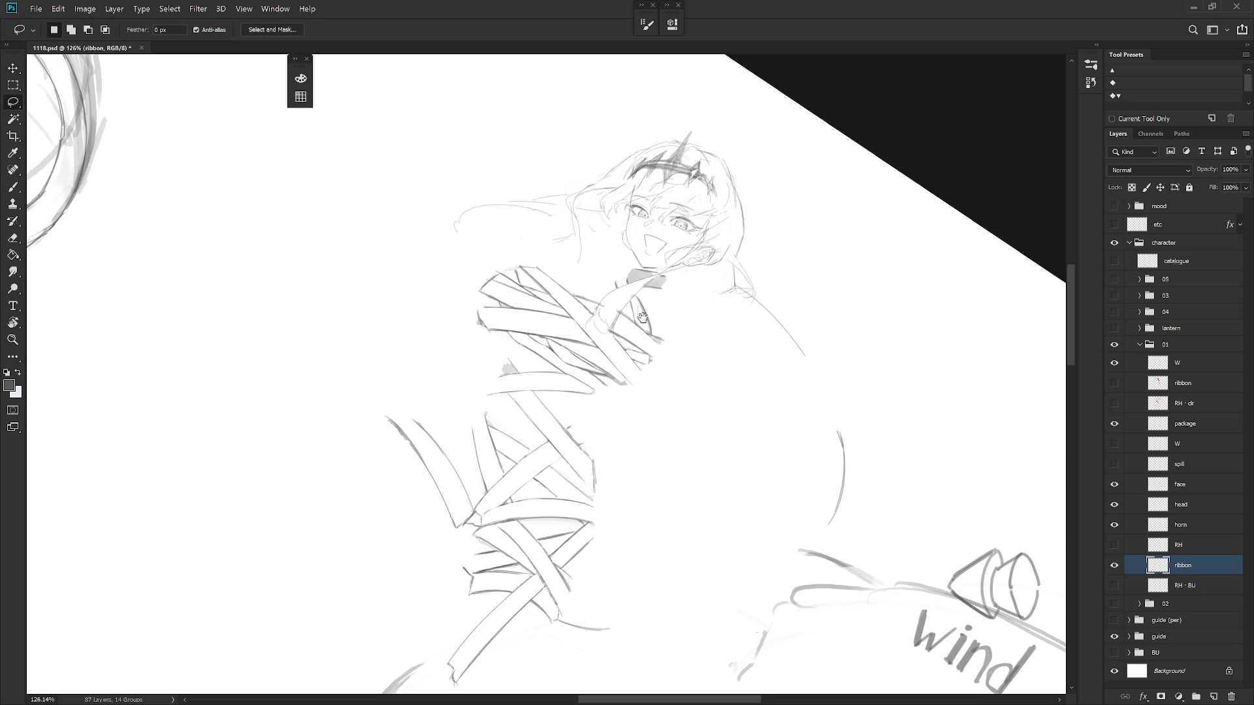
scroll(646, 318, "up", 3)
key("r")
mouse_move(636, 452)
left_mouse_down()
mouse_move(708, 468)
mouse_move(531, 285)
mouse_move(550, 257)
mouse_move(543, 293)
mouse_move(616, 283)
mouse_move(647, 310)
left_mouse_up()
key("Delete")
key("Escape")
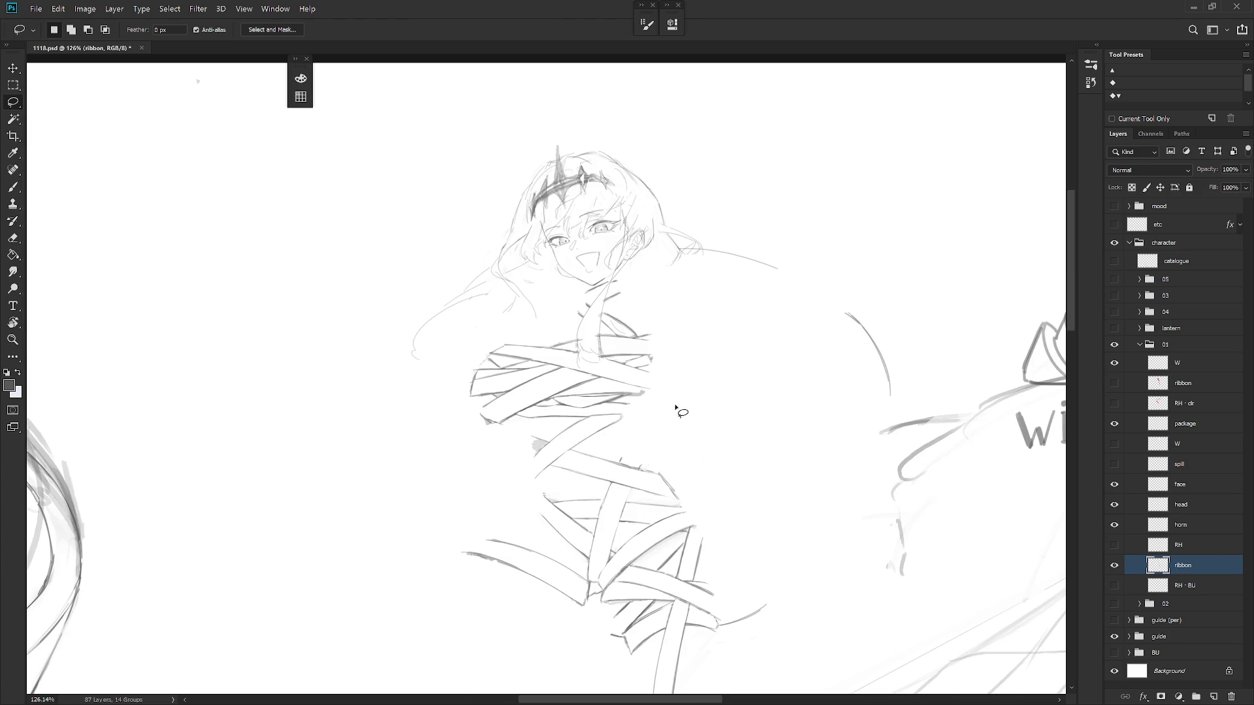
Touch up the ribbon lines with a smaller eraser and brush, then reset the view upright
key("r")
left_click_drag(643, 502, 793, 305)
key("e")
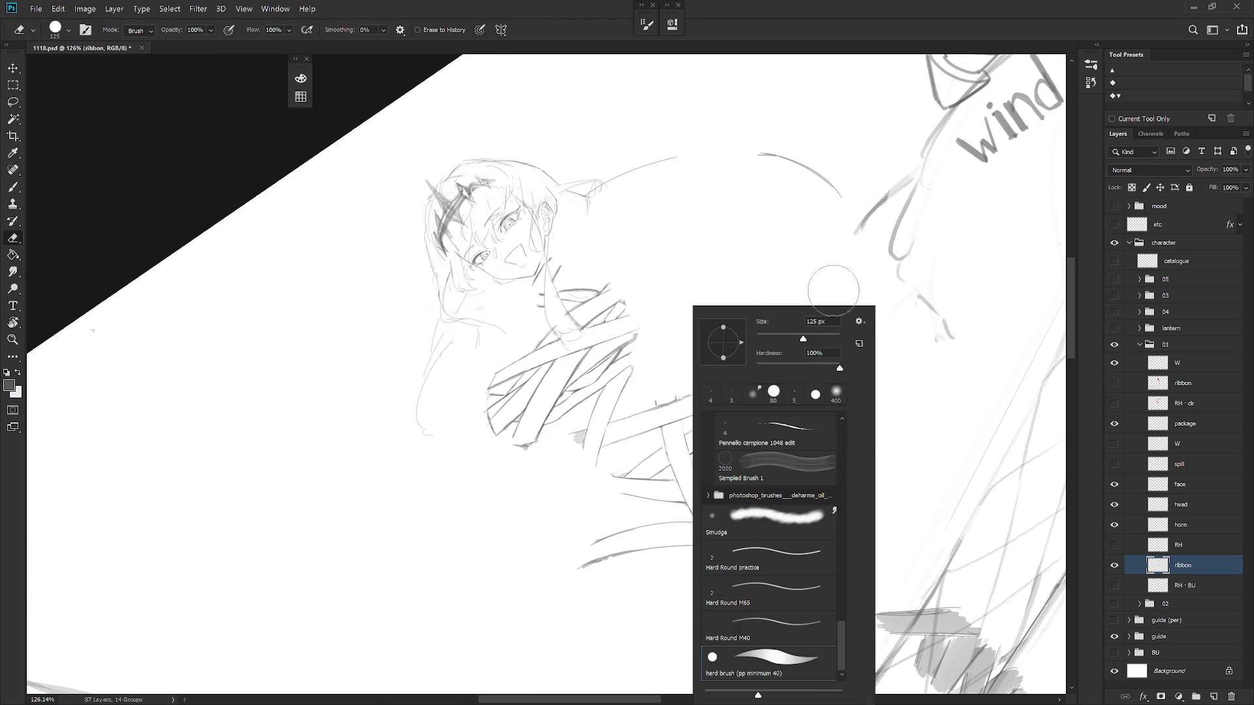
key("Escape")
key("bracketleft")
key("bracketleft")
key("bracketleft")
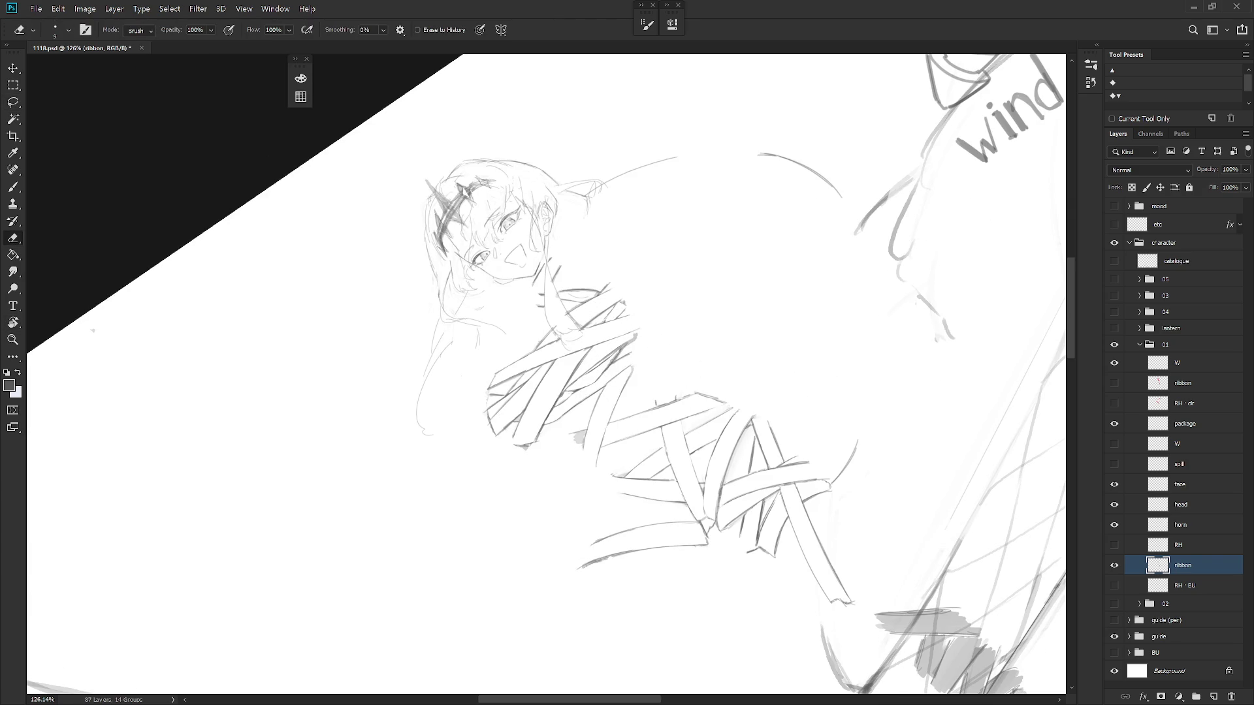
key("b")
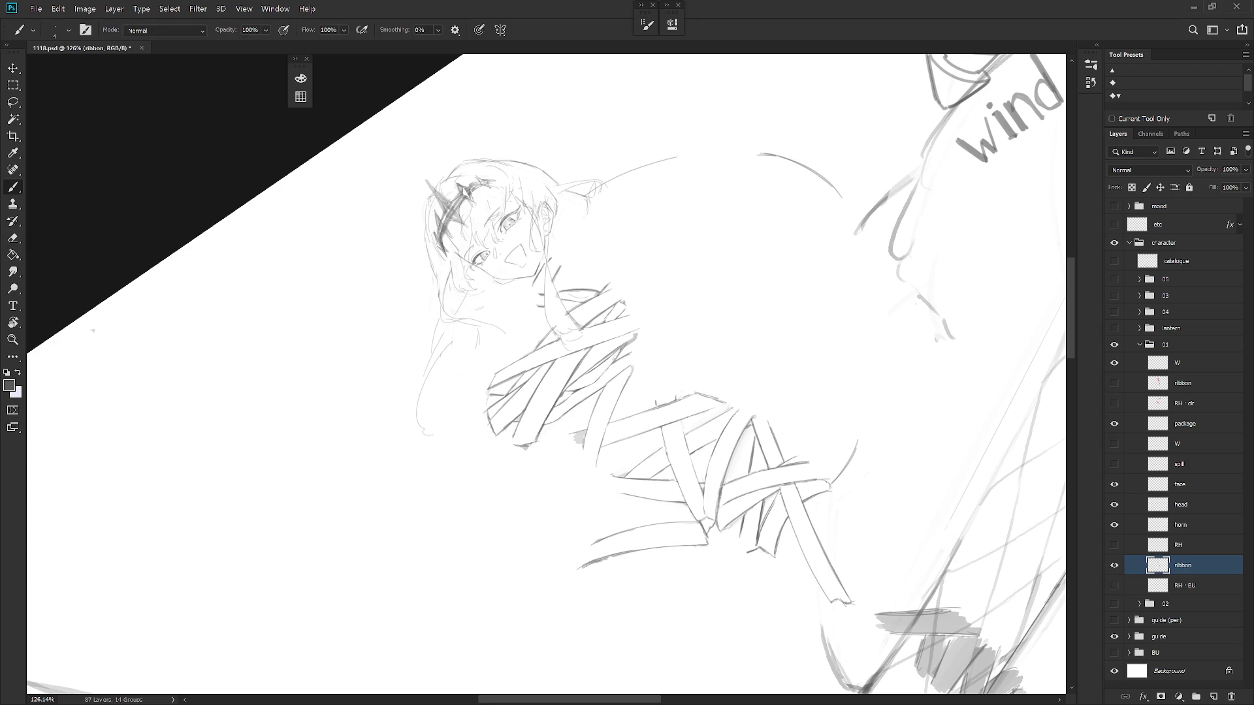
key("e")
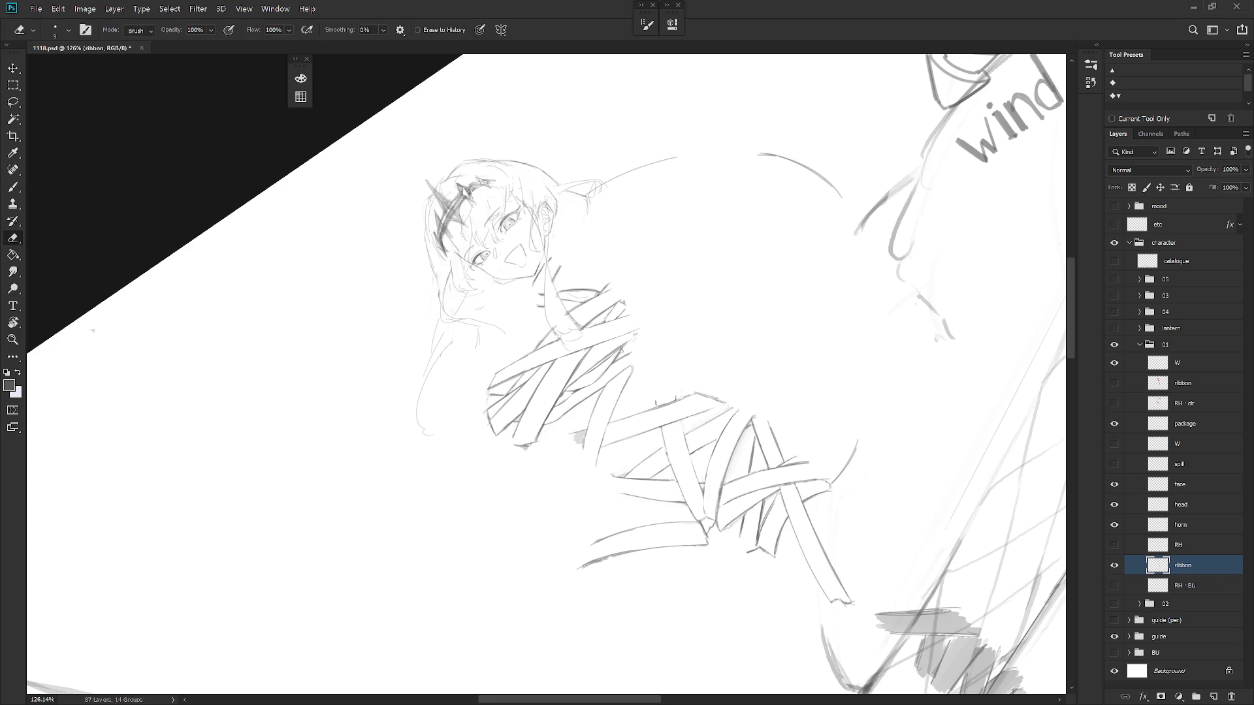
key("b")
key("e")
key("Escape")
Zoom out and show the RH sketch with the cape and arm
scroll(730, 408, "down", 1)
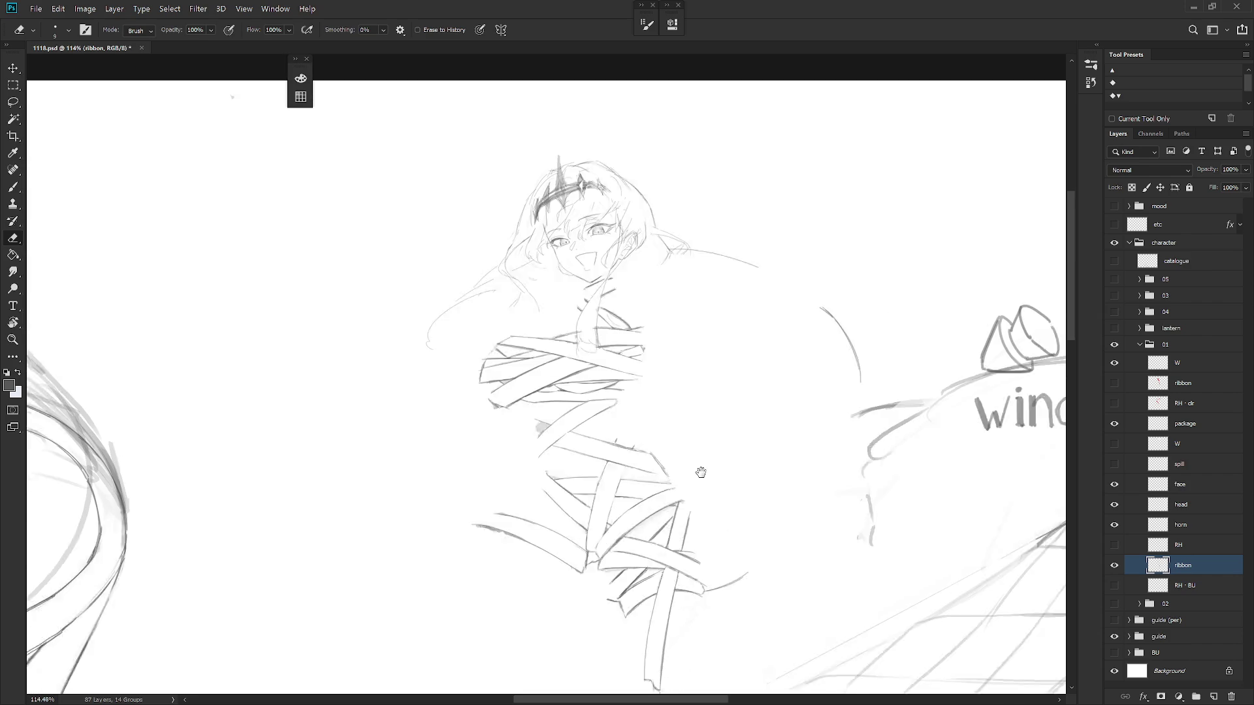
scroll(708, 492, "down", 3)
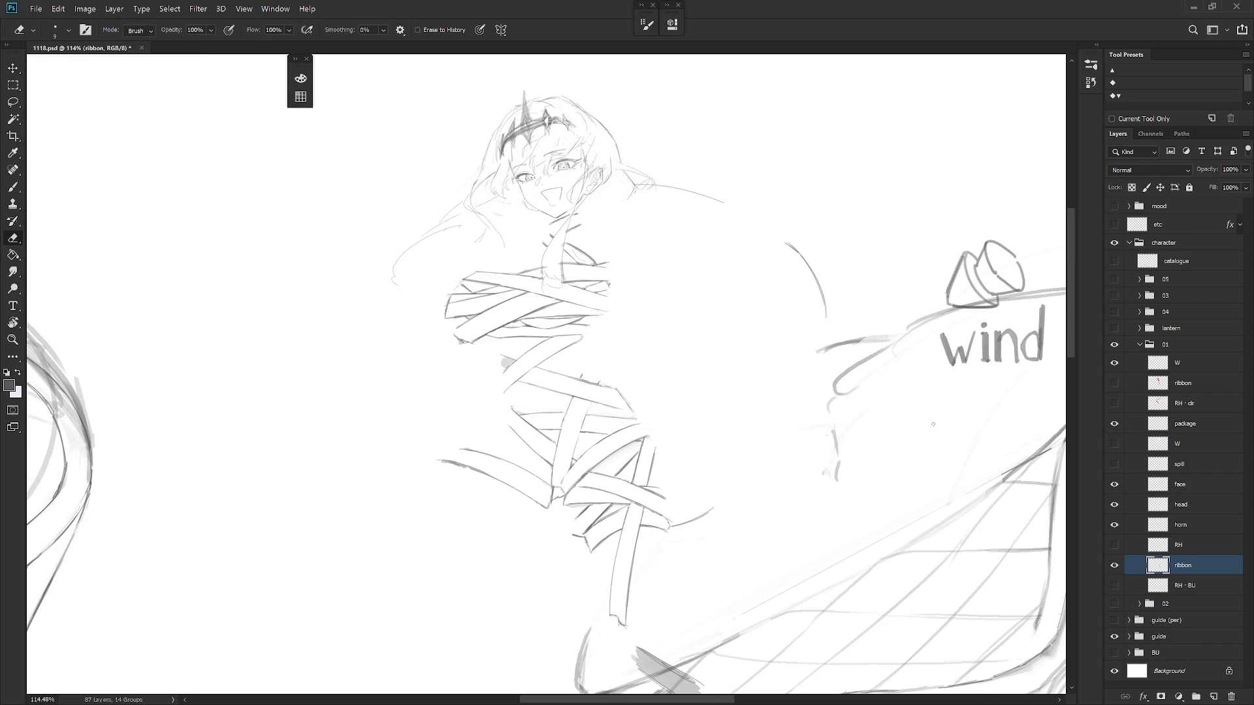
left_click(1115, 545)
scroll(821, 383, "down", 2)
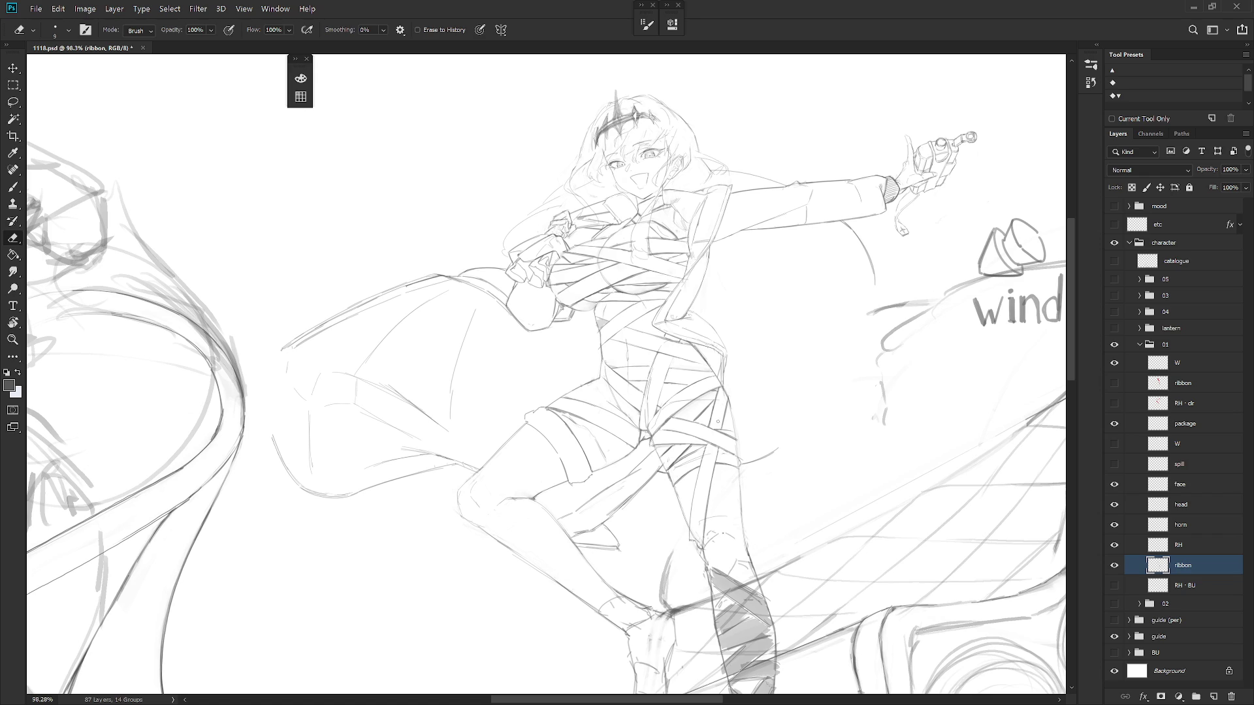
Lasso stray sketch lines on the torso, then switch to the RH layer and deselect
key("l")
mouse_move(600, 330)
left_mouse_down()
mouse_move(599, 358)
mouse_move(596, 318)
left_mouse_up()
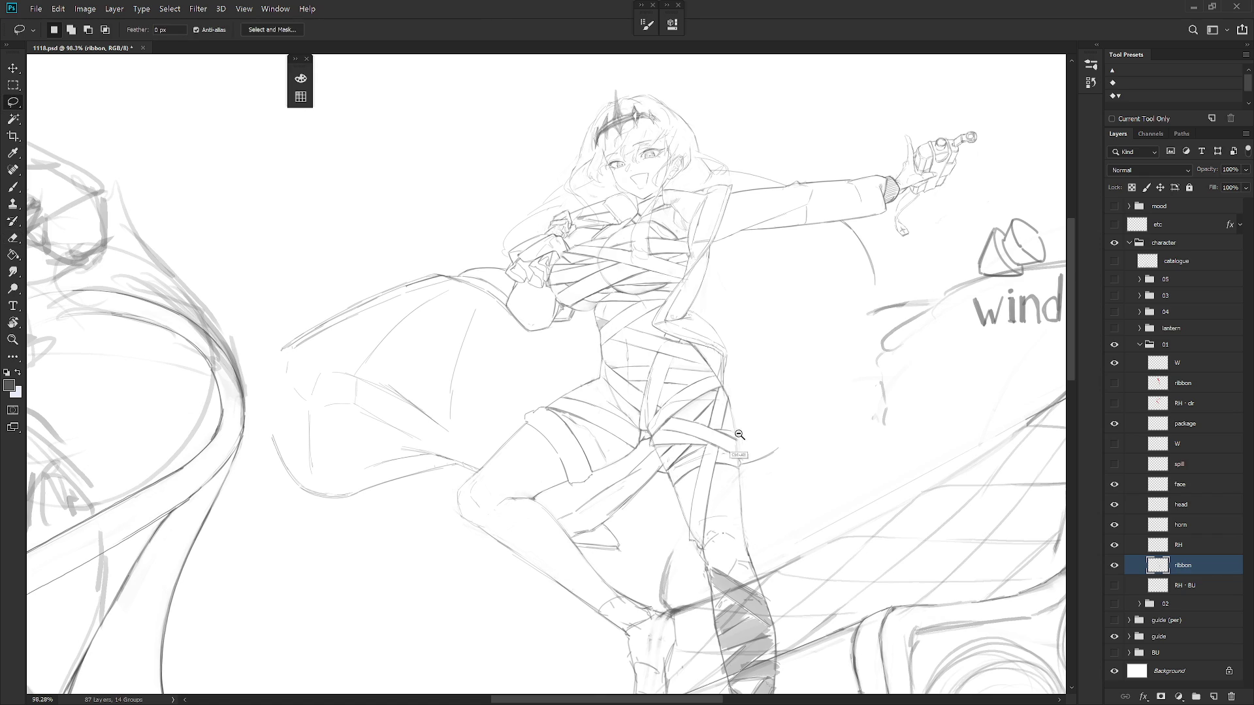
scroll(709, 494, "down", 5)
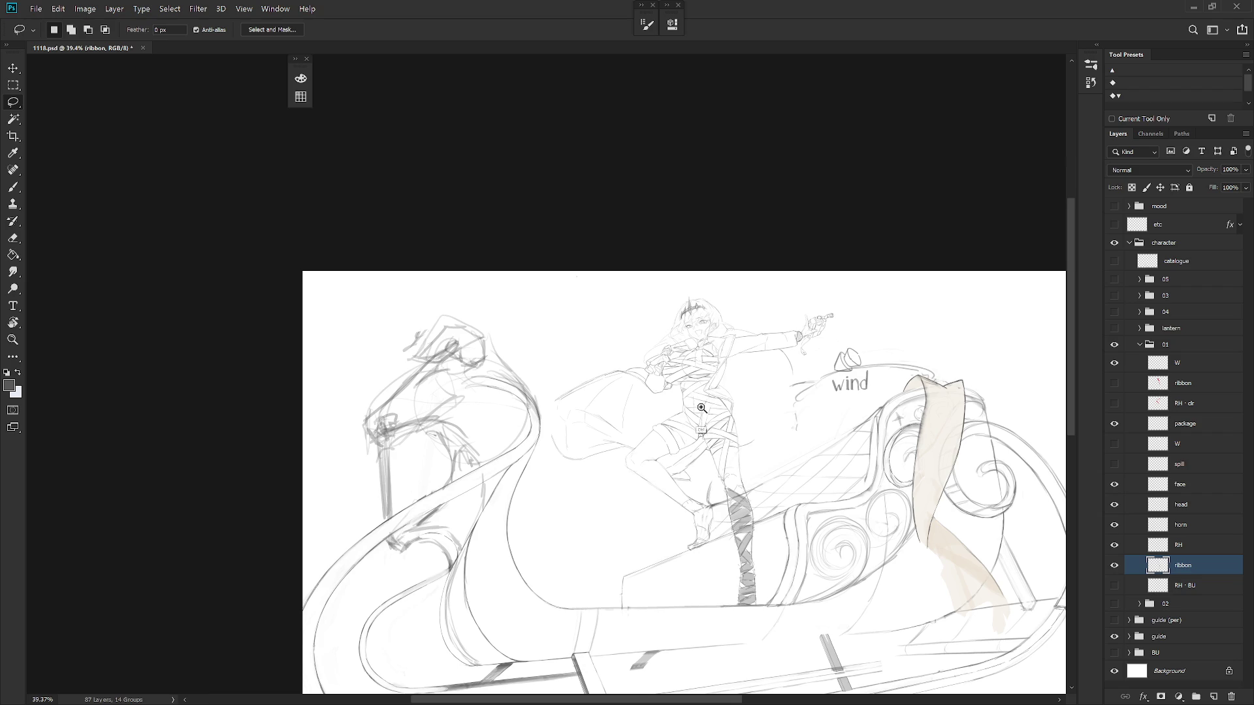
scroll(709, 494, "up", 8)
left_click_drag(628, 400, 647, 449)
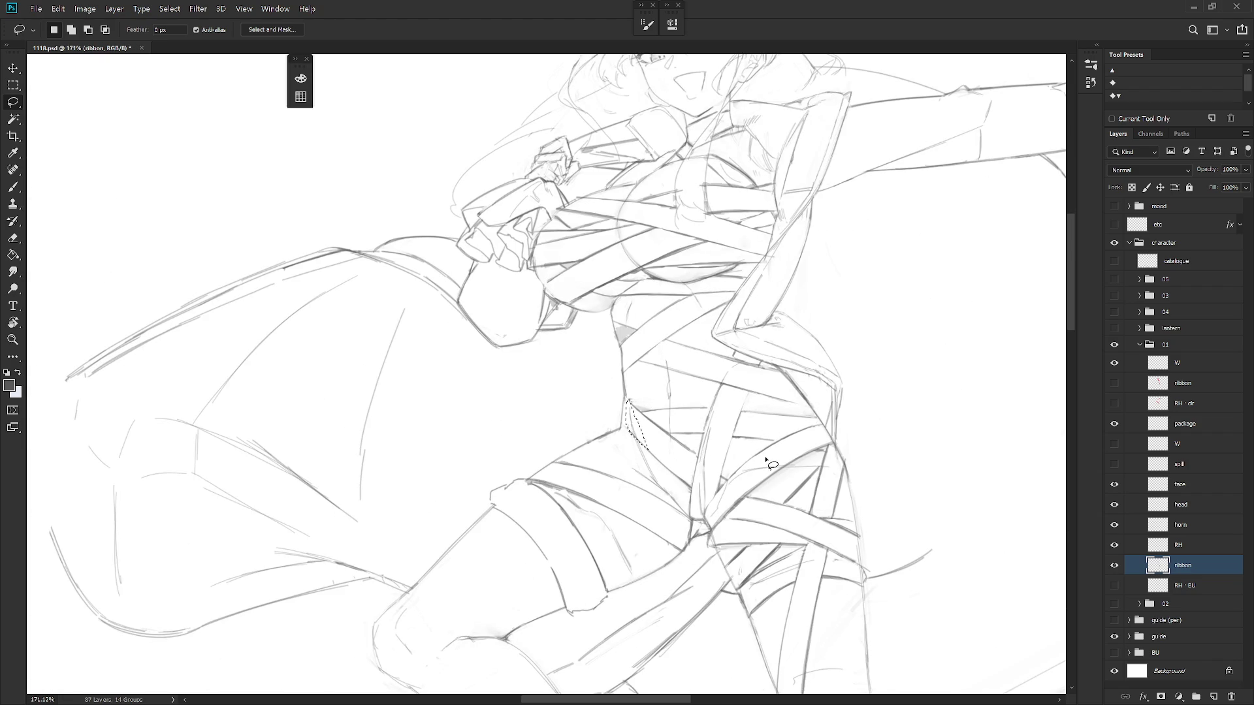
mouse_move(756, 461)
left_mouse_down("shift")
mouse_move(707, 529)
mouse_move(828, 463)
left_mouse_up("shift")
left_click(1183, 546)
key("ctrl+d")
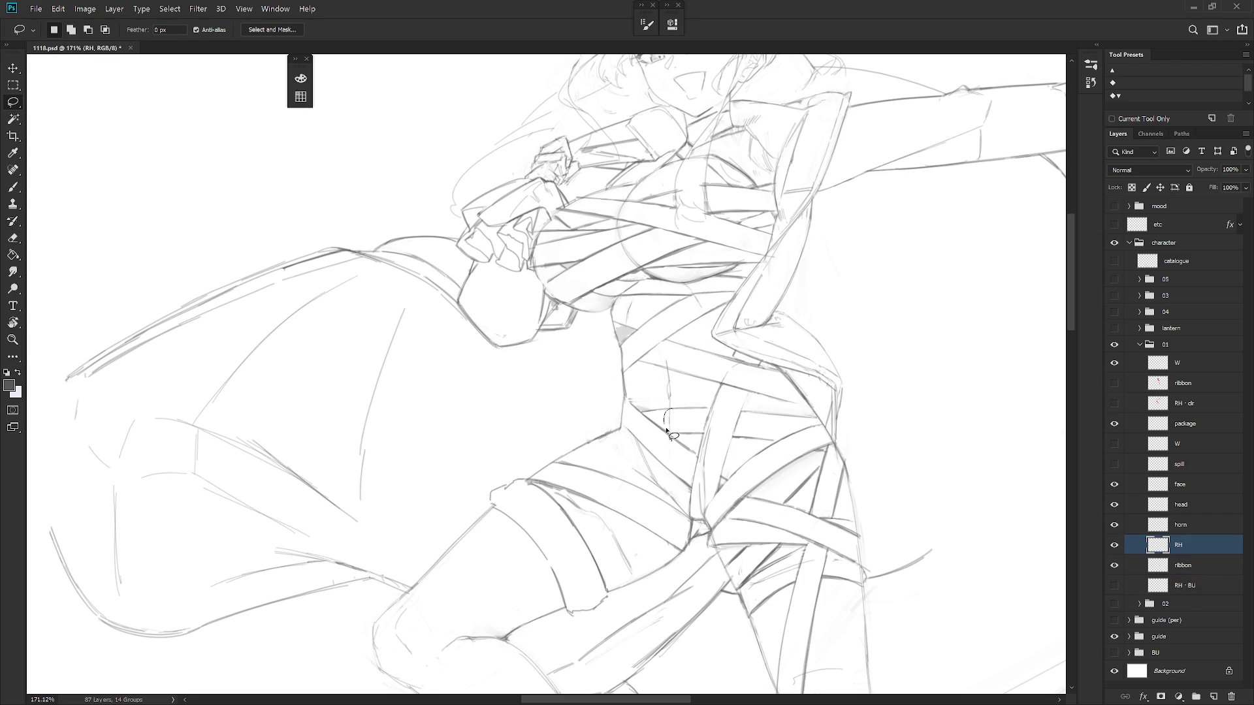
Select and clear stray lines at the waist, chest and along a ribbon strip edge
left_click_drag(669, 425, 678, 447)
left_click_drag(749, 425, 733, 448)
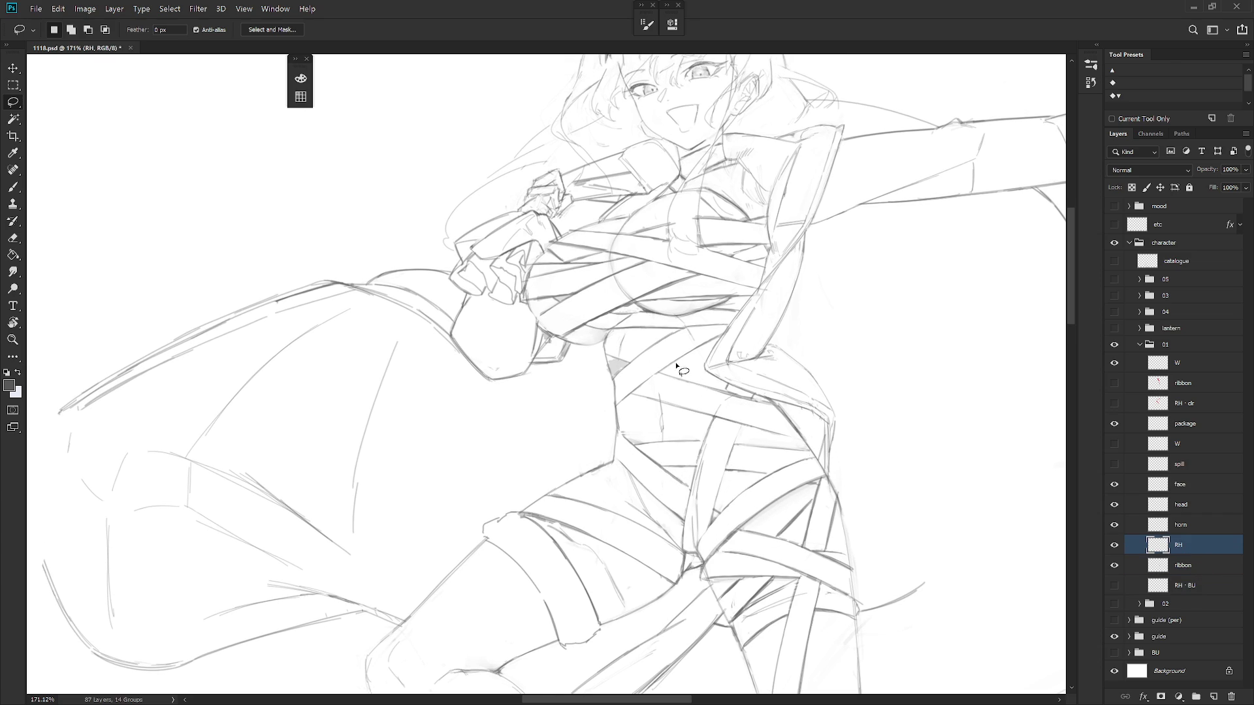
left_click_drag(668, 387, 657, 395)
mouse_move(732, 415)
left_mouse_down()
mouse_move(742, 394)
mouse_move(699, 476)
mouse_move(704, 513)
left_mouse_up()
key("ctrl+d")
Clear remaining bits along the ribbon edge, waist and chest ribbon, then merge the ribbon layer into RH
mouse_move(704, 502)
left_mouse_down()
mouse_move(690, 537)
mouse_move(708, 548)
left_mouse_up()
scroll(727, 524, "down", 5)
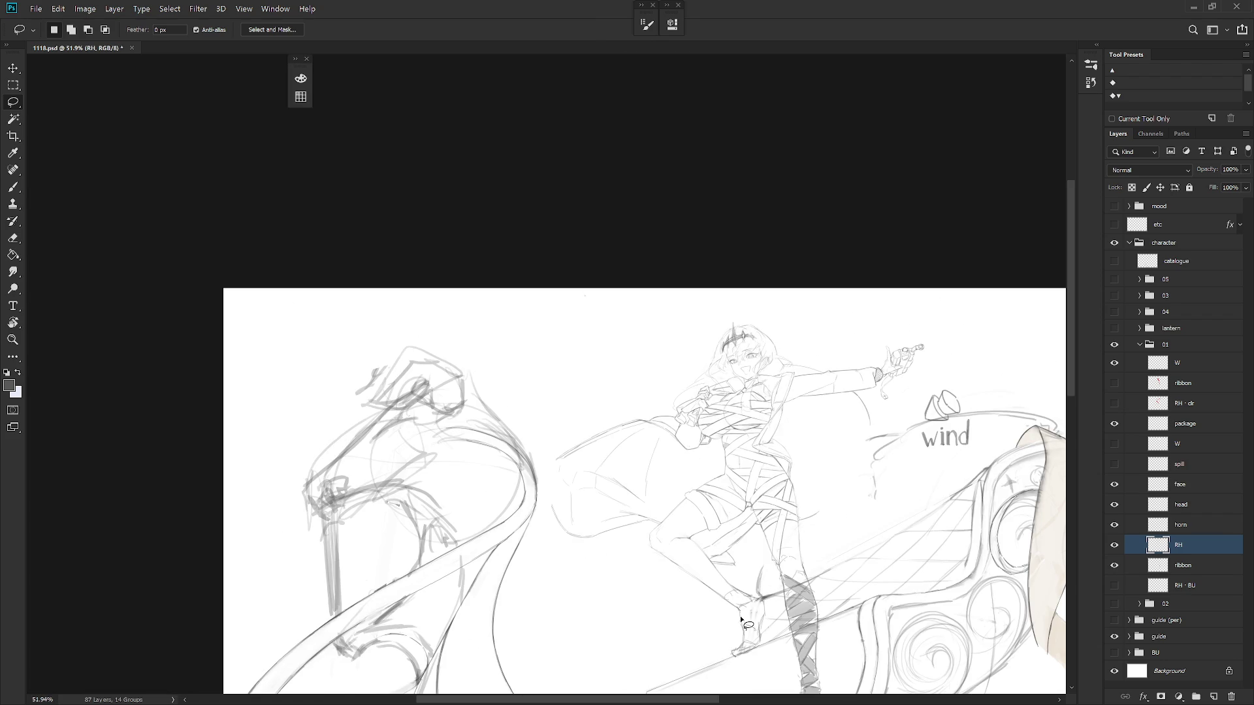
scroll(754, 432, "up", 5)
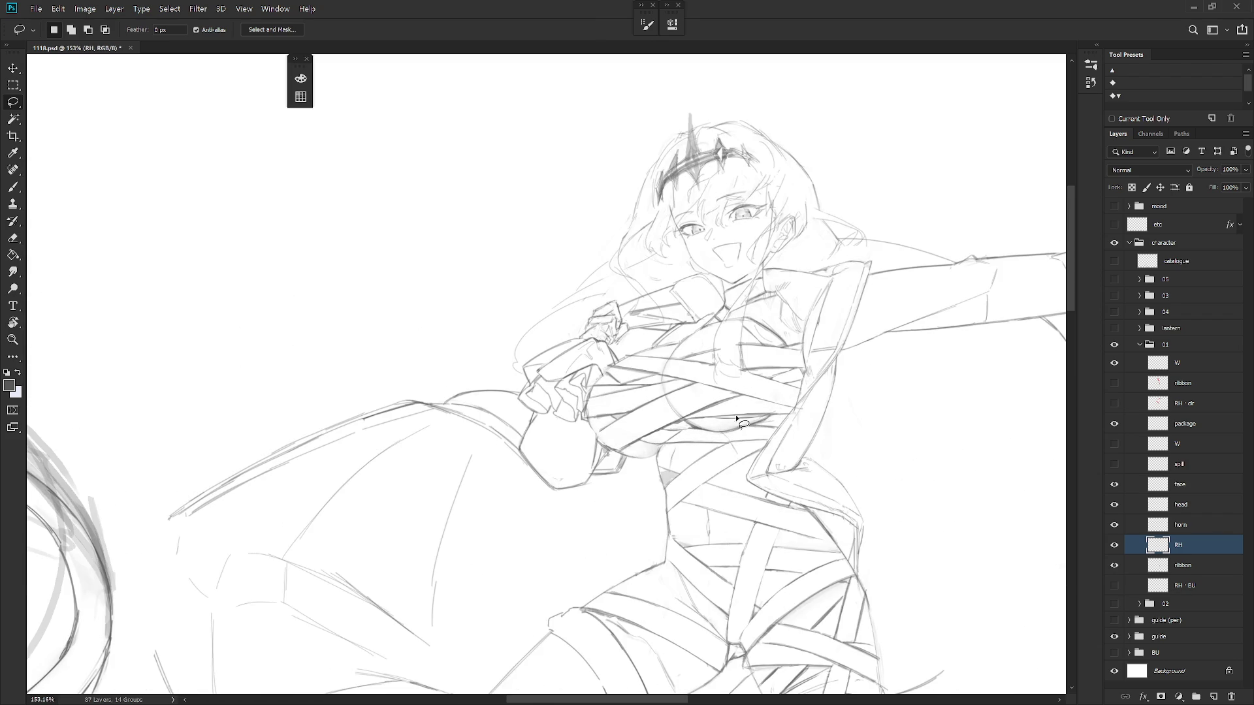
left_click_drag(677, 482, 684, 485)
key("ctrl+d")
left_click_drag(617, 365, 629, 357)
scroll(706, 421, "down", 2)
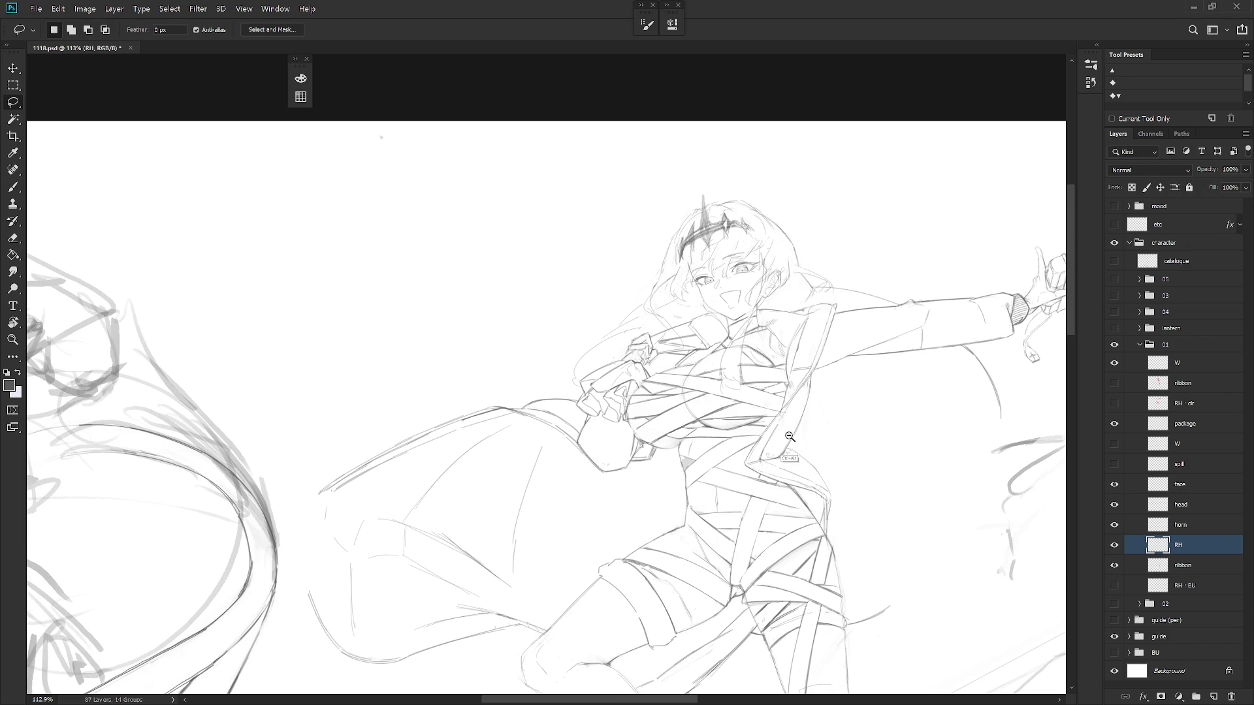
scroll(776, 434, "down", 1)
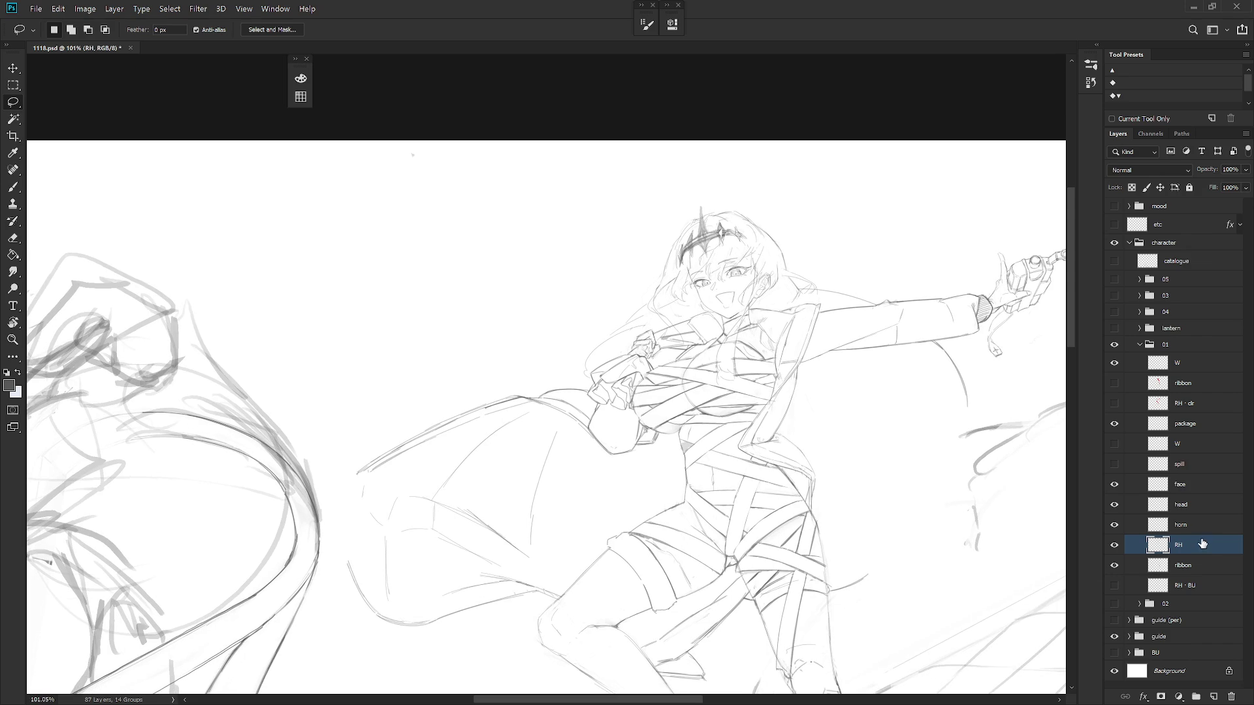
left_click(1197, 560, "ctrl")
key("ctrl+e")
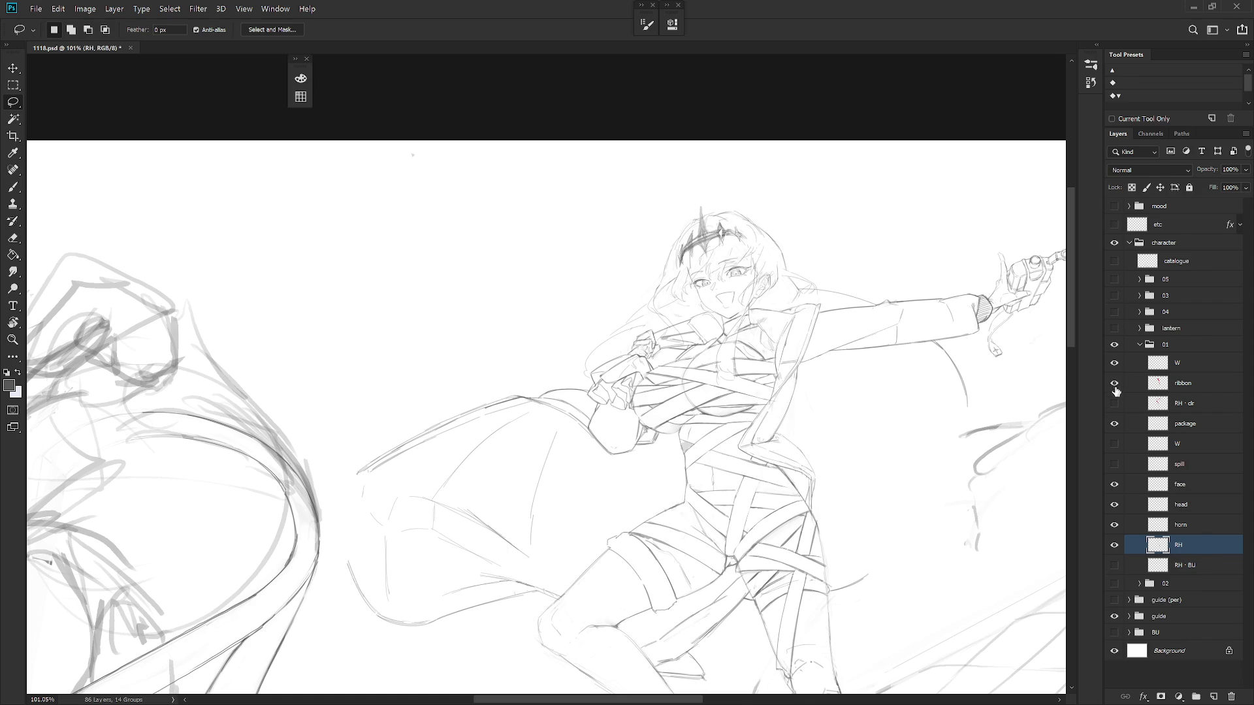
Show the red ribbon and RH · clr colour layers and keep RH · clr on Normal blending
left_click(1114, 383)
left_click(1114, 404)
left_click(1192, 390)
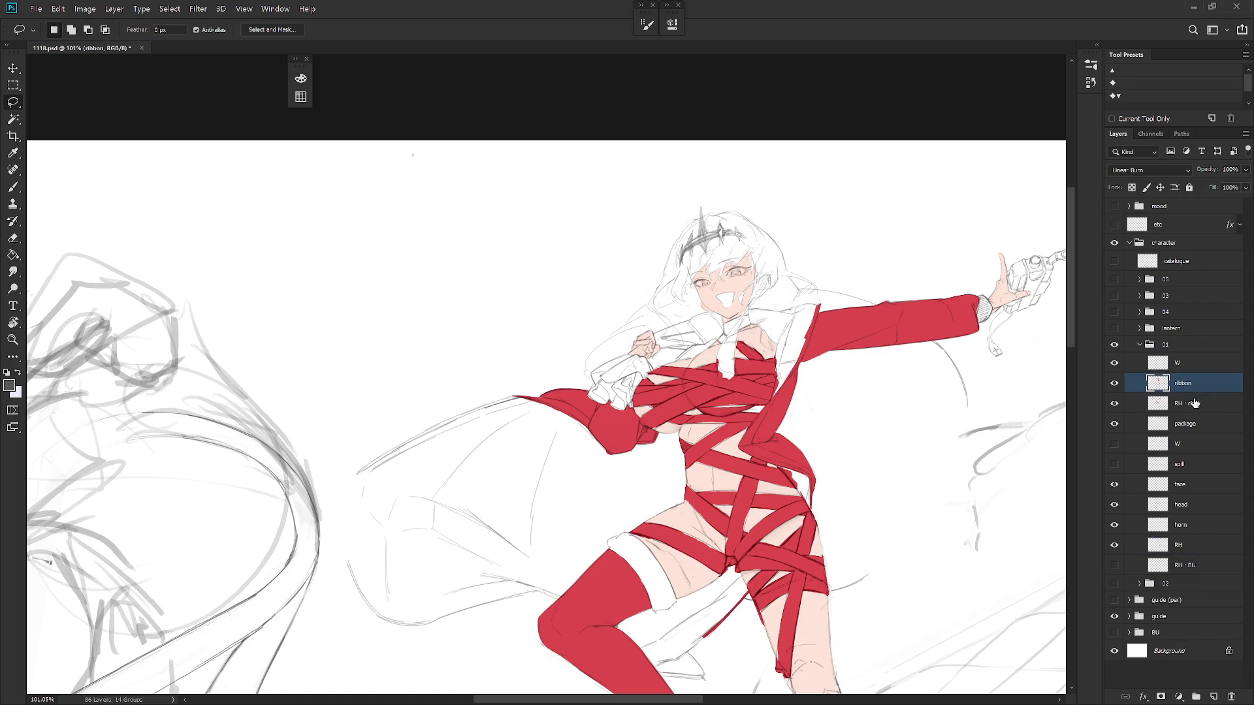
left_click(1148, 171)
left_click(1147, 171)
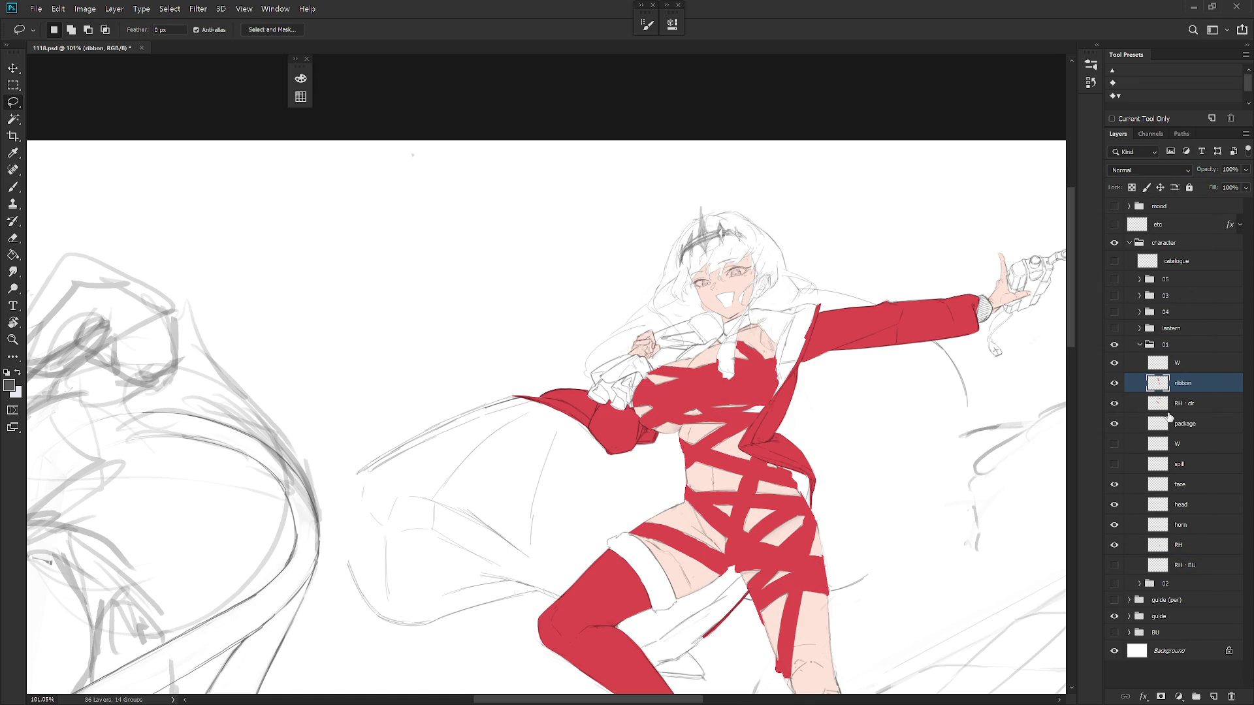
left_click(1175, 403)
left_click(1149, 170)
left_click(1149, 196)
left_click(1149, 170)
left_click(1153, 175)
Merge the ribbon colour into RH · clr, set it to Multiply, and duplicate the layer
left_click(1183, 384)
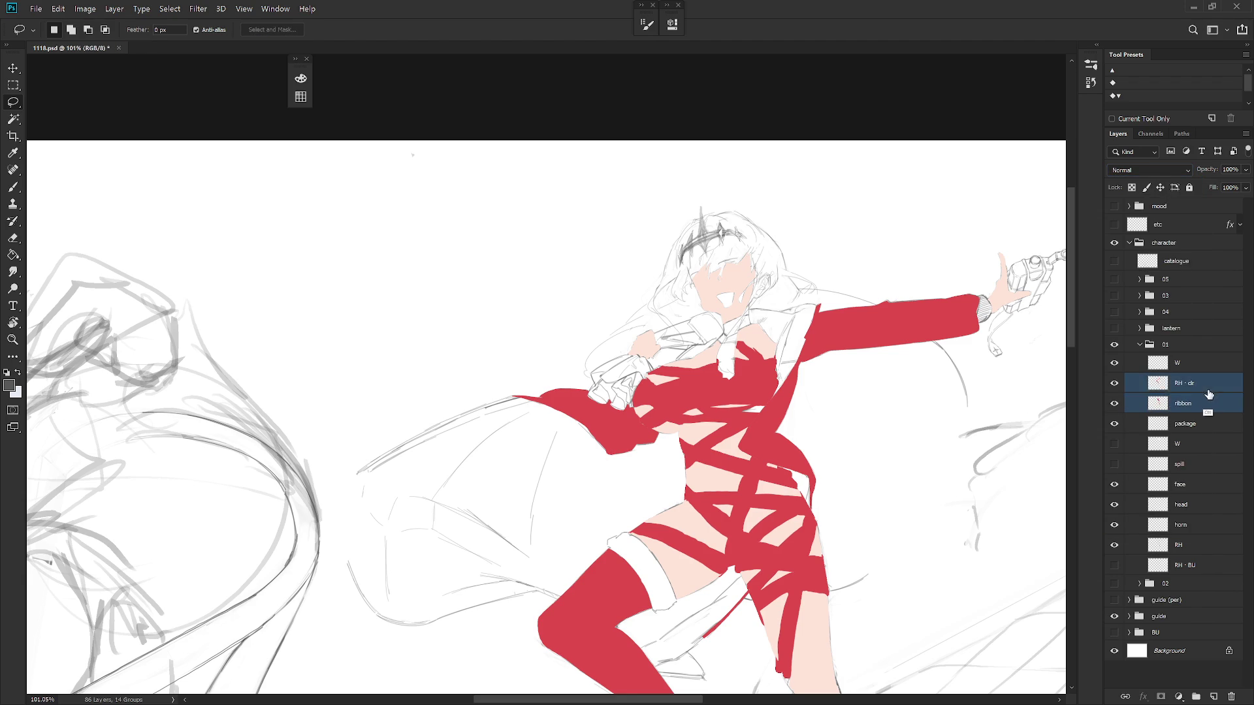
key("ctrl+e")
left_click(1147, 172)
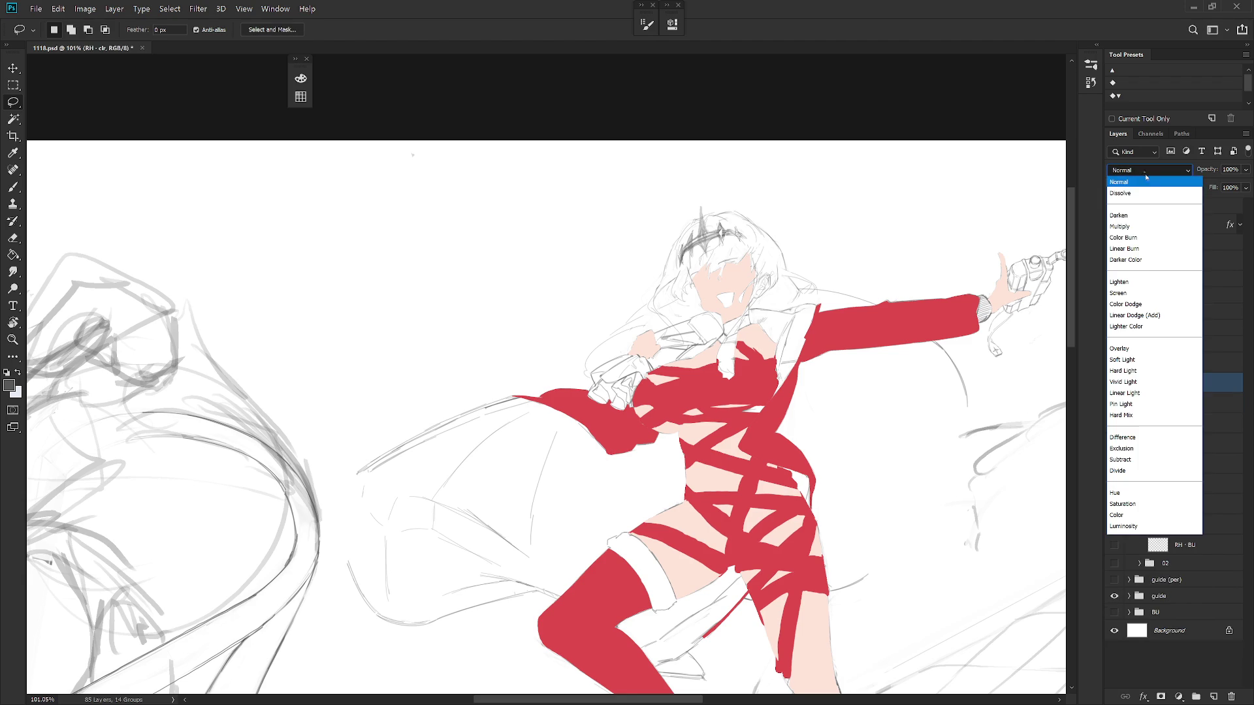
left_click(1135, 226)
scroll(833, 545, "down", 3)
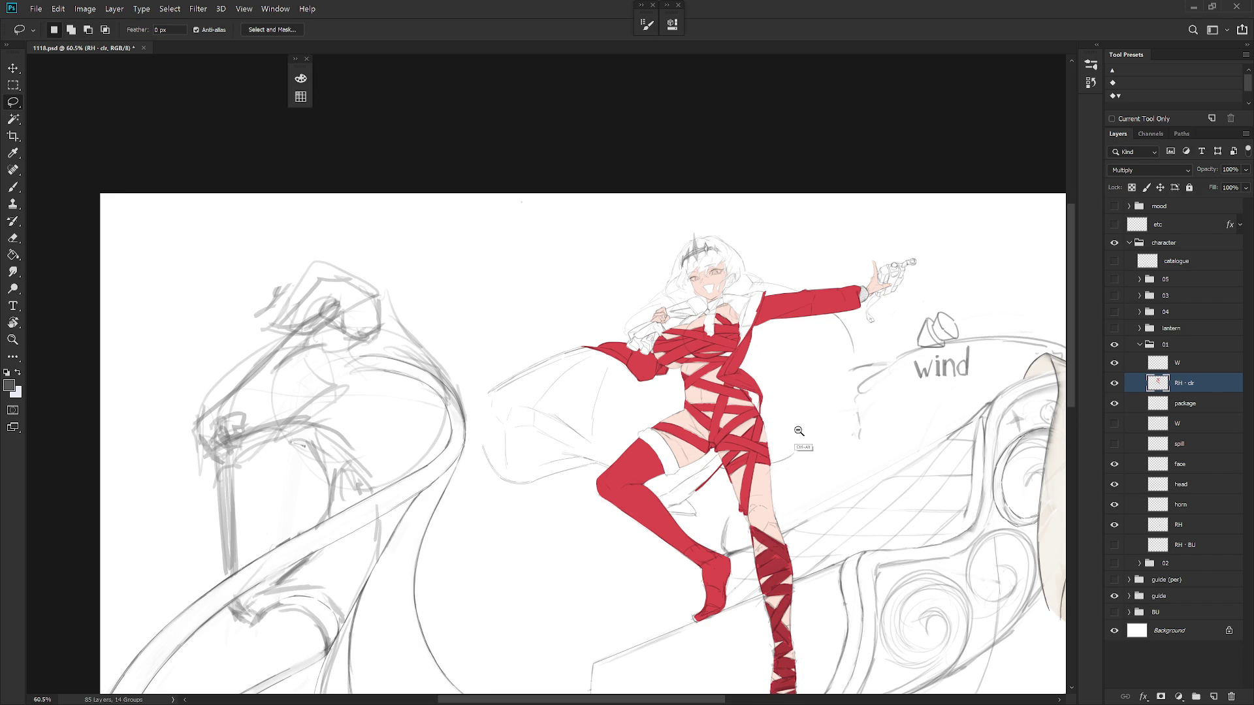
scroll(807, 422, "down", 5)
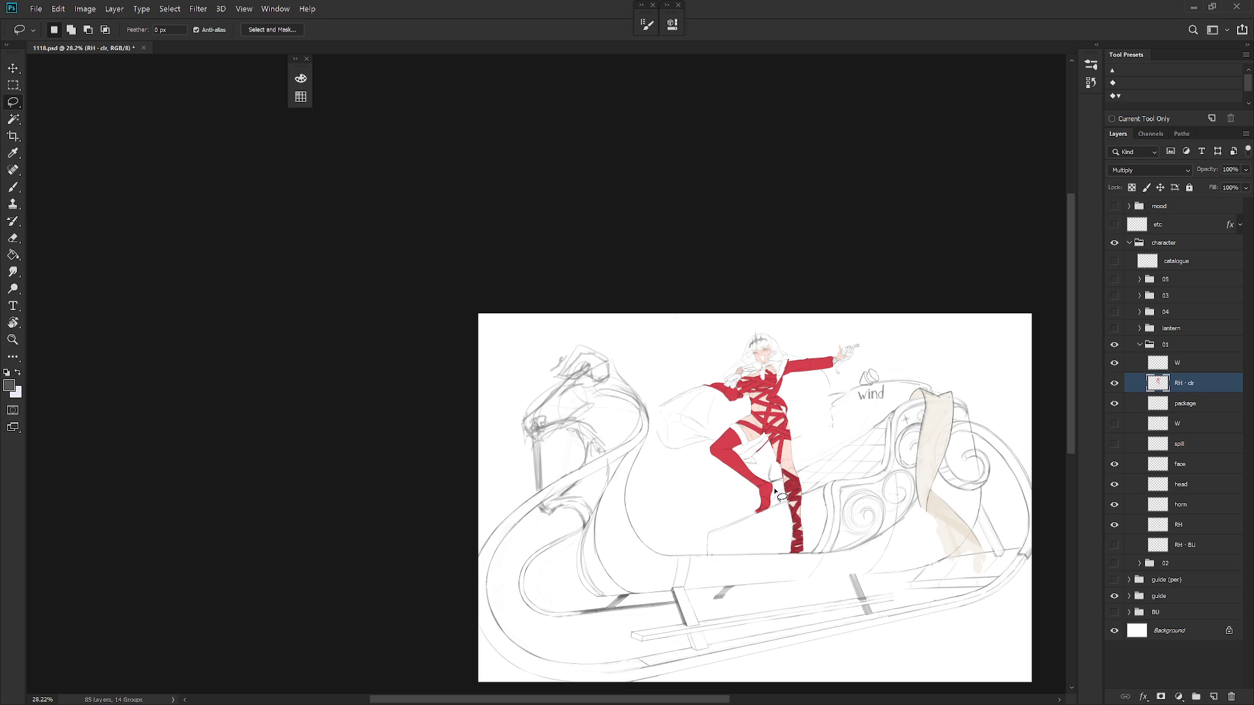
key("ctrl+j")
Move the colour copy beneath RH, rename it 'RH W', and delete the unused W layer
left_click_drag(1201, 387, 1190, 552)
double_click(1188, 547)
type("RH W")
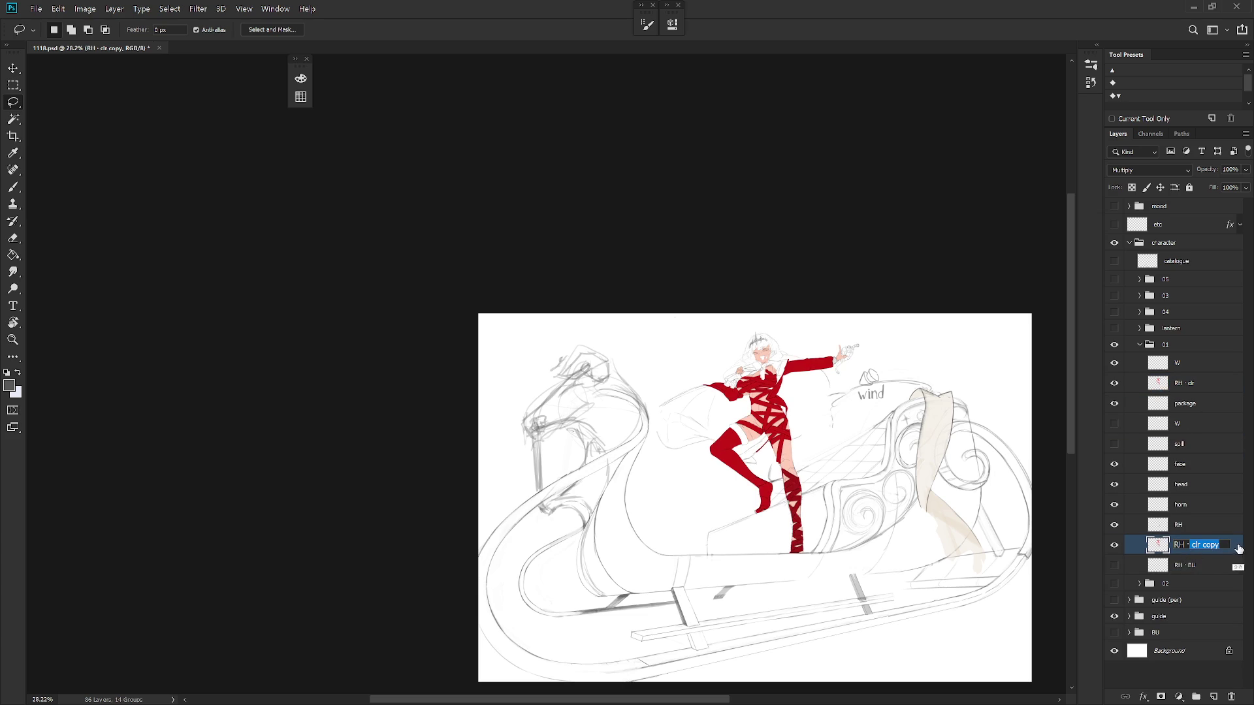
left_click(1207, 509)
left_click(1185, 423)
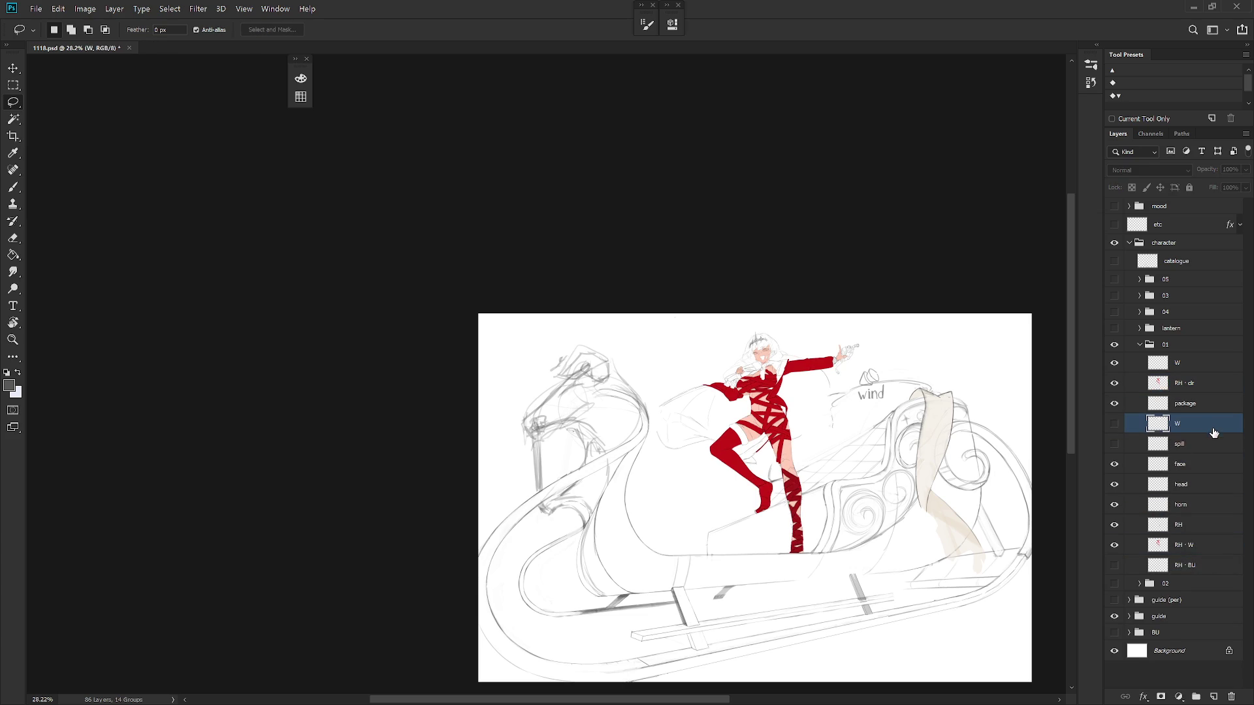
key("Delete")
Show the spill layer, hide RH · W, revert History to Layer Order, and hide the red colour
left_click(1115, 426)
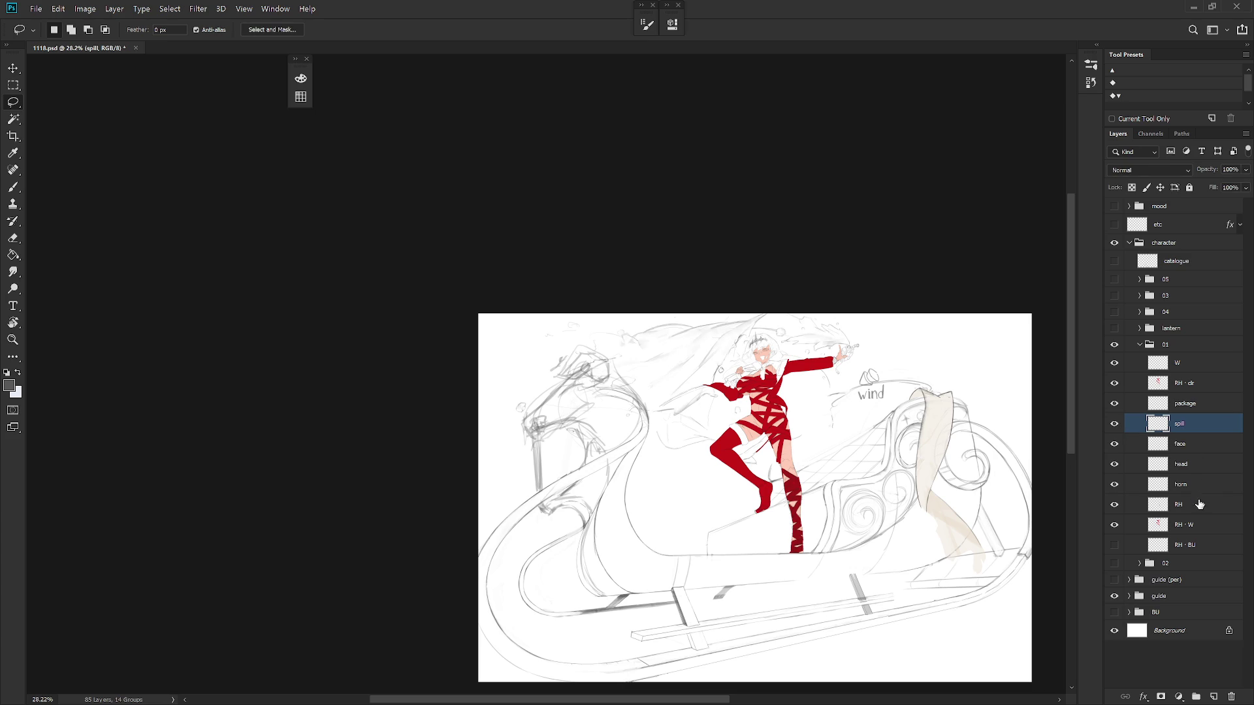
left_click(1199, 525)
scroll(767, 398, "up", 3)
left_click_drag(767, 399, 774, 438)
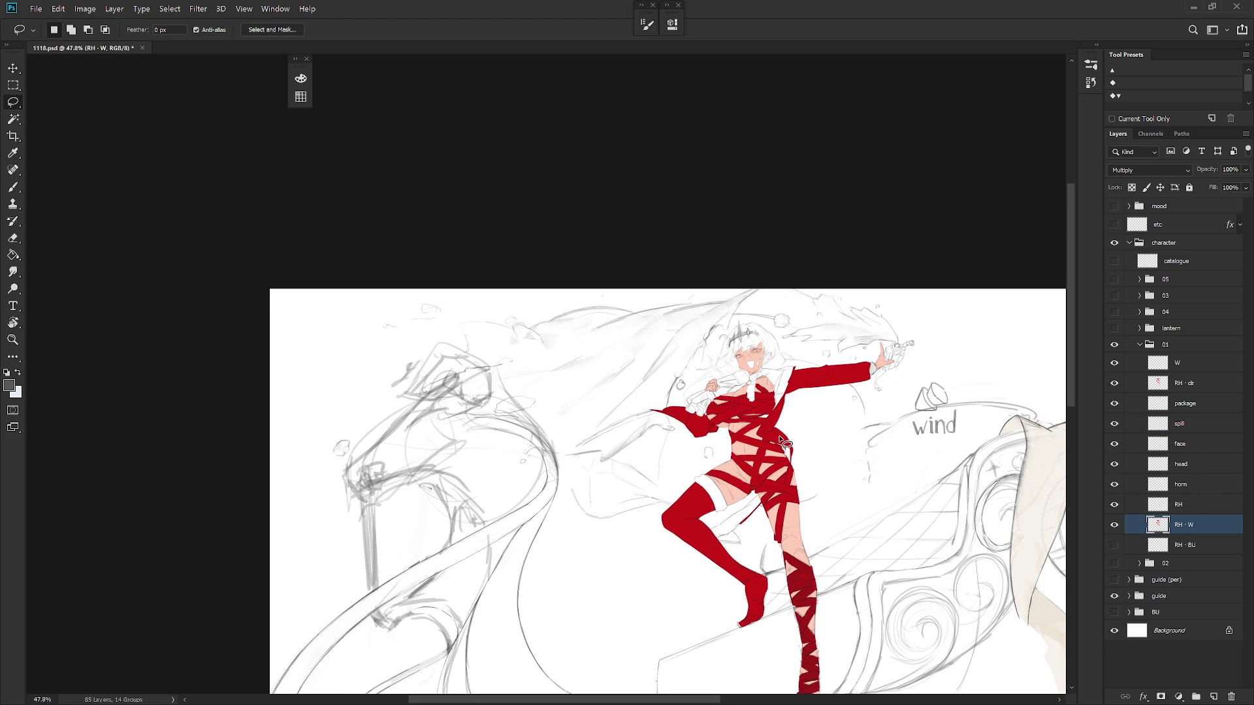
left_click(1114, 525)
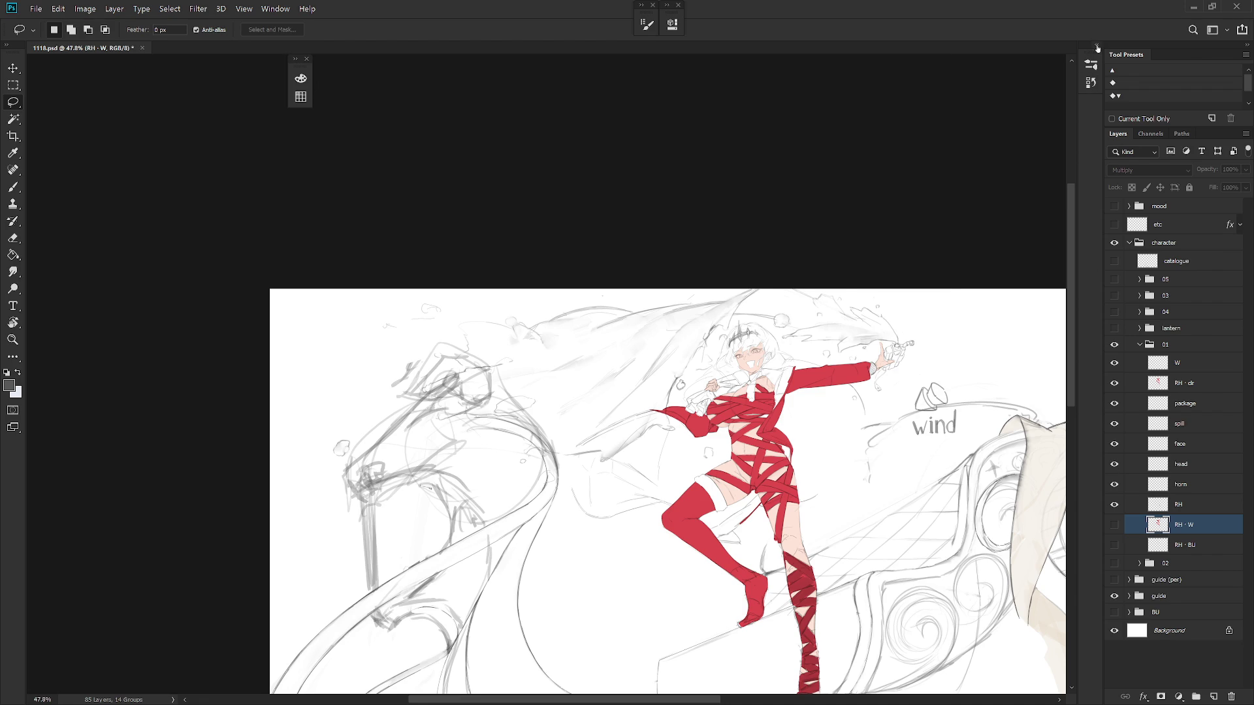
left_click(1097, 46)
left_click(1051, 591)
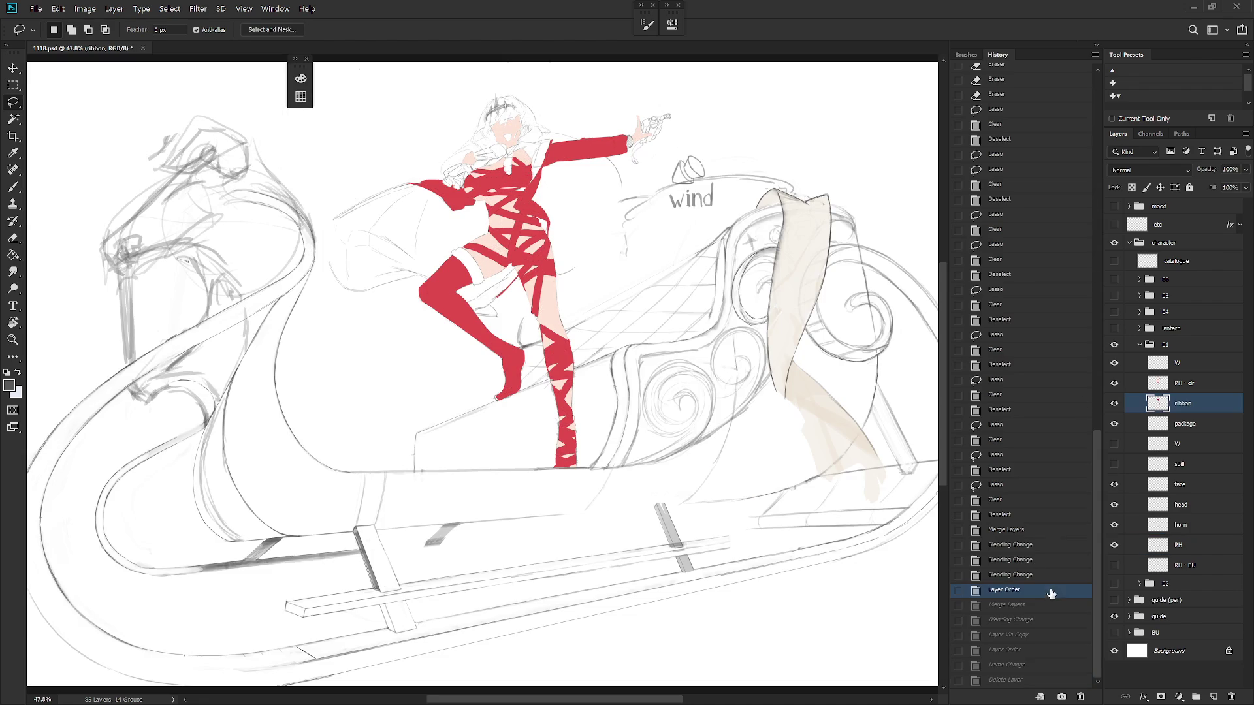
left_click(1097, 46)
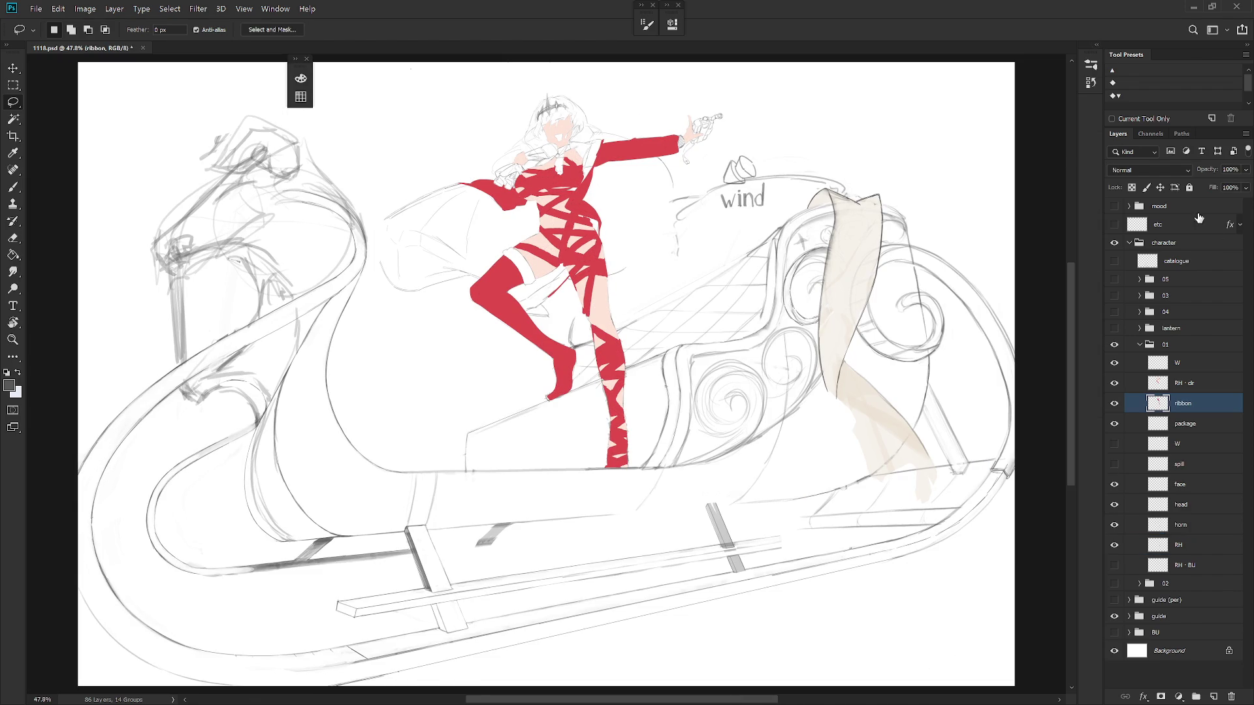
left_click(1114, 382)
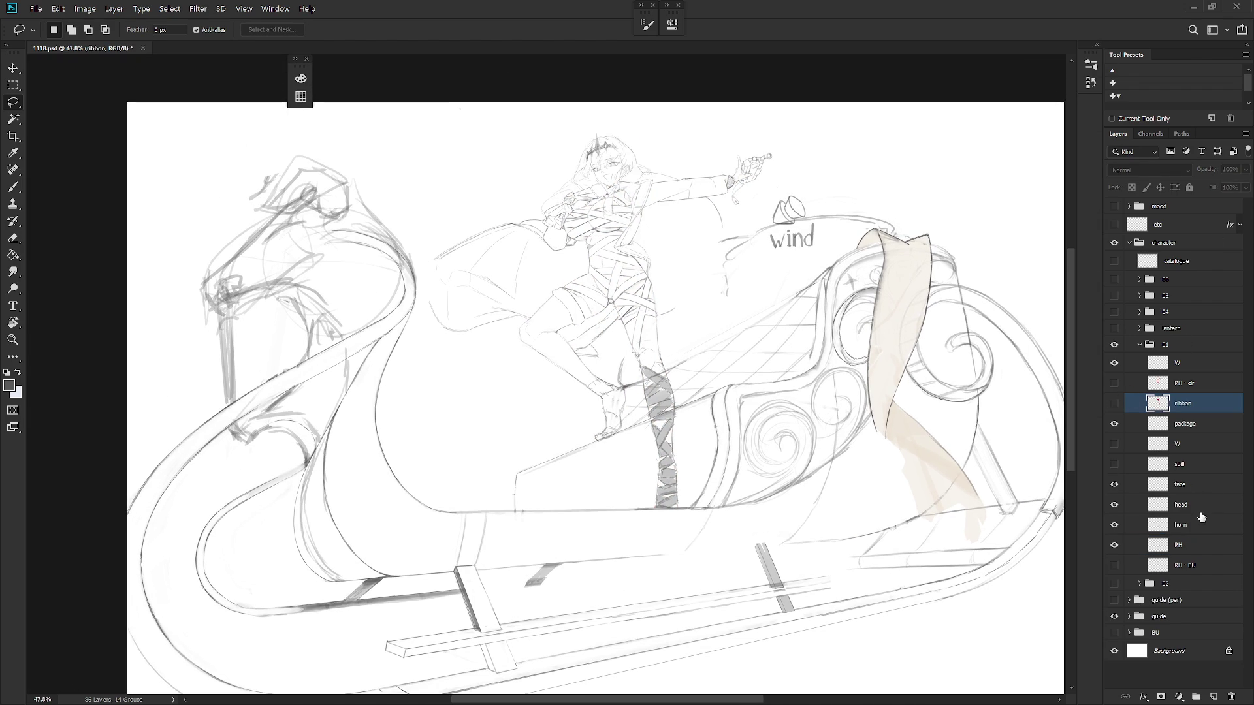
scroll(665, 412, "up", 3)
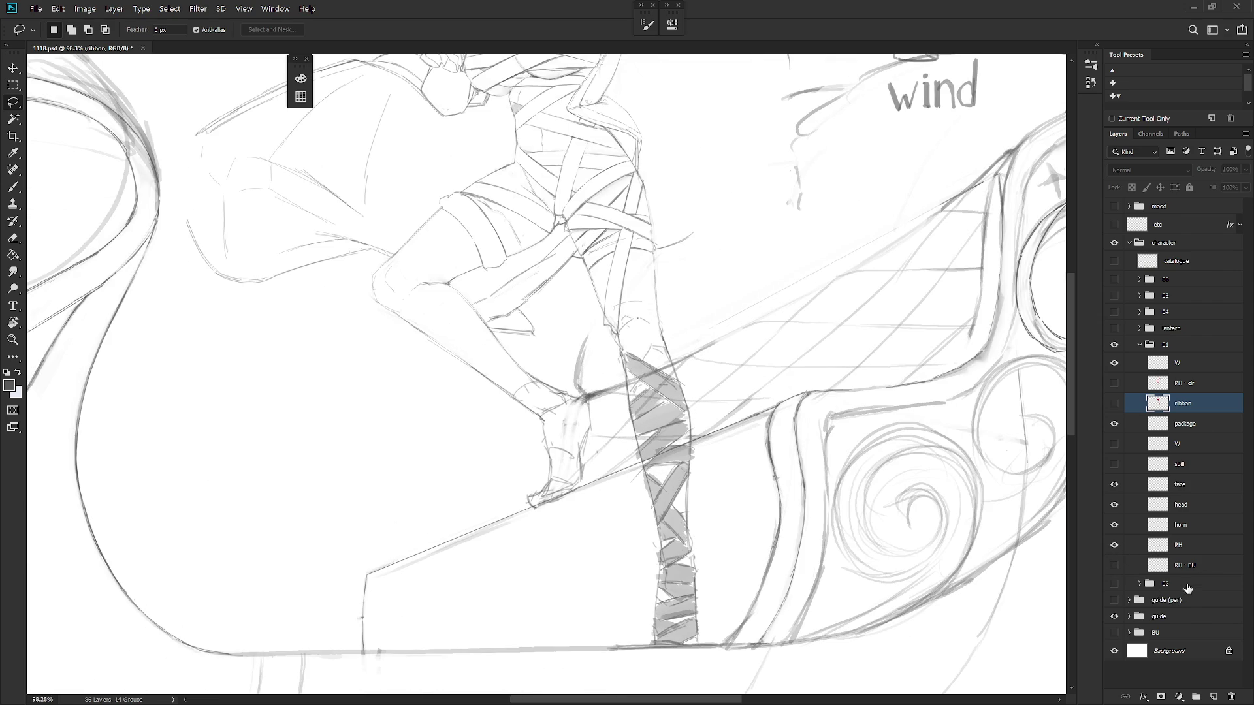
Revert History to an earlier Deselect state, hide the RH line layer and select the ribbon layer
left_click(1114, 546)
left_click(1115, 546)
left_click(1094, 49)
left_click(1025, 583)
left_click(1053, 512)
left_click(1097, 44)
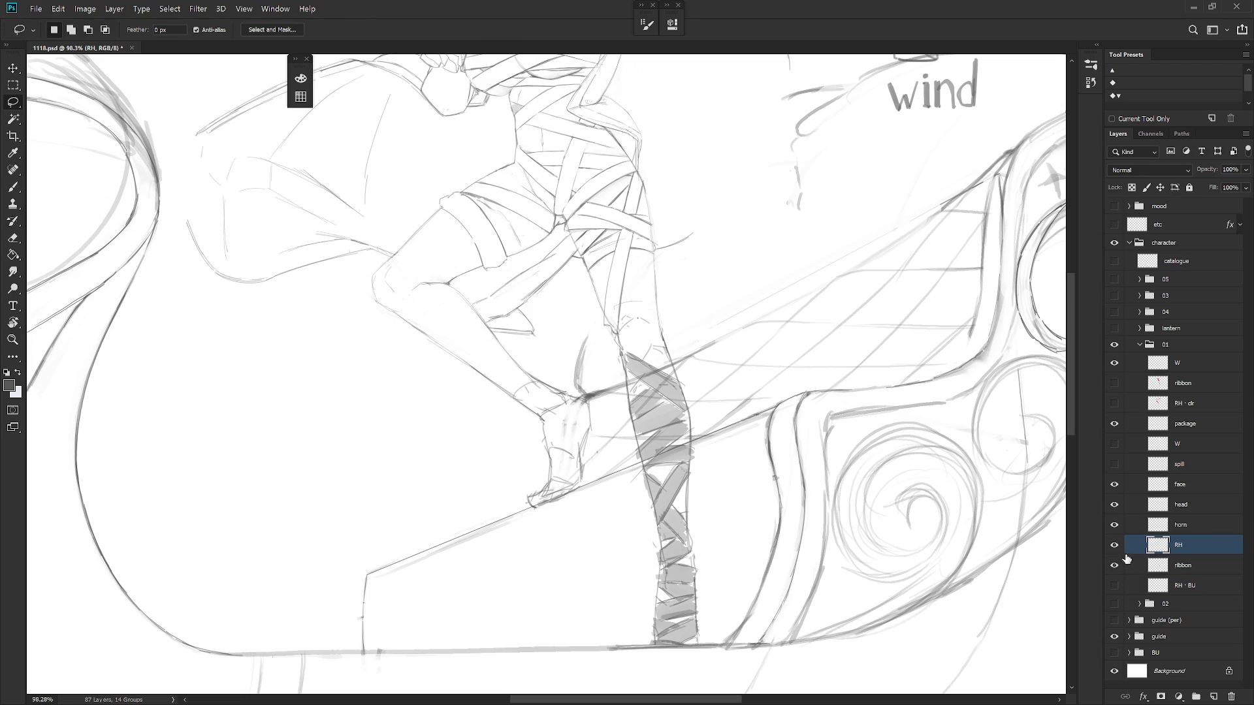
left_click(1114, 545)
left_click(1176, 565)
Rotate the view and lasso-delete the grey shading from the lower-leg ribbon bands
key("r")
mouse_move(810, 460)
left_mouse_down()
mouse_move(648, 649)
mouse_move(634, 448)
mouse_move(606, 357)
left_mouse_up()
key("l")
mouse_move(616, 411)
left_mouse_down()
mouse_move(628, 480)
mouse_move(611, 469)
mouse_move(603, 380)
mouse_move(598, 450)
mouse_move(568, 436)
mouse_move(591, 417)
mouse_move(608, 460)
mouse_move(596, 478)
mouse_move(558, 456)
mouse_move(564, 436)
mouse_move(643, 455)
left_mouse_up()
key("Delete")
key("Delete")
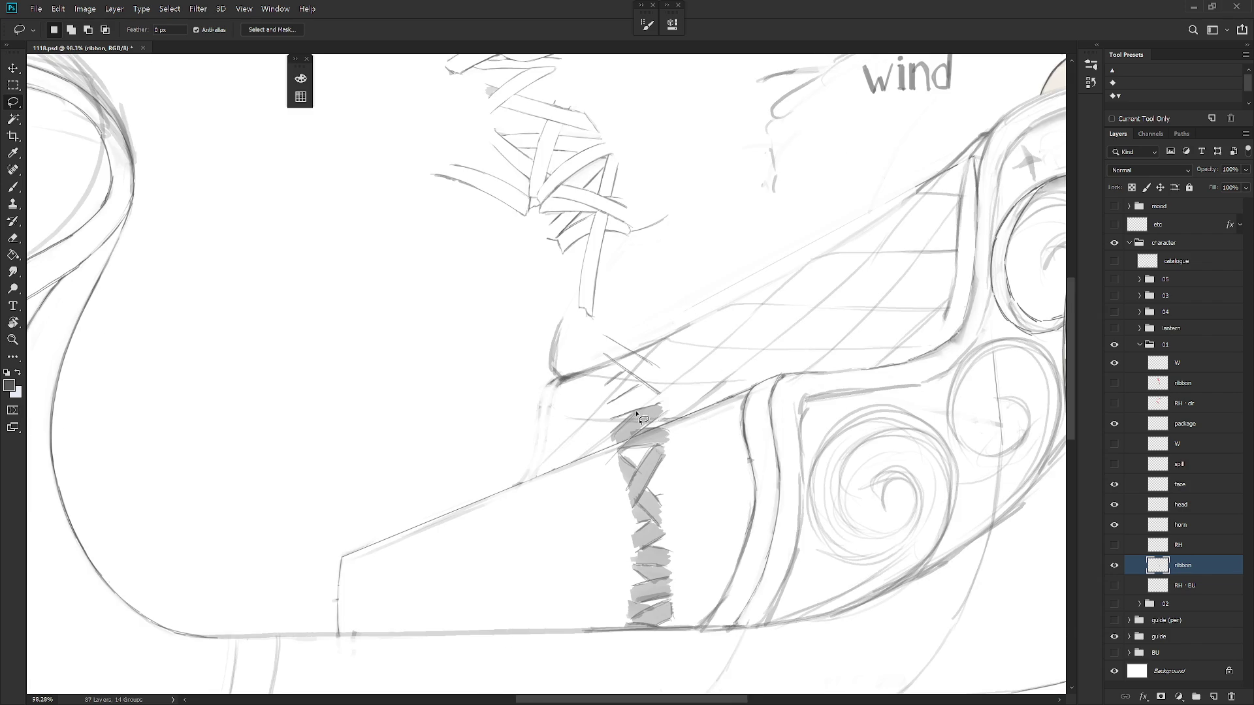
mouse_move(639, 410)
left_mouse_down()
mouse_move(665, 406)
mouse_move(612, 449)
mouse_move(605, 441)
mouse_move(672, 439)
mouse_move(660, 431)
mouse_move(655, 466)
mouse_move(627, 504)
mouse_move(675, 442)
mouse_move(625, 487)
mouse_move(620, 457)
left_mouse_up()
key("Delete")
key("Delete")
key("Delete")
key("Delete")
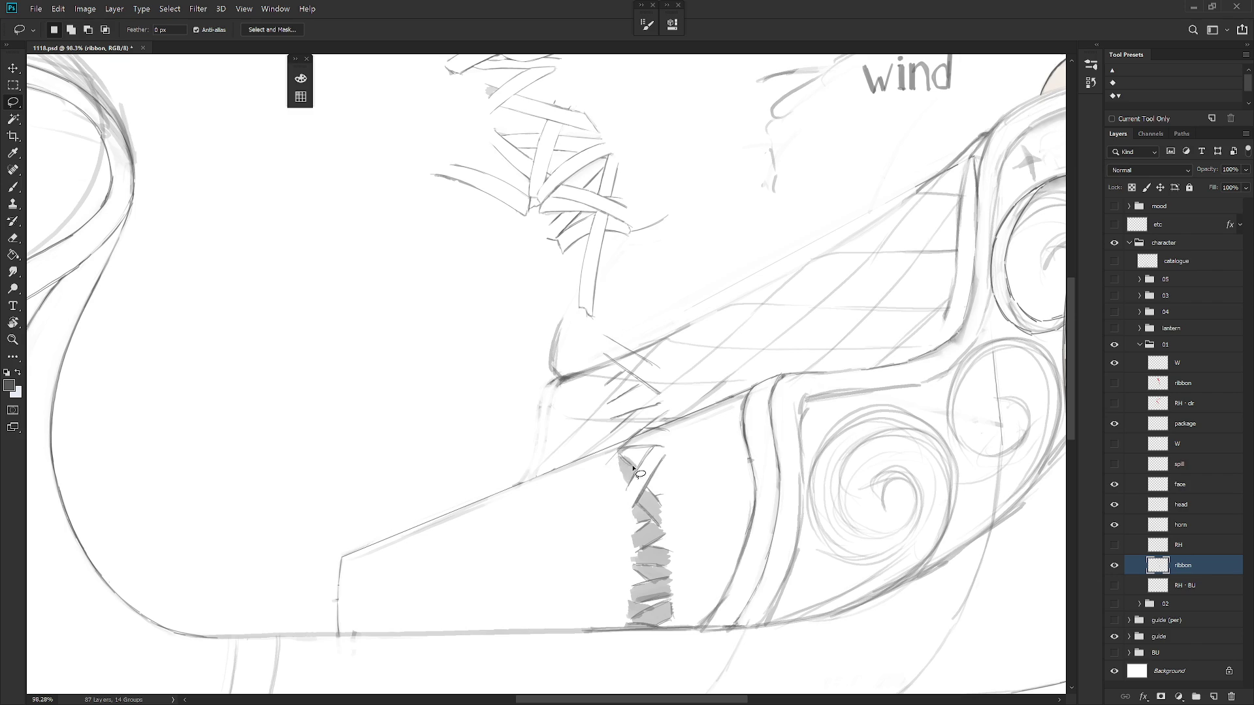
mouse_move(646, 498)
left_mouse_down()
mouse_move(669, 519)
mouse_move(646, 498)
mouse_move(633, 521)
mouse_move(654, 523)
mouse_move(633, 554)
mouse_move(676, 540)
mouse_move(631, 558)
mouse_move(672, 567)
mouse_move(678, 553)
mouse_move(632, 559)
mouse_move(655, 581)
mouse_move(671, 572)
mouse_move(630, 598)
mouse_move(679, 587)
mouse_move(694, 626)
mouse_move(672, 598)
mouse_move(622, 628)
left_mouse_up()
key("Delete")
key("Delete")
key("Delete")
key("Delete")
key("Delete")
key("Delete")
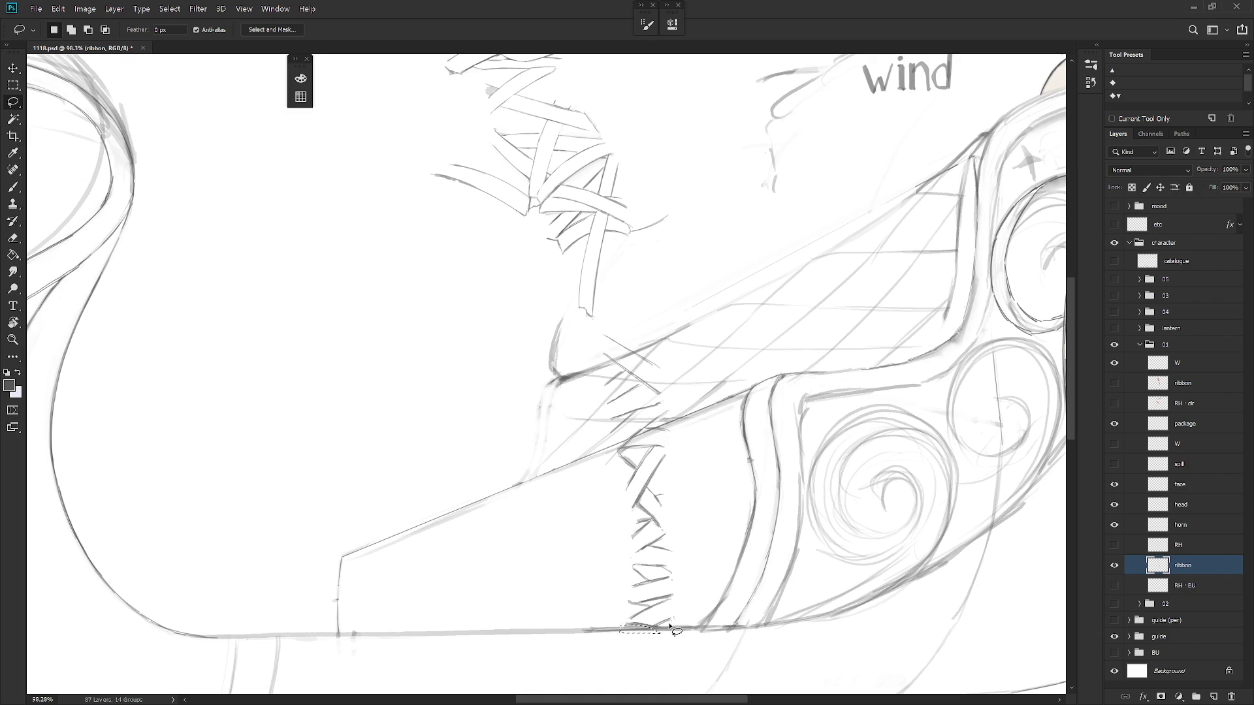
Show the RH figure sketch again and delete the old ribbon layer
scroll(757, 560, "down", 5)
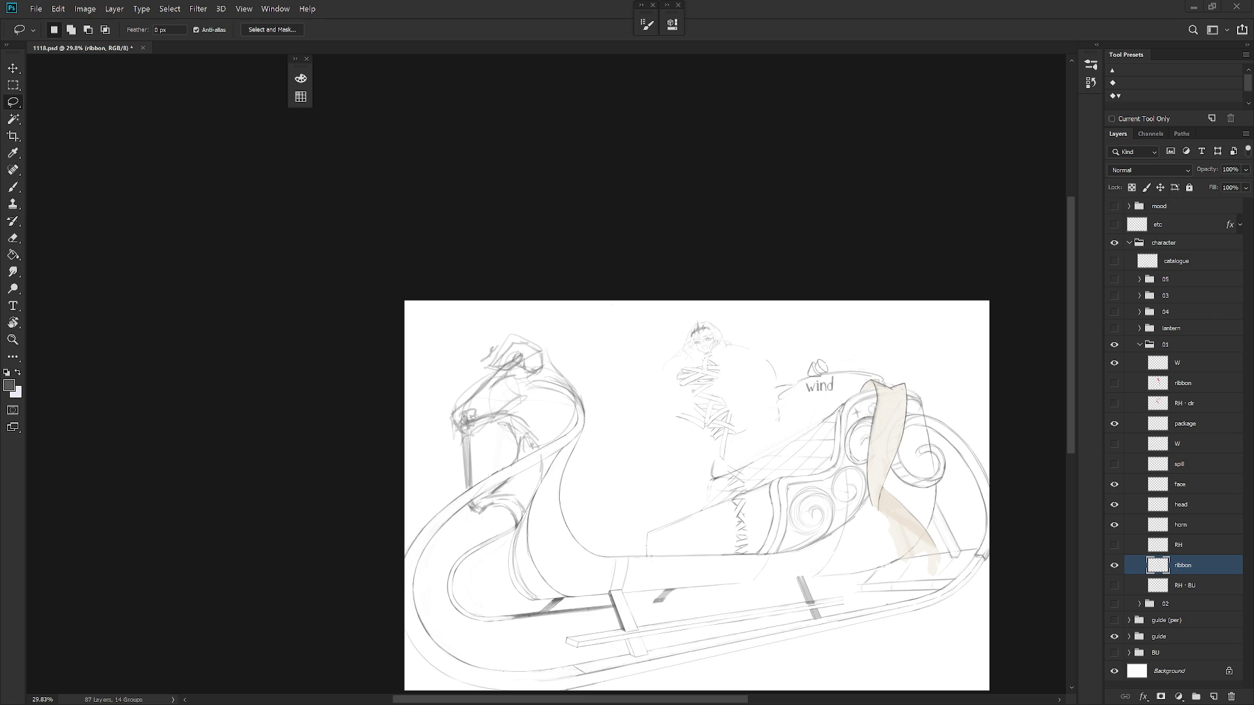
scroll(914, 587, "up", 3)
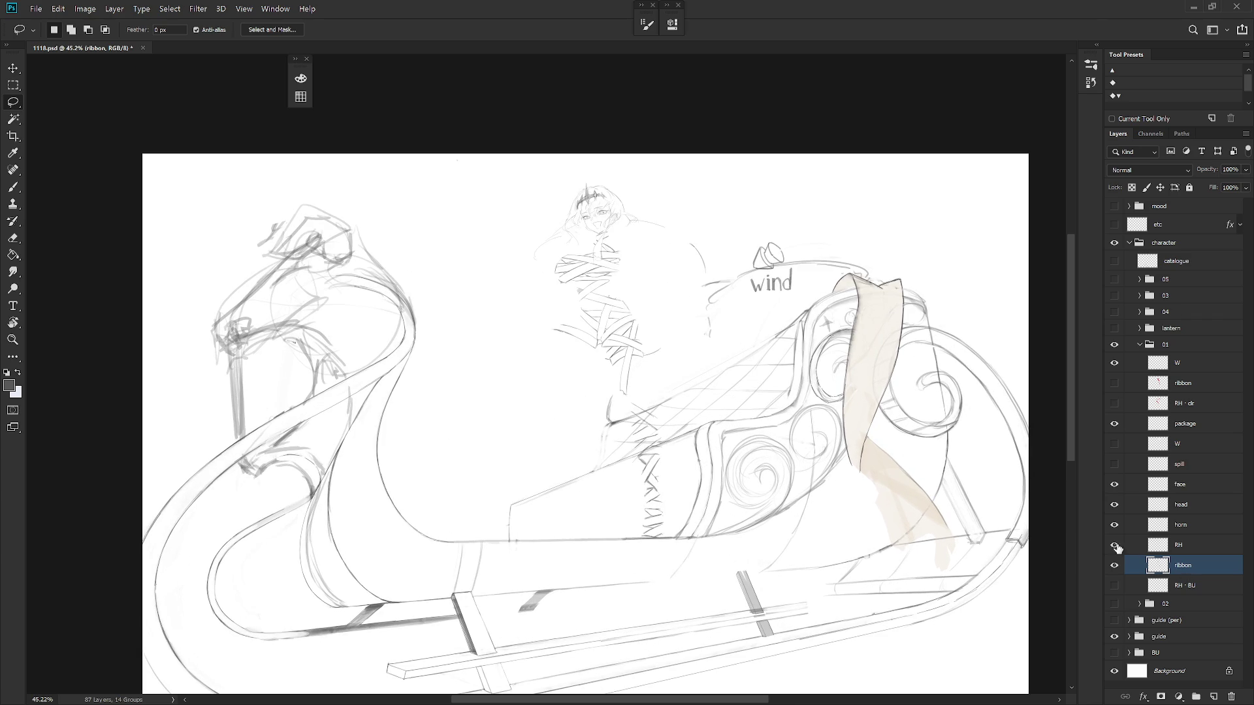
left_click(1114, 546)
left_click(1197, 551)
left_click(1198, 568)
key("Delete")
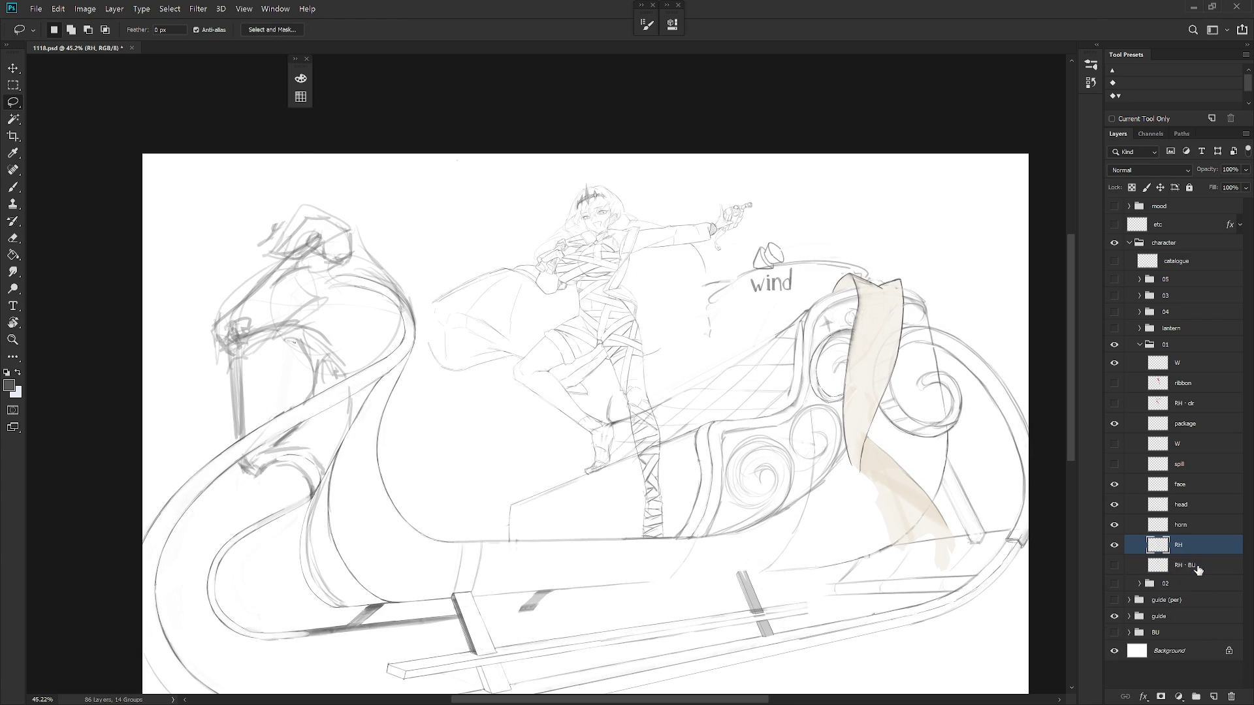
Try lasso selections along the left and right edges of the bandaged leg
scroll(660, 490, "up", 5)
mouse_move(611, 411)
left_mouse_down()
mouse_move(622, 449)
mouse_move(606, 460)
mouse_move(631, 474)
mouse_move(631, 522)
mouse_move(624, 500)
left_mouse_up()
left_click(631, 474)
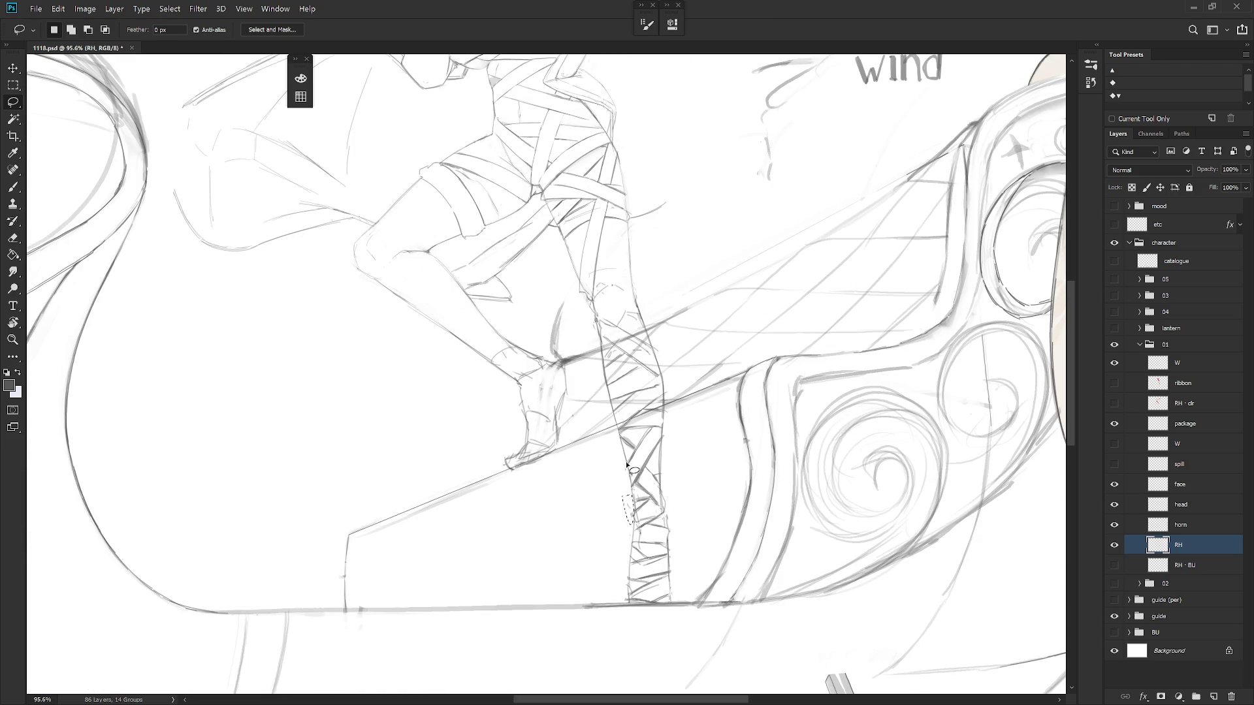
left_click(671, 454)
mouse_move(651, 341)
left_mouse_down()
mouse_move(674, 425)
mouse_move(724, 442)
left_mouse_up()
scroll(703, 386, "down", 2)
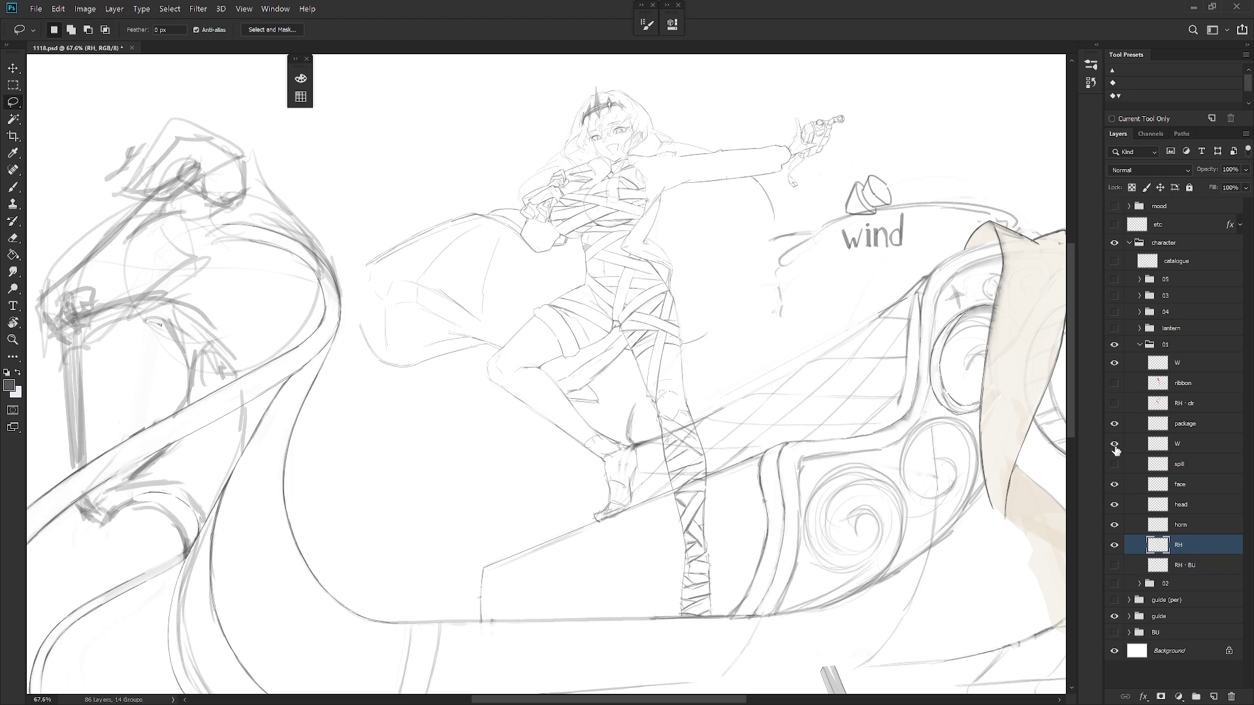
Delete the W layer, show the spill strokes, and move RH · clr above the ribbon layer
left_click(1205, 444)
key("Delete")
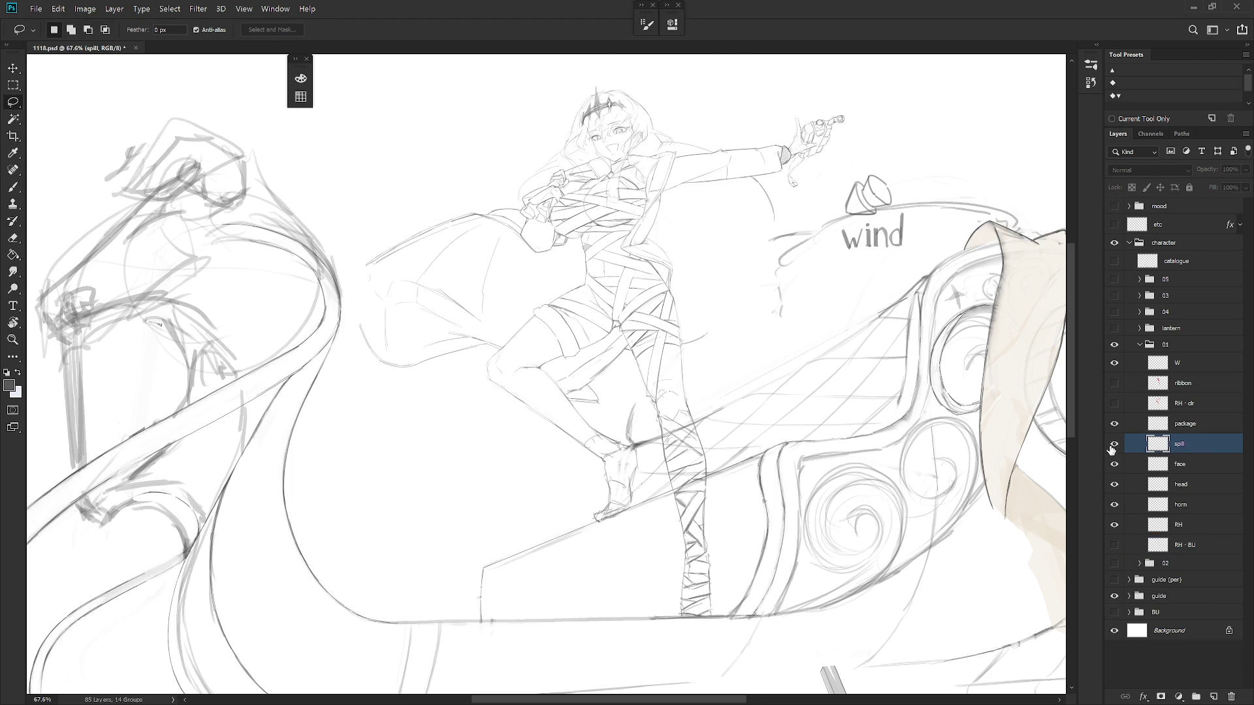
left_click(1114, 444)
left_click(1157, 386)
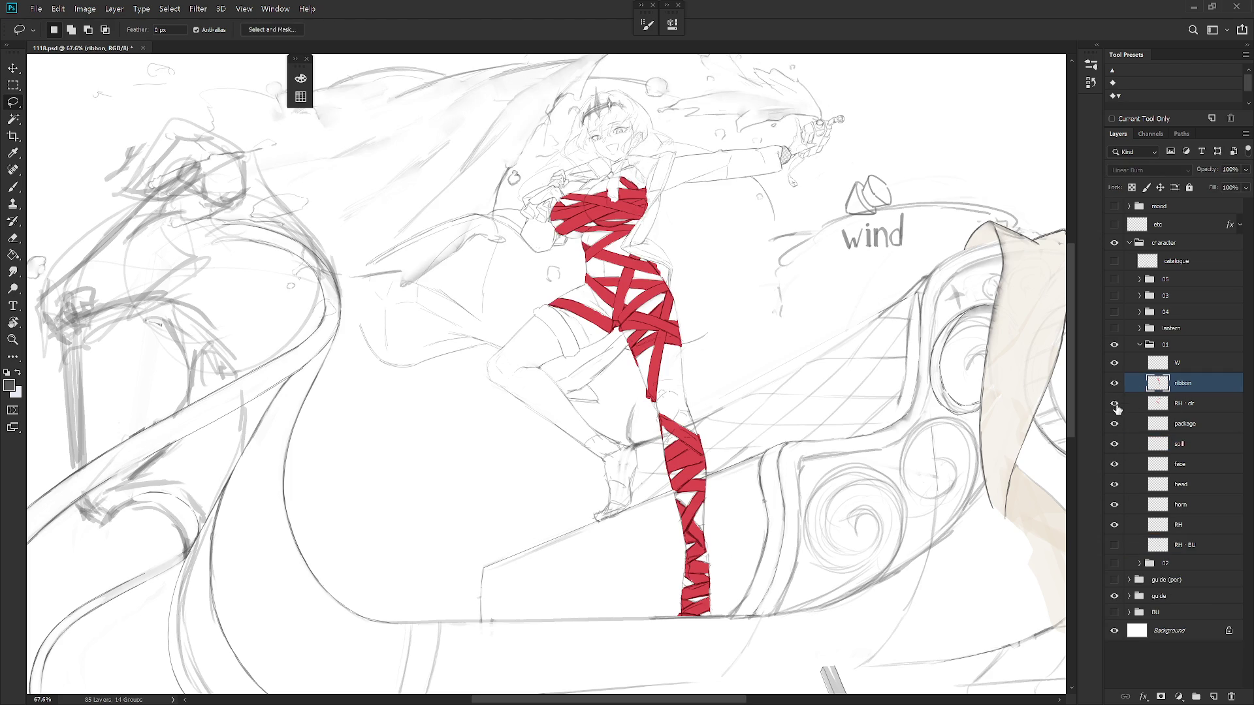
left_click_drag(1191, 405, 1195, 405)
left_click(1194, 404, "shift")
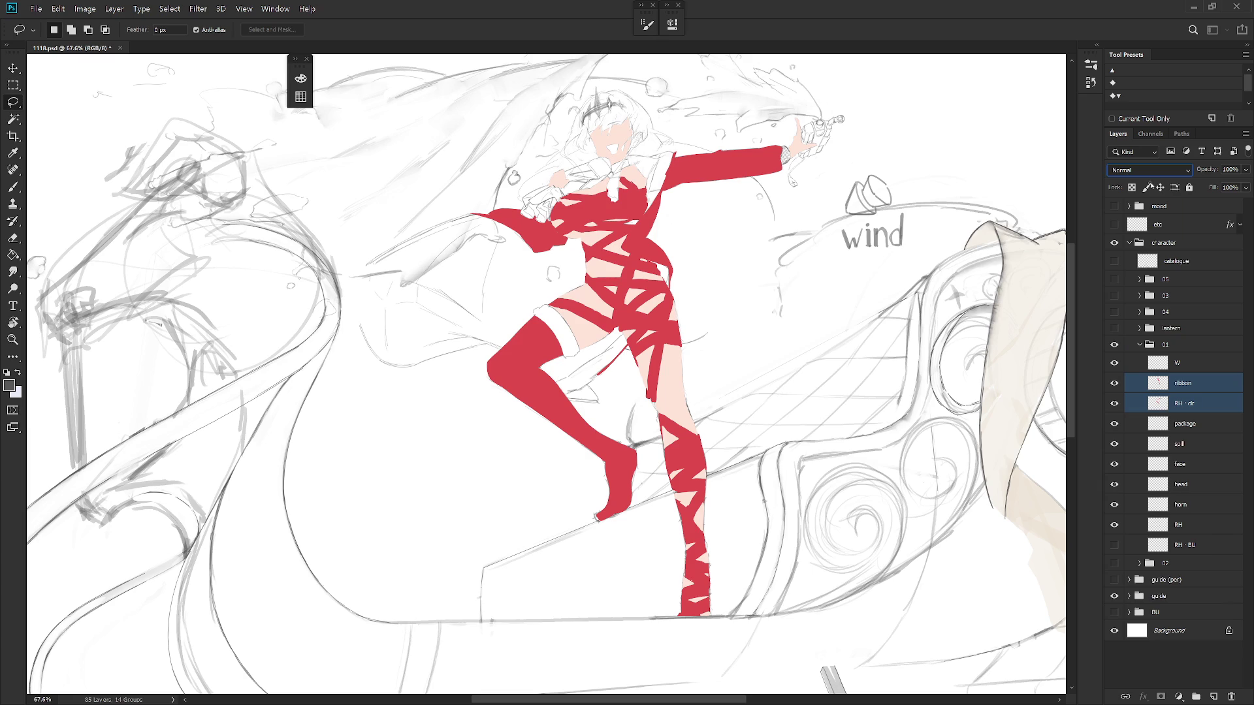
left_click(1200, 404)
key("ctrl+bracketright")
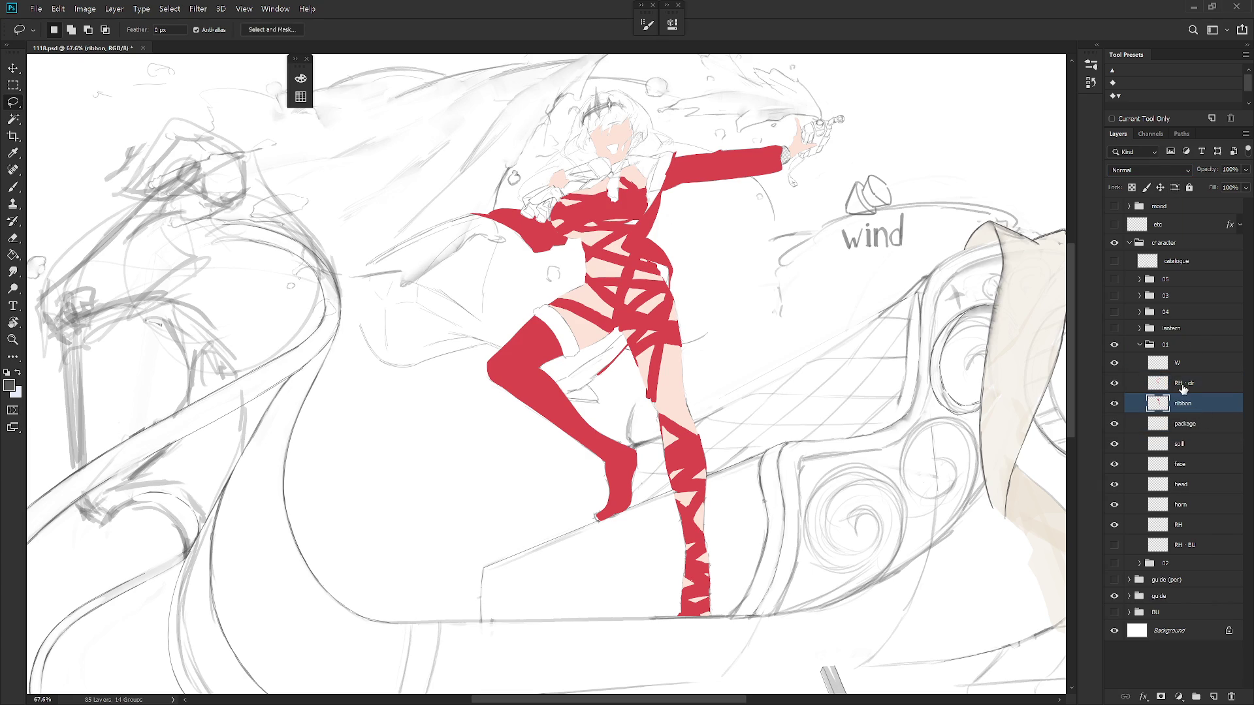
Sample the boot red, lock the ribbon layer's transparency, and merge the ribbon into RH · clr
key("b")
left_click(550, 389, "alt")
left_click(1215, 403)
left_click(1132, 188)
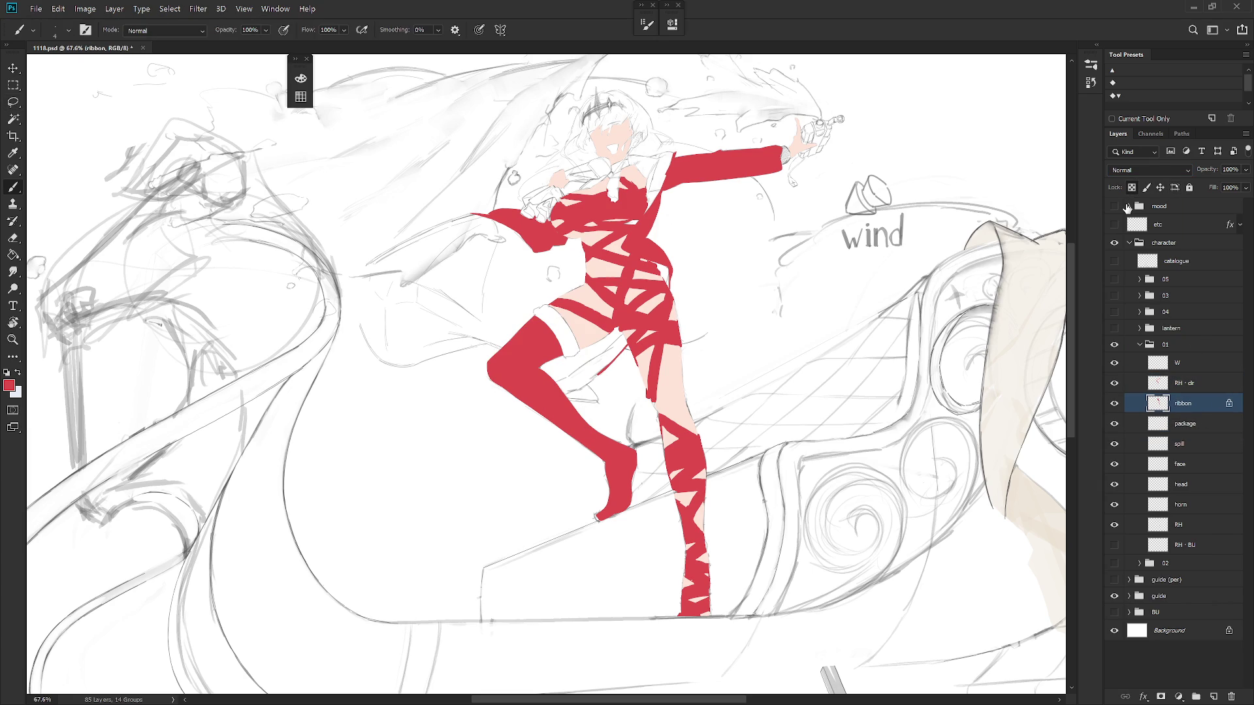
left_click(1208, 386, "ctrl")
key("ctrl+e")
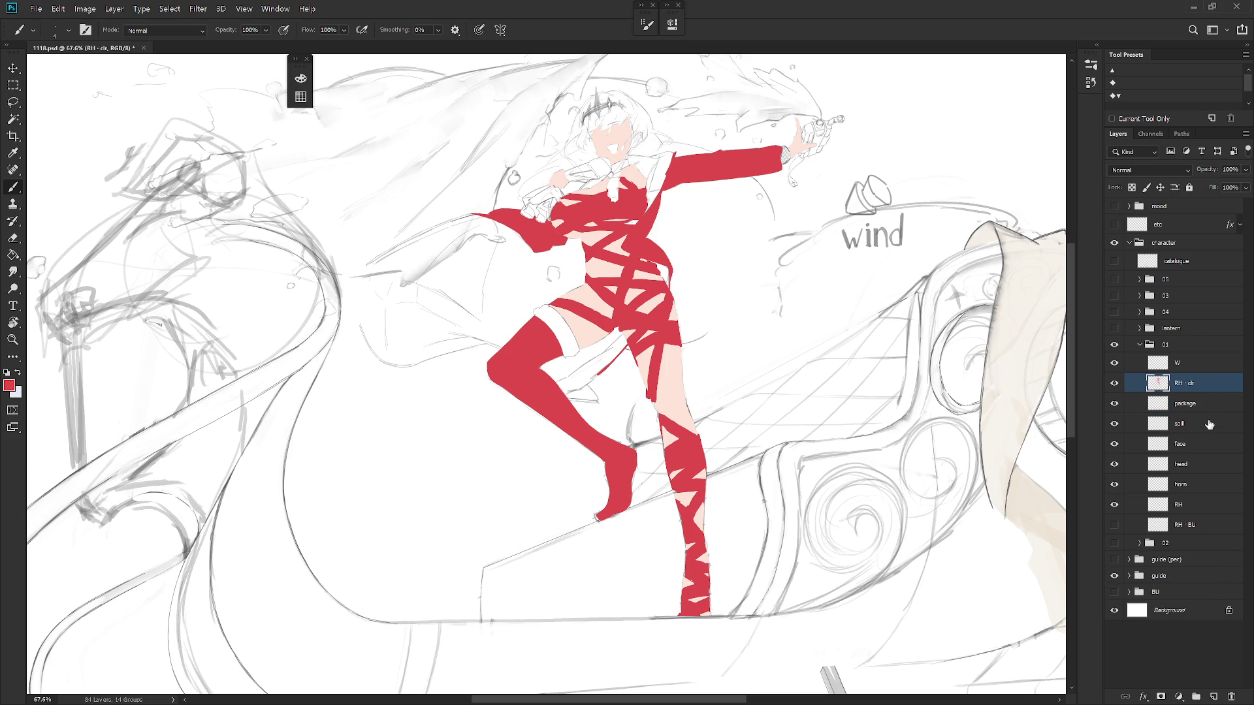
Duplicate RH · clr as 'RH · W' below the horn layer and make it white with Lightness +100
key("ctrl+j")
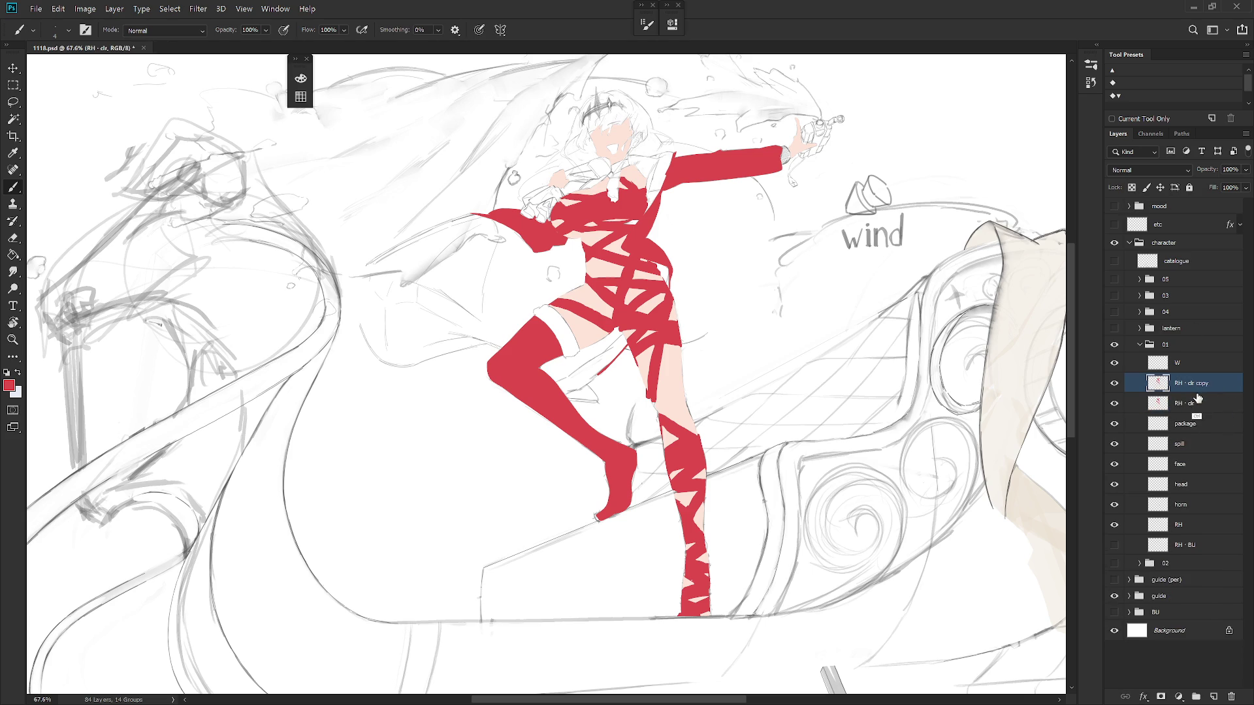
double_click(1195, 384)
type("W")
key("Return")
left_click_drag(1204, 385, 1218, 525)
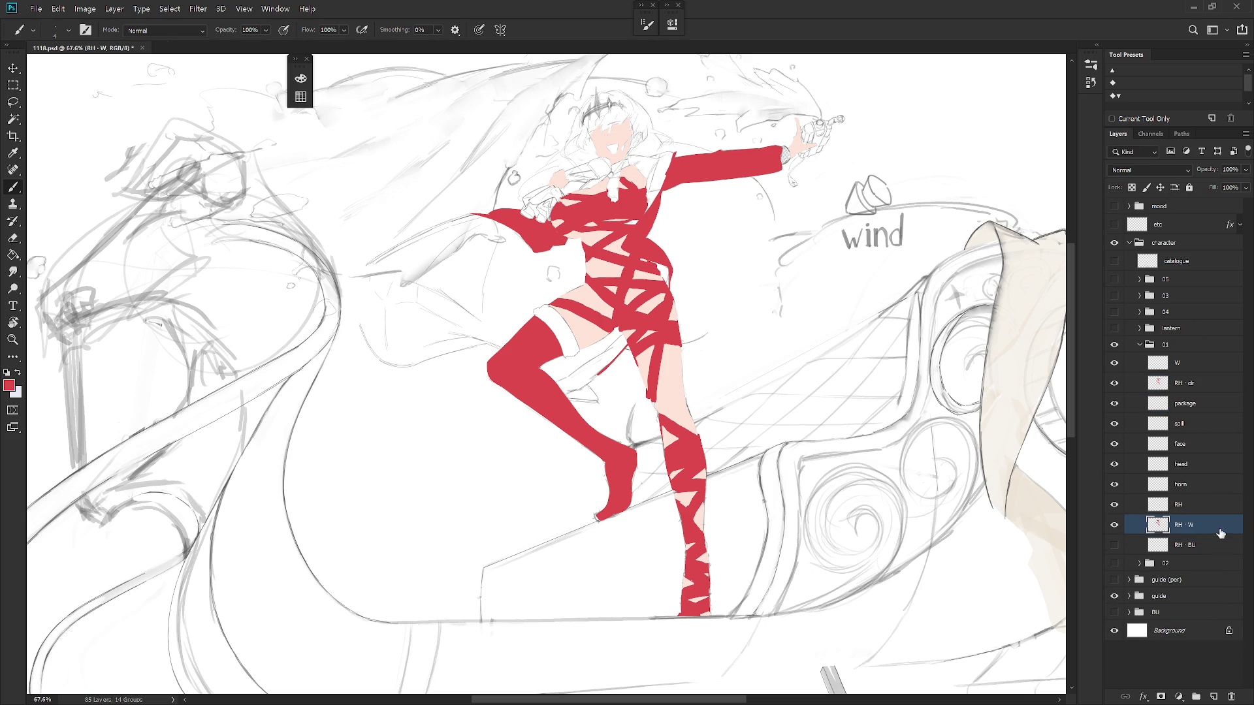
key("ctrl+u")
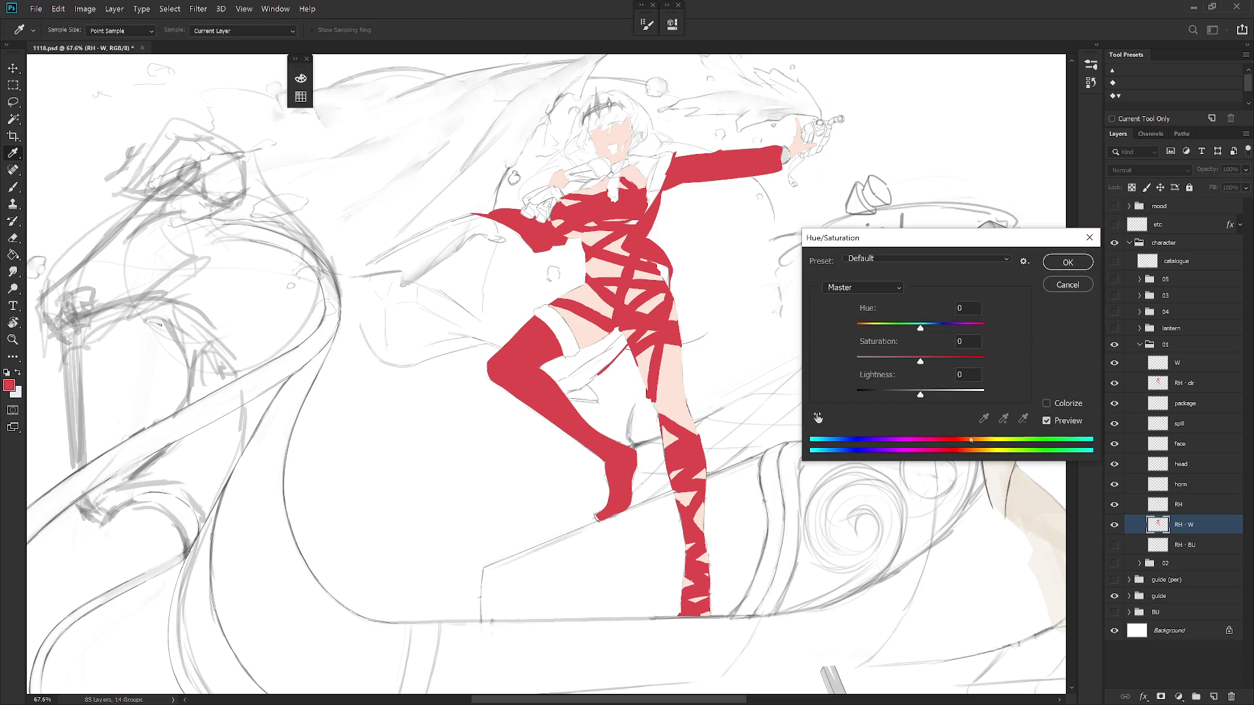
key("Tab")
key("Tab")
type("100")
key("Return")
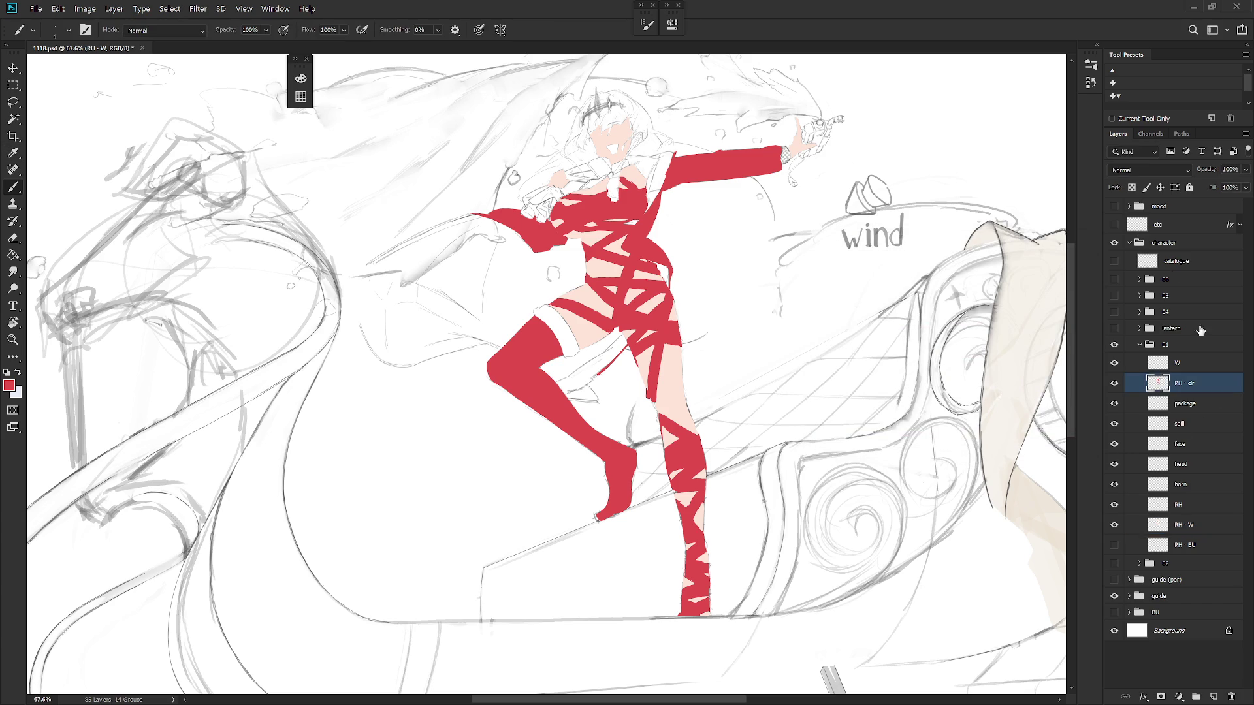
Set RH · clr to Multiply and move it between RH and RH · W
left_click(1204, 384)
left_click(1149, 170)
left_click(1154, 222)
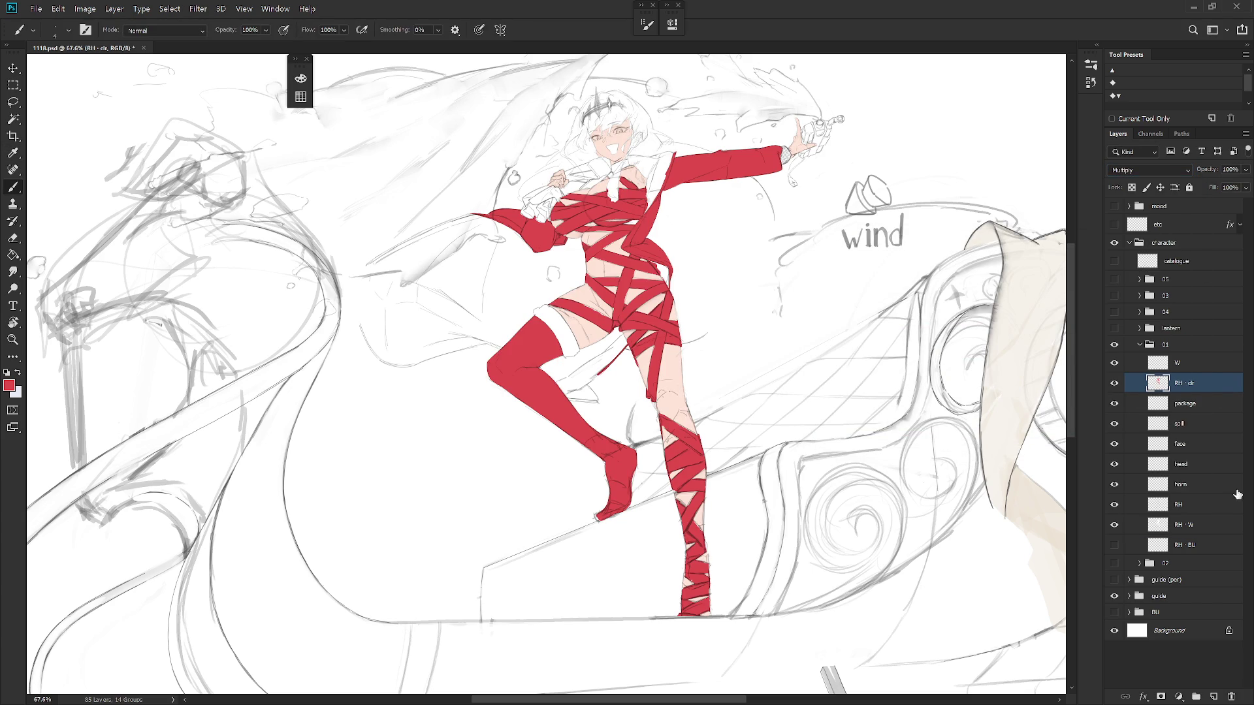
left_click_drag(1209, 392, 1206, 509)
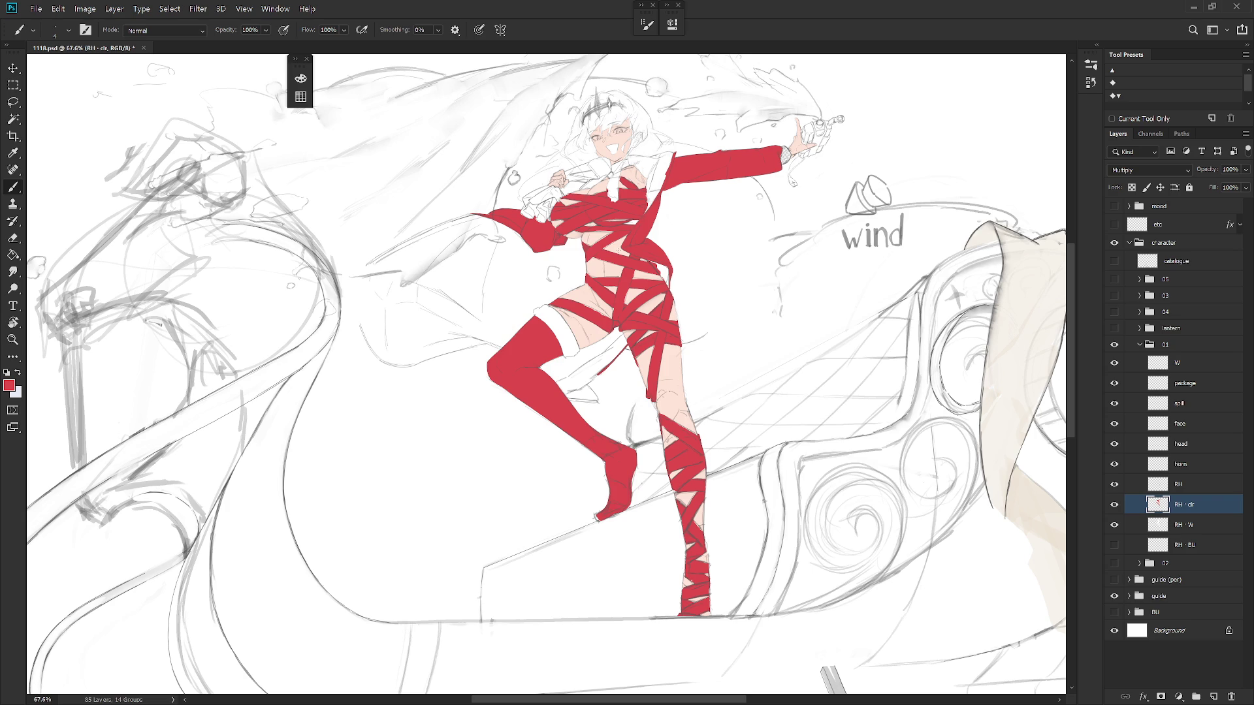
Sample the chest skin and wrap red, then brush the red wrap up beneath the collar
scroll(627, 227, "up", 5)
scroll(637, 400, "down", 2)
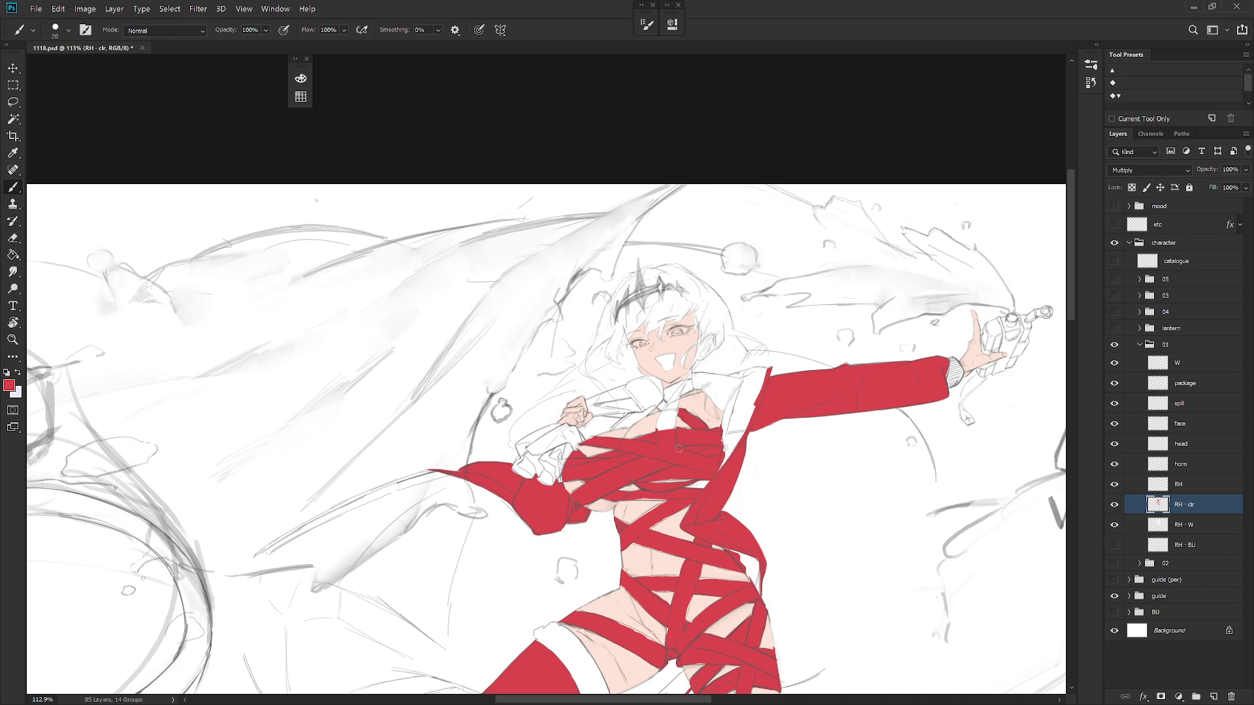
left_click(645, 427, "alt")
left_click(688, 415, "alt")
mouse_move(668, 410)
left_mouse_down()
mouse_move(679, 410)
mouse_move(661, 404)
left_mouse_up()
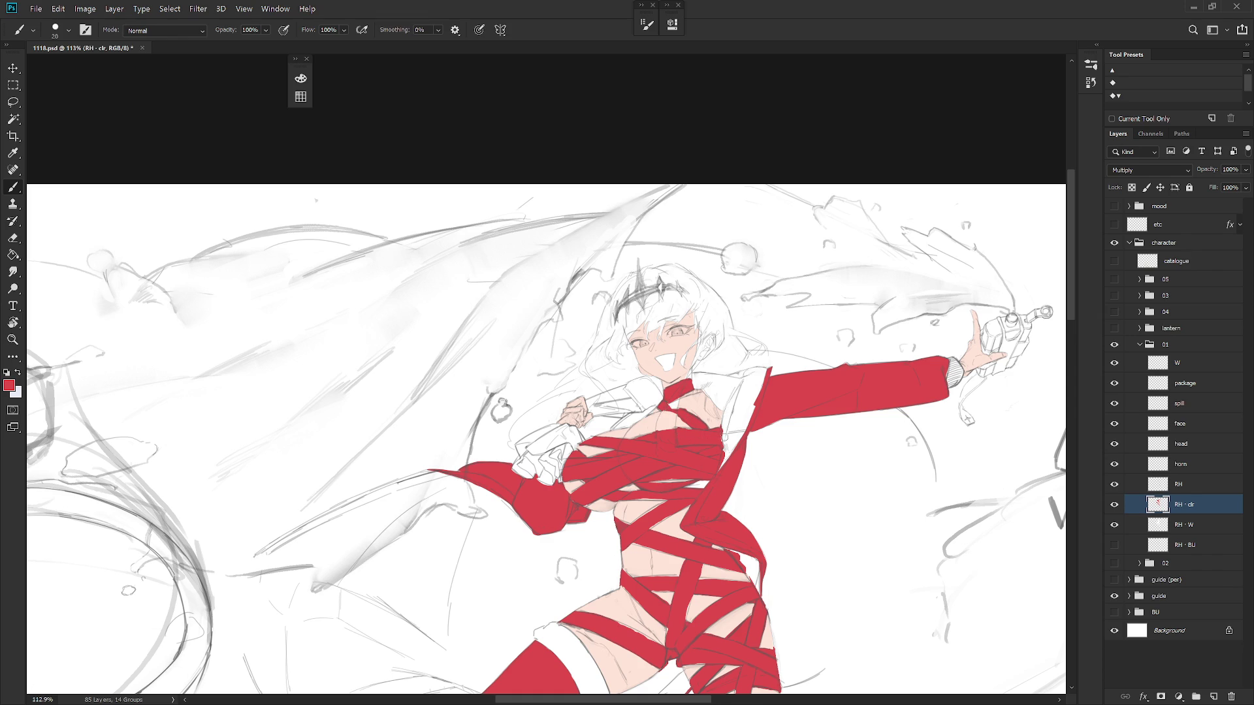
key("l")
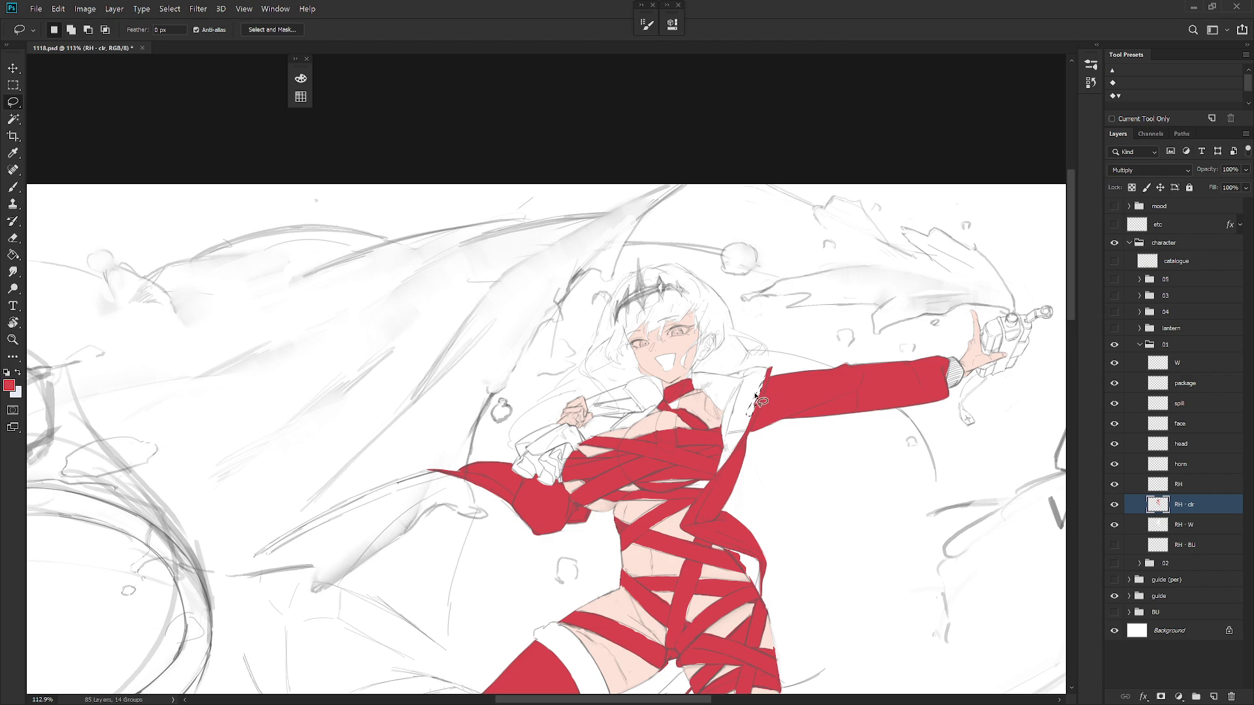
Zoom out and rotate the canvas view until the figure's standing leg is upright
mouse_move(786, 428)
left_mouse_down()
mouse_move(757, 452)
mouse_move(739, 386)
left_mouse_up()
key("b")
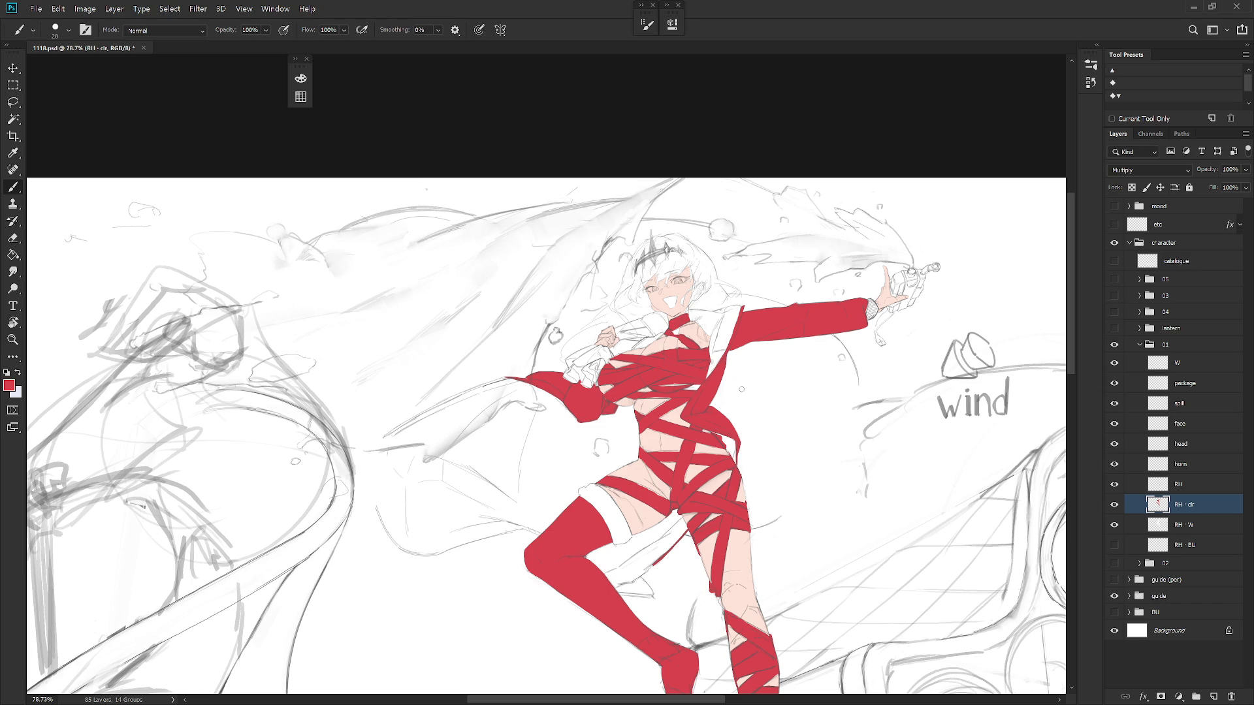
mouse_move(740, 386)
left_mouse_down()
mouse_move(736, 341)
mouse_move(634, 201)
left_mouse_up()
key("r")
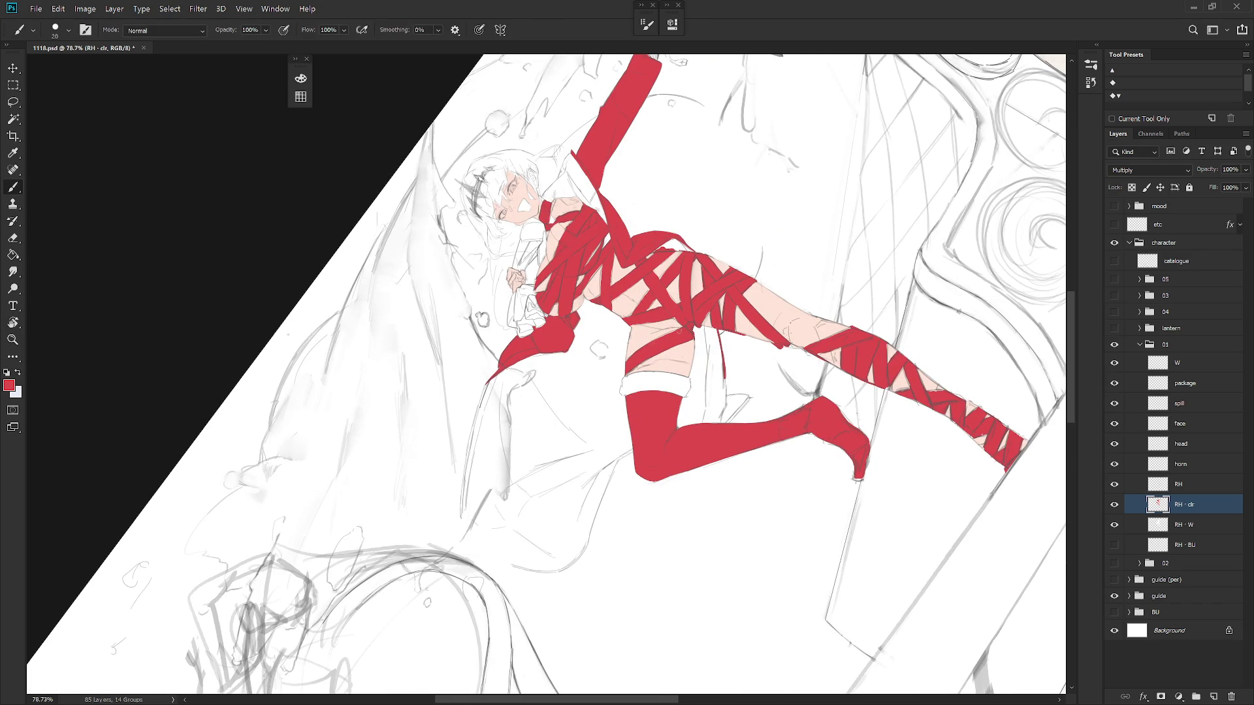
key("r")
mouse_move(673, 336)
left_mouse_down()
mouse_move(656, 353)
mouse_move(670, 373)
left_mouse_up()
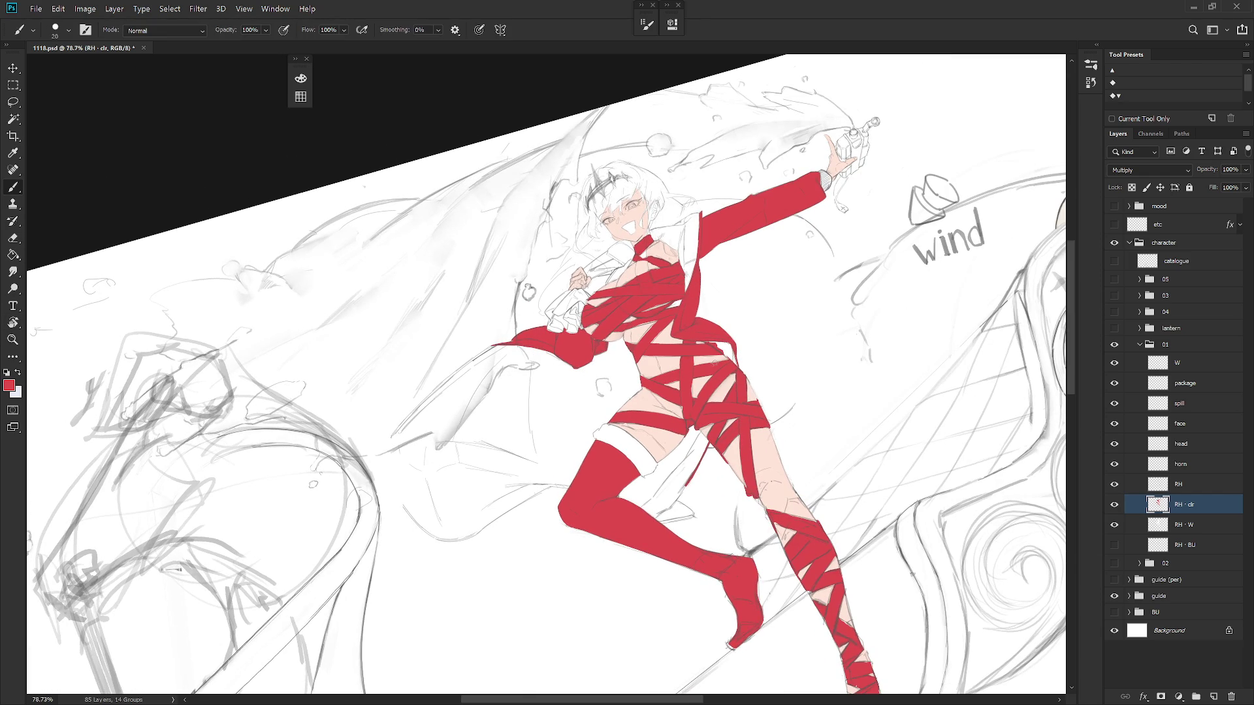
key("r")
mouse_move(714, 374)
left_mouse_down()
mouse_move(660, 470)
mouse_move(606, 502)
left_mouse_up()
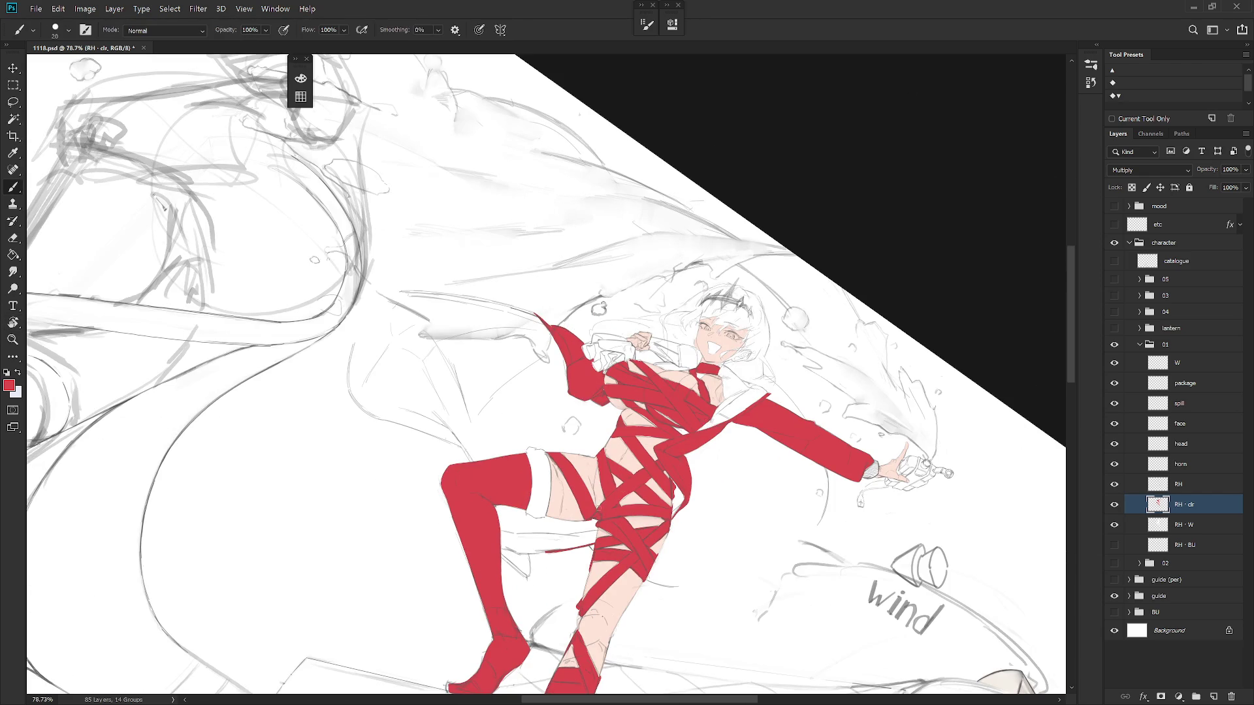
key("r")
left_click_drag(1019, 413, 909, 516)
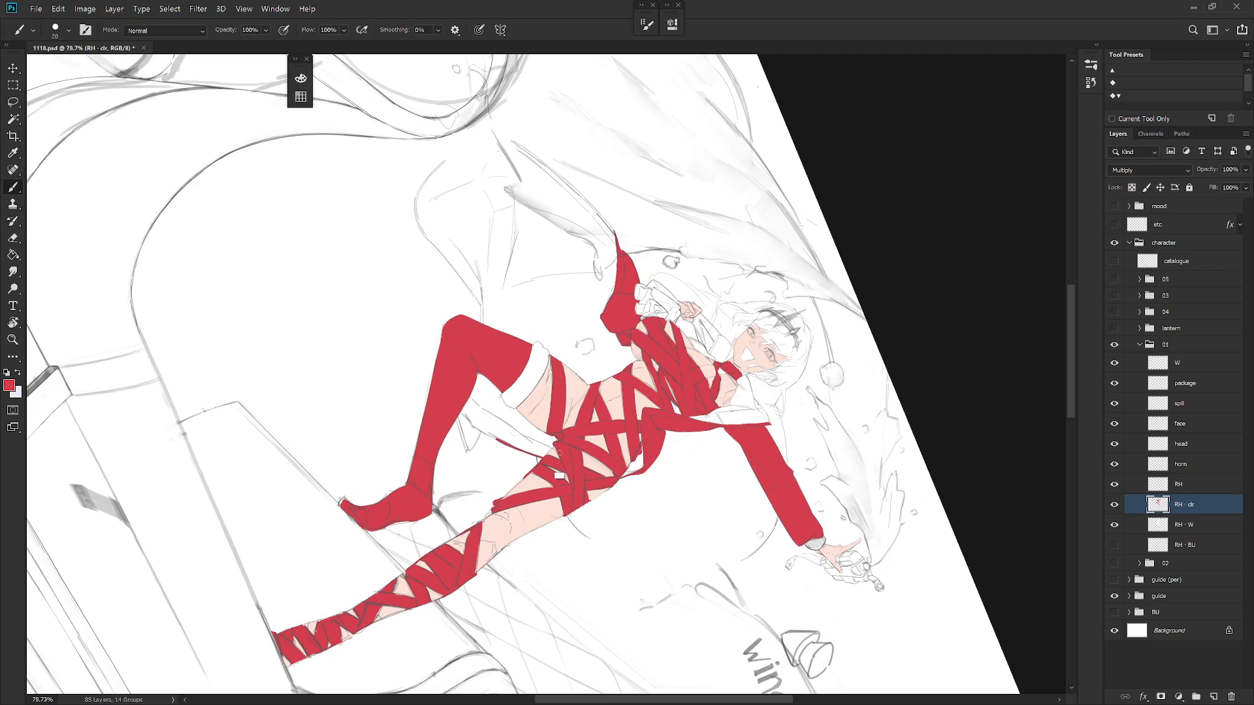
key("r")
mouse_move(563, 470)
left_mouse_down()
mouse_move(660, 411)
mouse_move(681, 371)
mouse_move(677, 406)
mouse_move(629, 439)
mouse_move(640, 465)
mouse_move(632, 450)
left_mouse_up()
key("r")
Touch up the leg's skin and red wraps with sampled colours, then reset the view rotation
key("l")
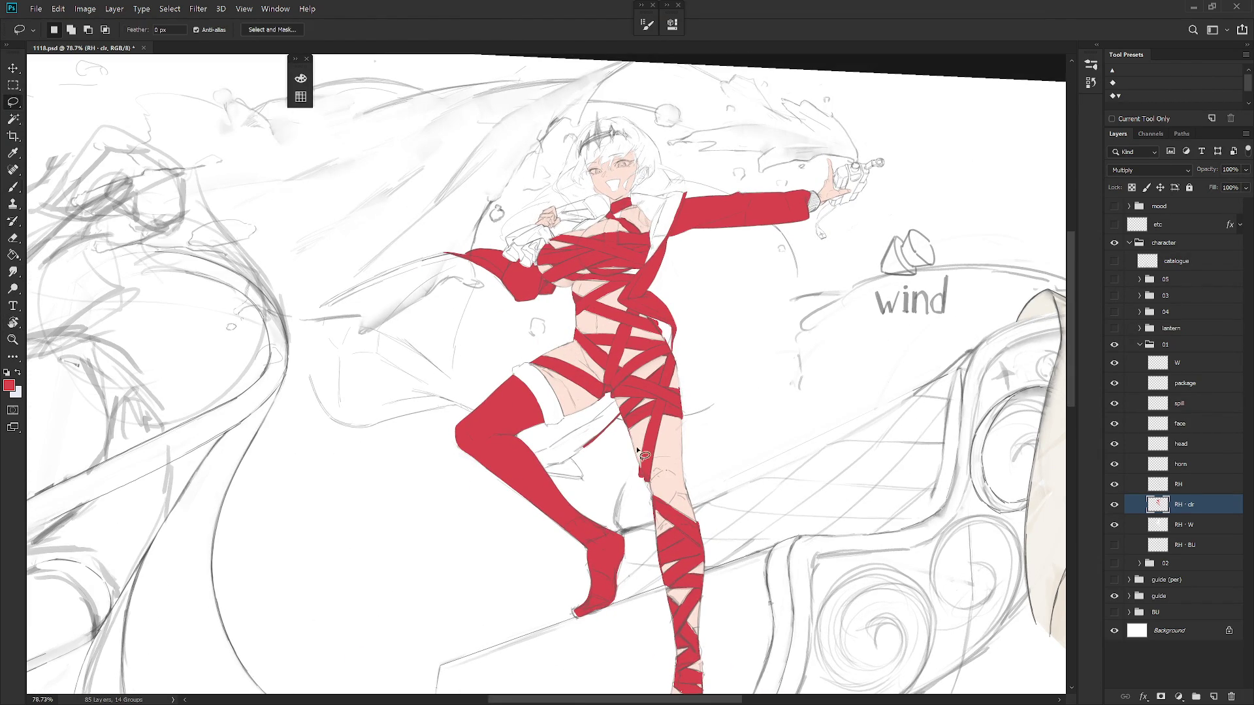
key("b")
left_click(634, 418, "alt")
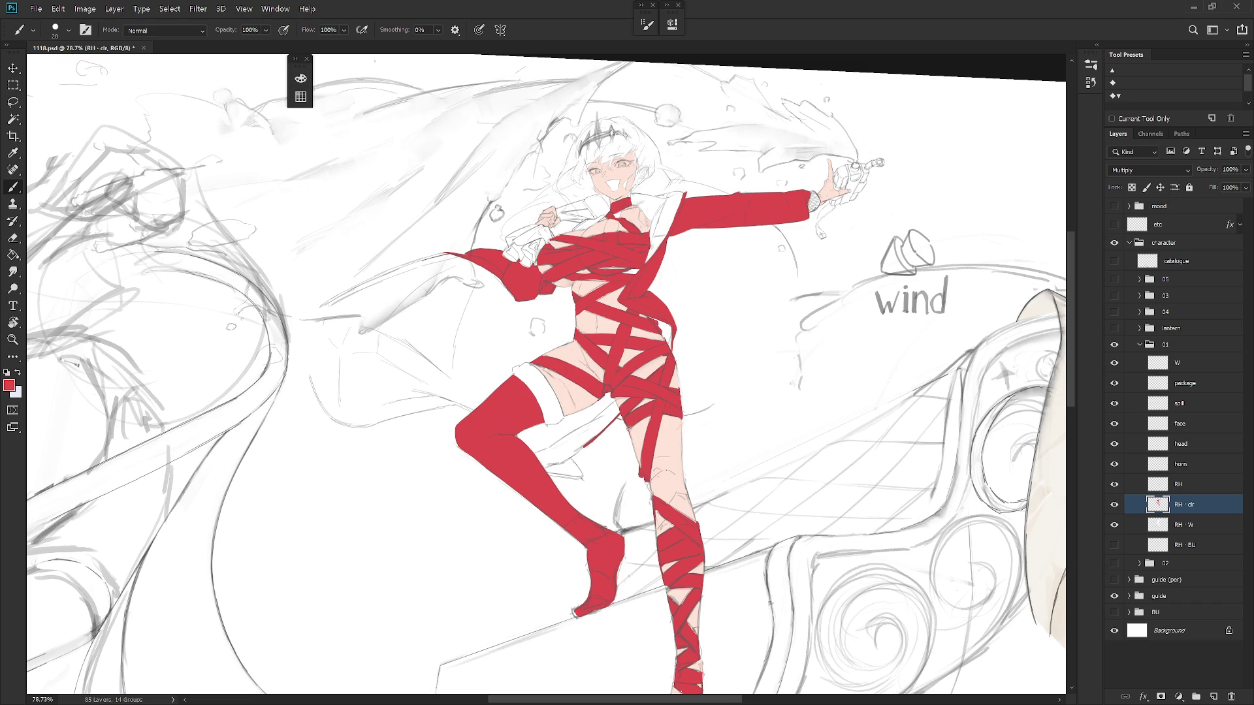
left_click(646, 455, "alt")
key("l")
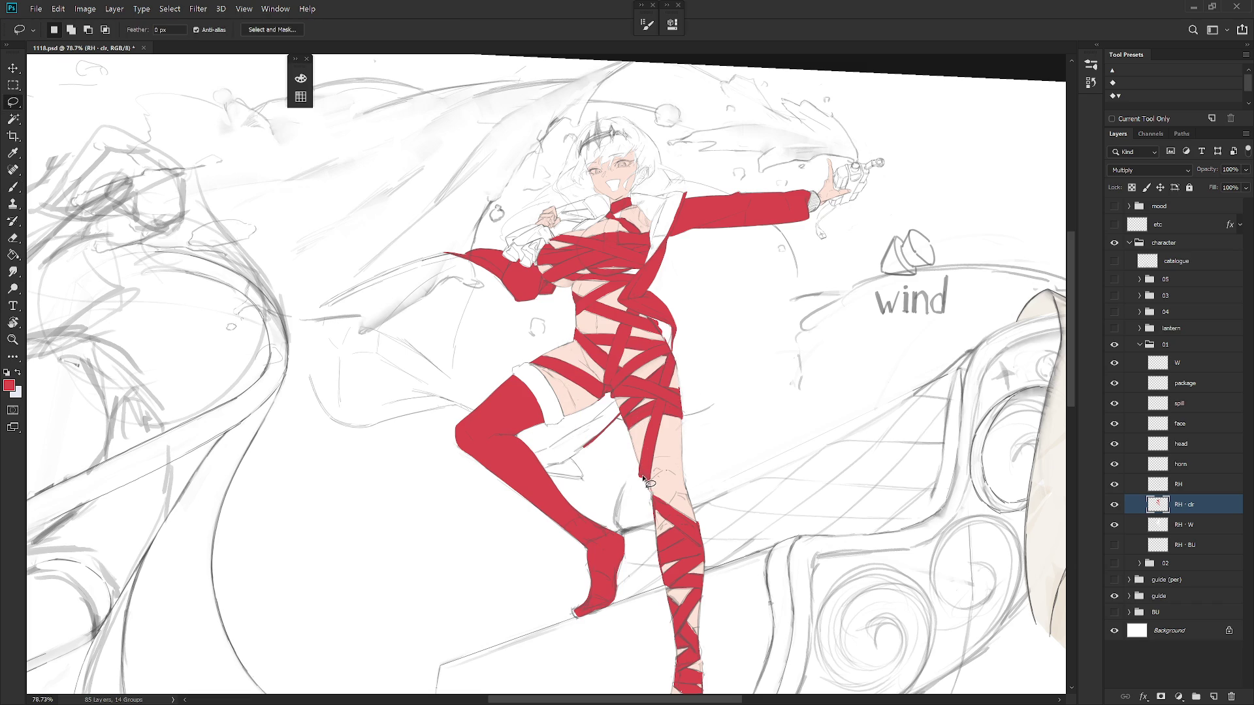
key("b")
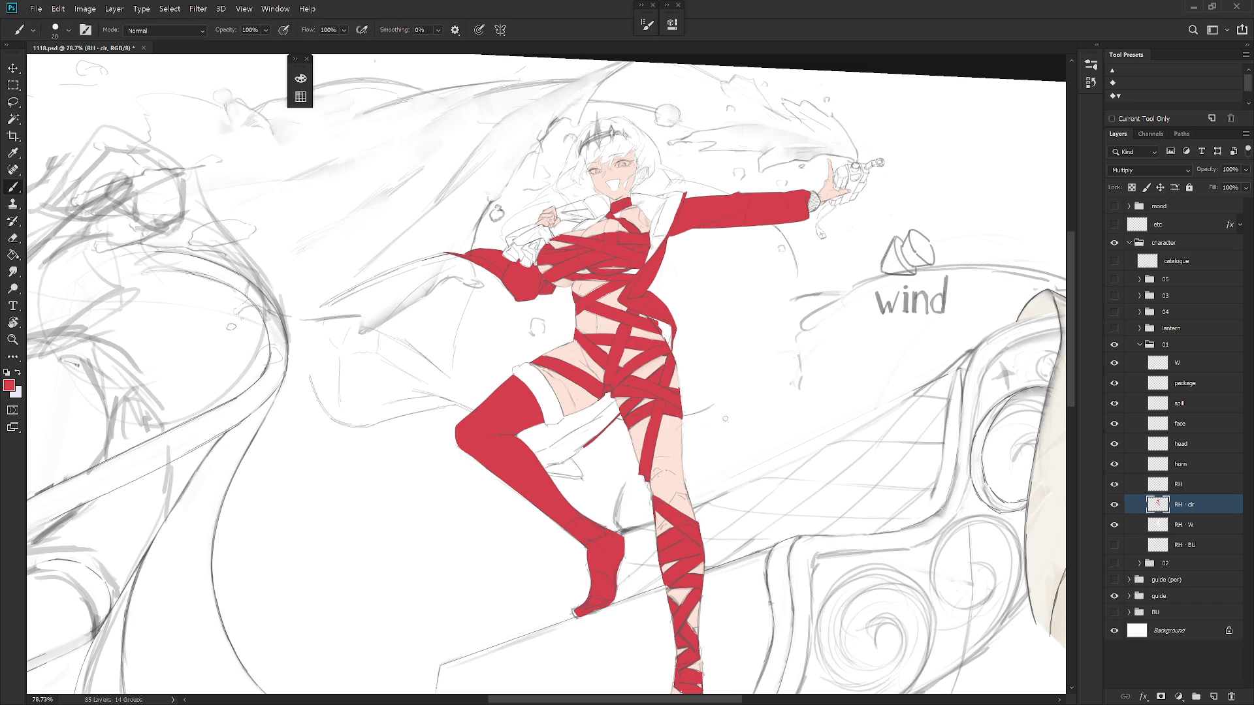
scroll(768, 378, "down", 3)
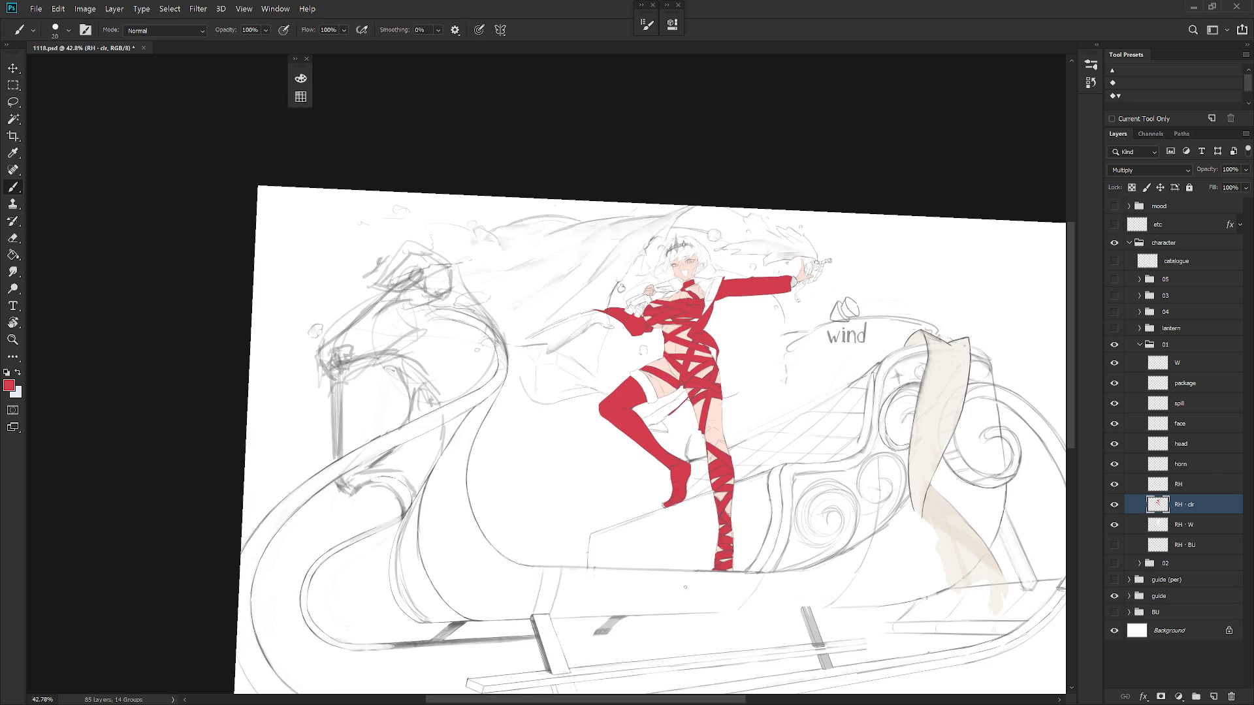
key("Escape")
left_click(1186, 383)
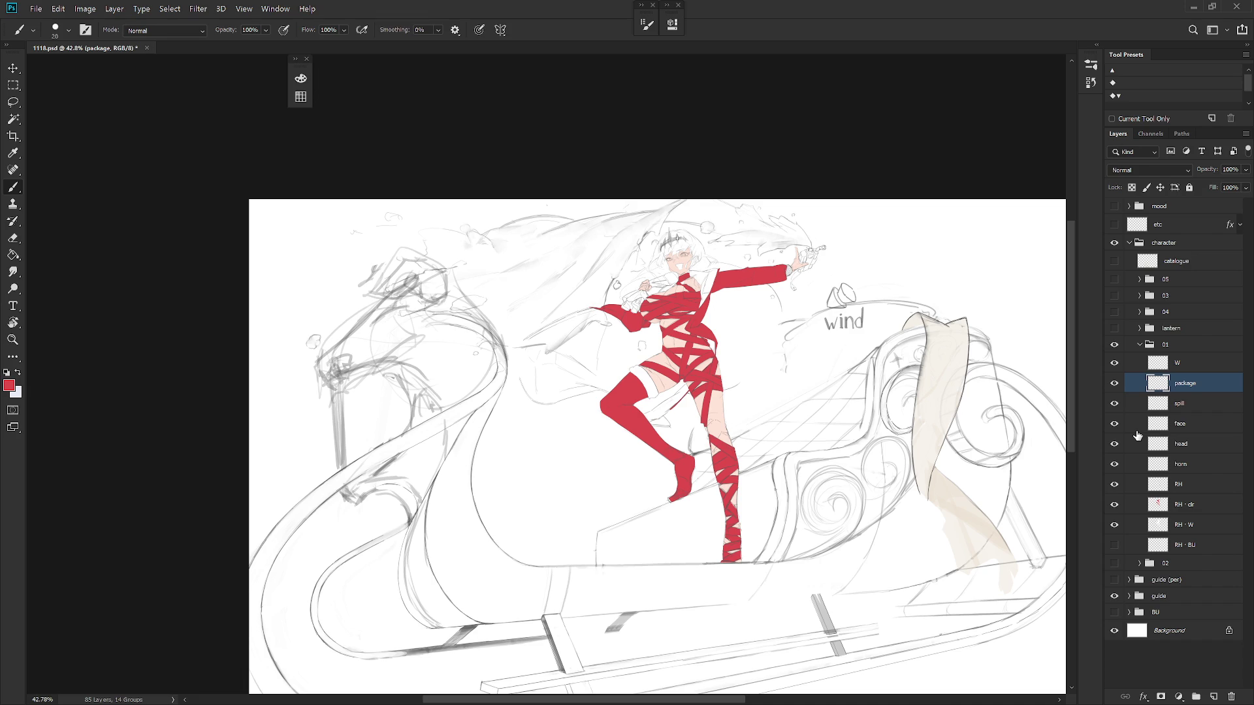
Hide the wispy spill strokes layer and make the RH layer the active one
scroll(802, 434, "up", 3)
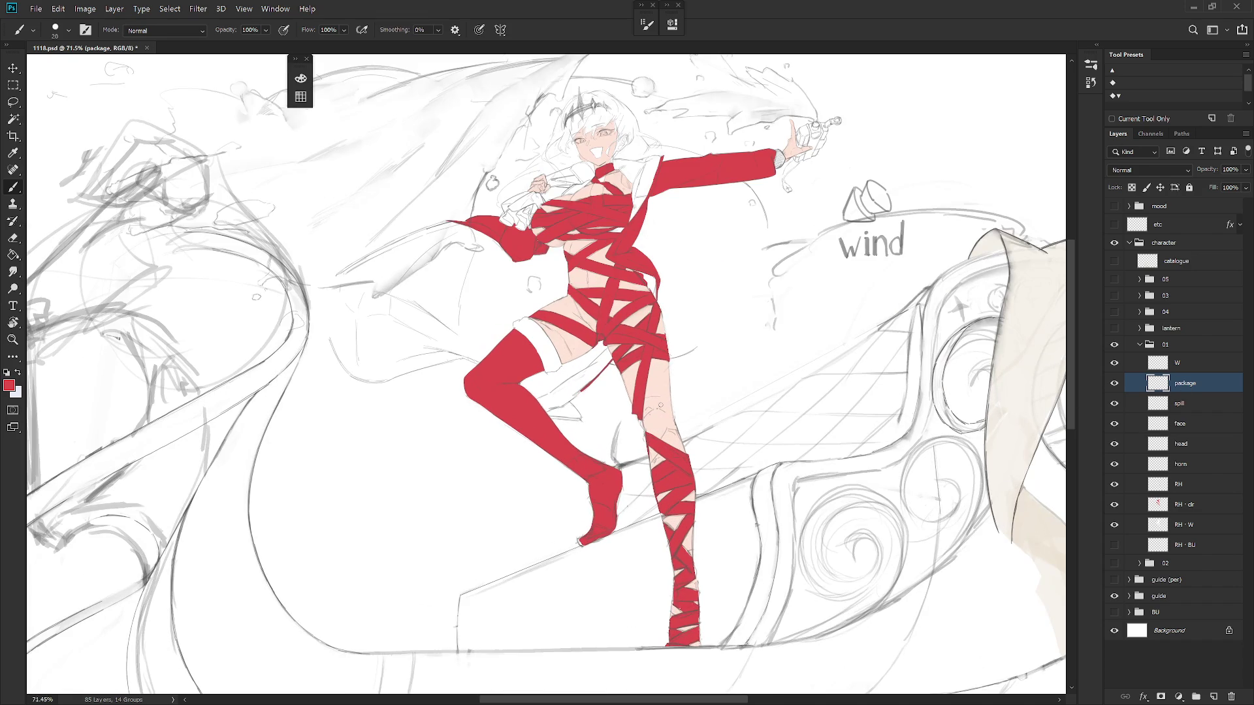
left_click_drag(663, 434, 669, 526)
key("shift+b")
key("shift+b")
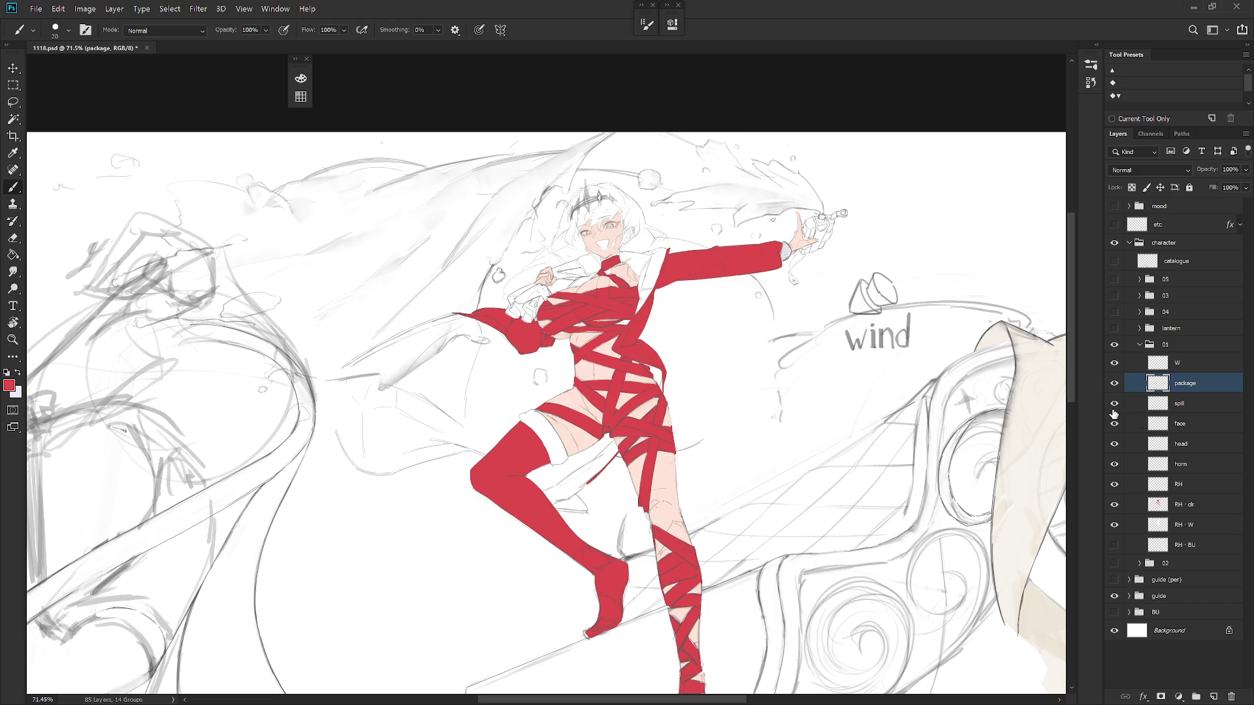
left_click(1117, 408)
left_click_drag(699, 487, 785, 489)
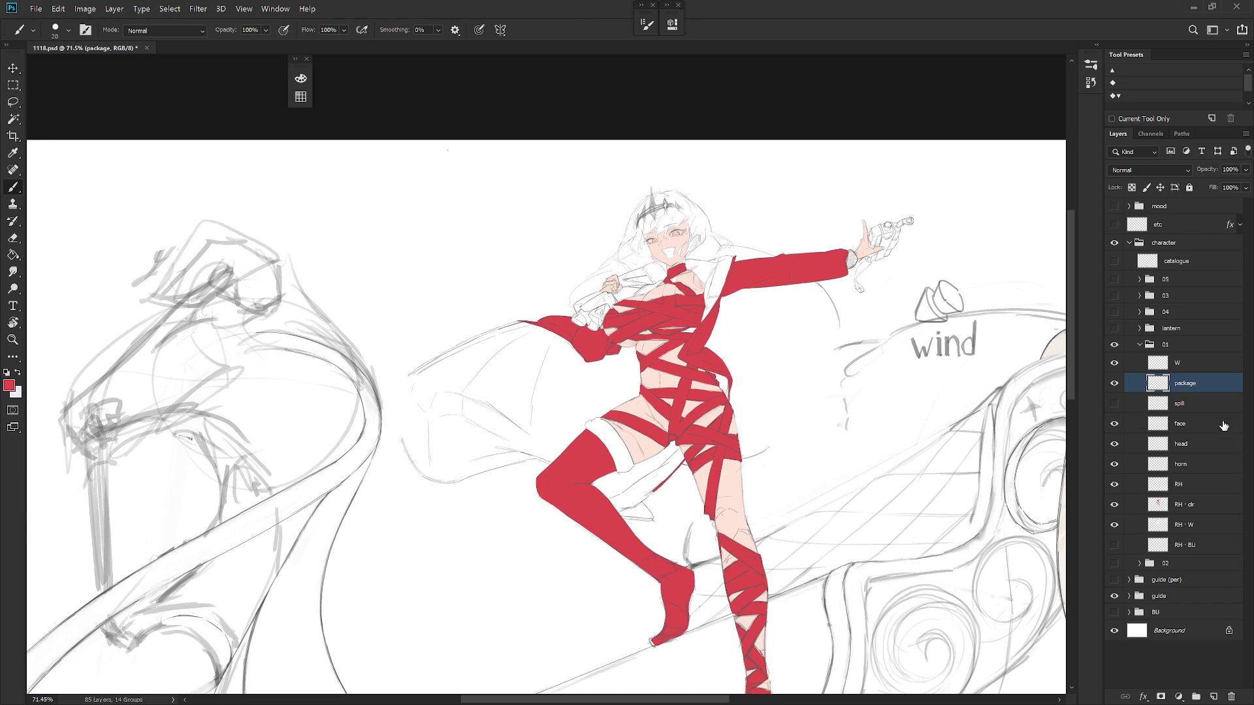
left_click(1195, 486)
left_click(1114, 484)
left_click(1114, 484)
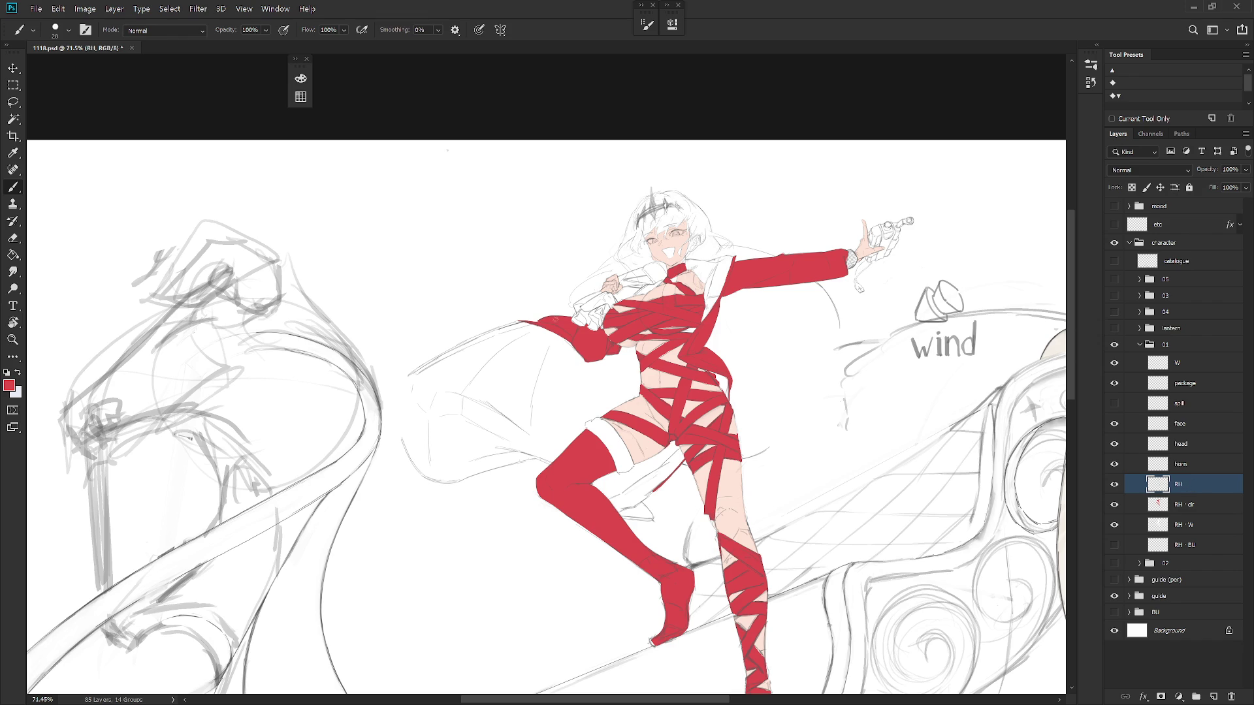
Undo the stray red stroke and redraw the cloak's upper outline in eyedropped grey
key("ctrl+z")
left_click(516, 321, "alt")
mouse_move(467, 339)
left_mouse_down()
mouse_move(418, 374)
mouse_move(411, 397)
mouse_move(388, 385)
left_mouse_up()
key("ctrl+z")
Lasso the stray lines beside the cloak, delete them and deselect
key("l")
left_click_drag(393, 431, 432, 479)
key("Delete")
key("ctrl+d")
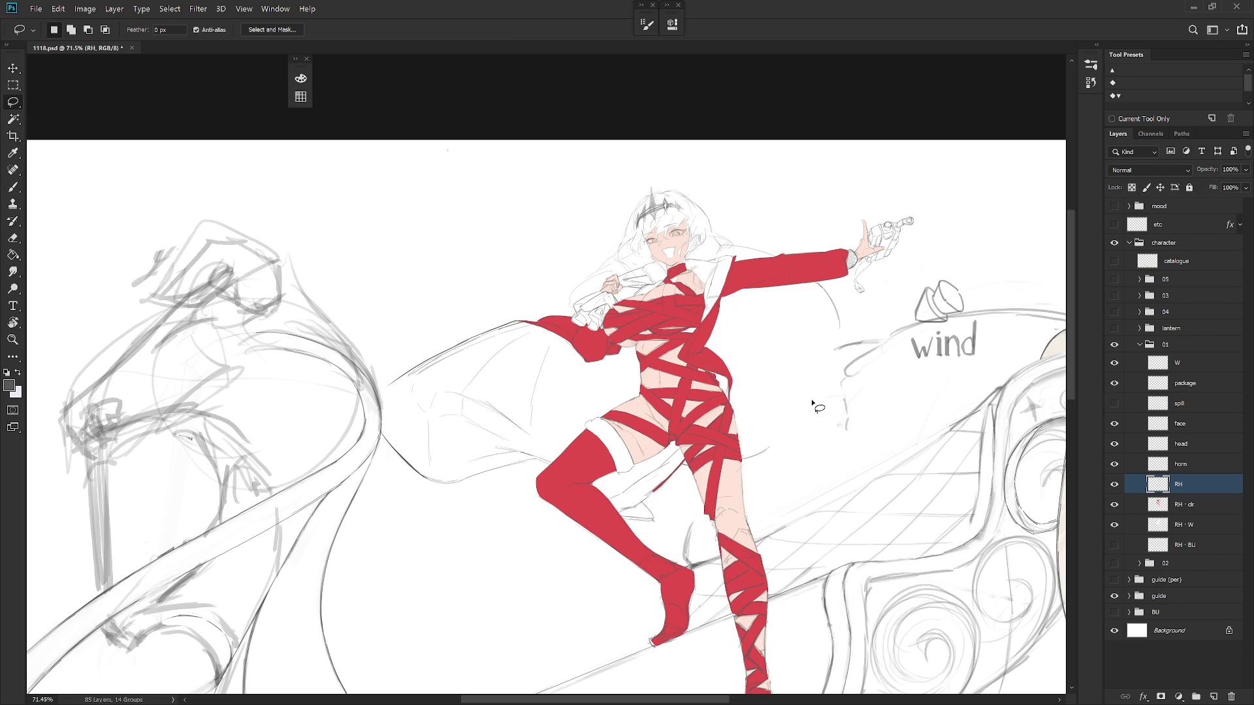
left_click(1115, 312)
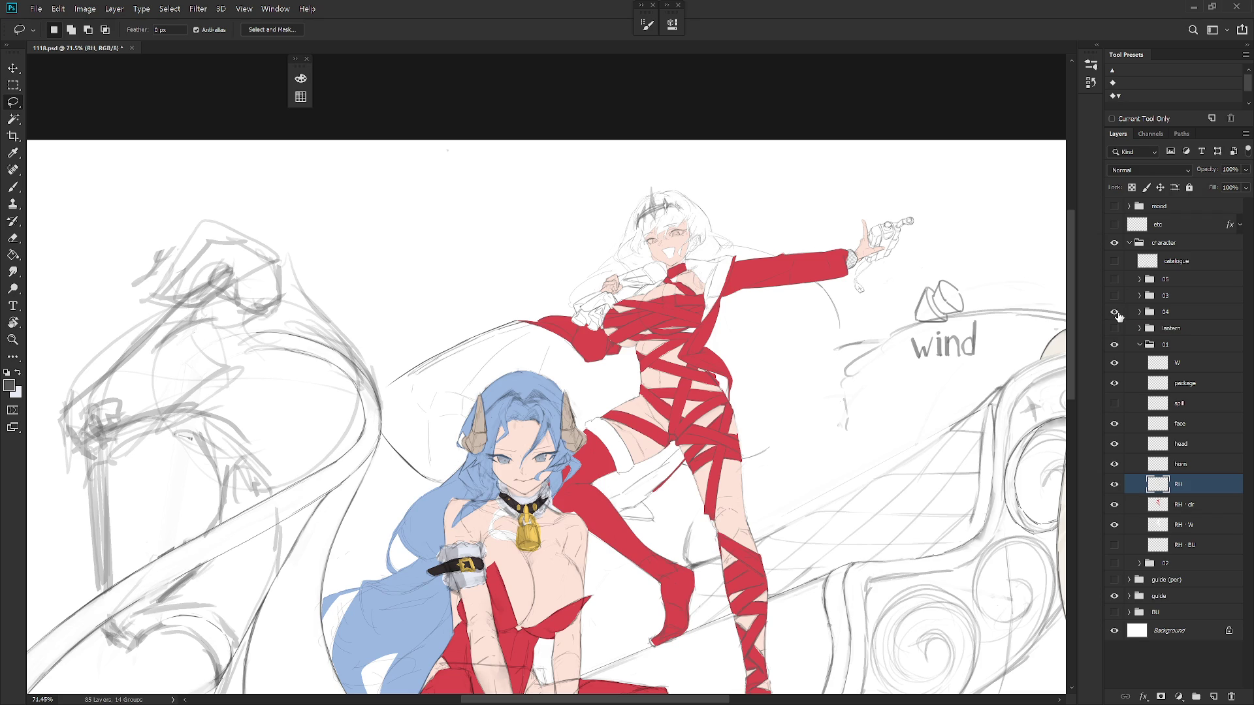
left_click(1119, 317)
scroll(862, 404, "down", 3)
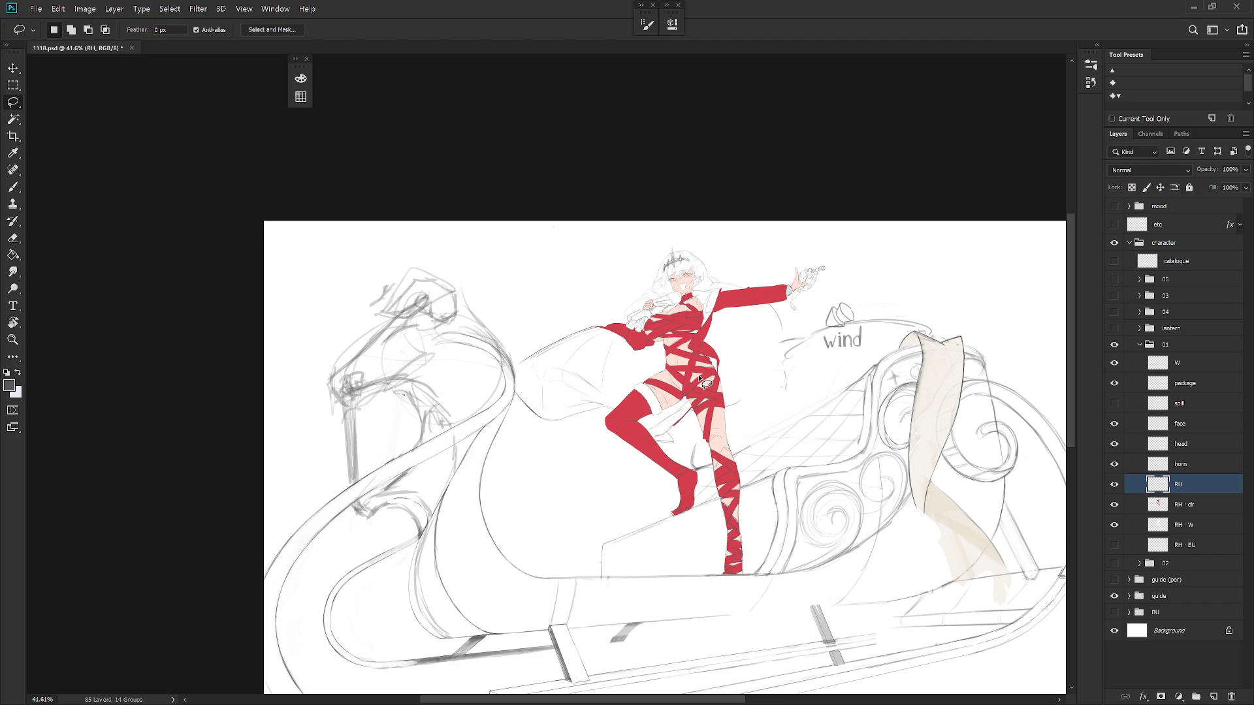
scroll(700, 377, "up", 3)
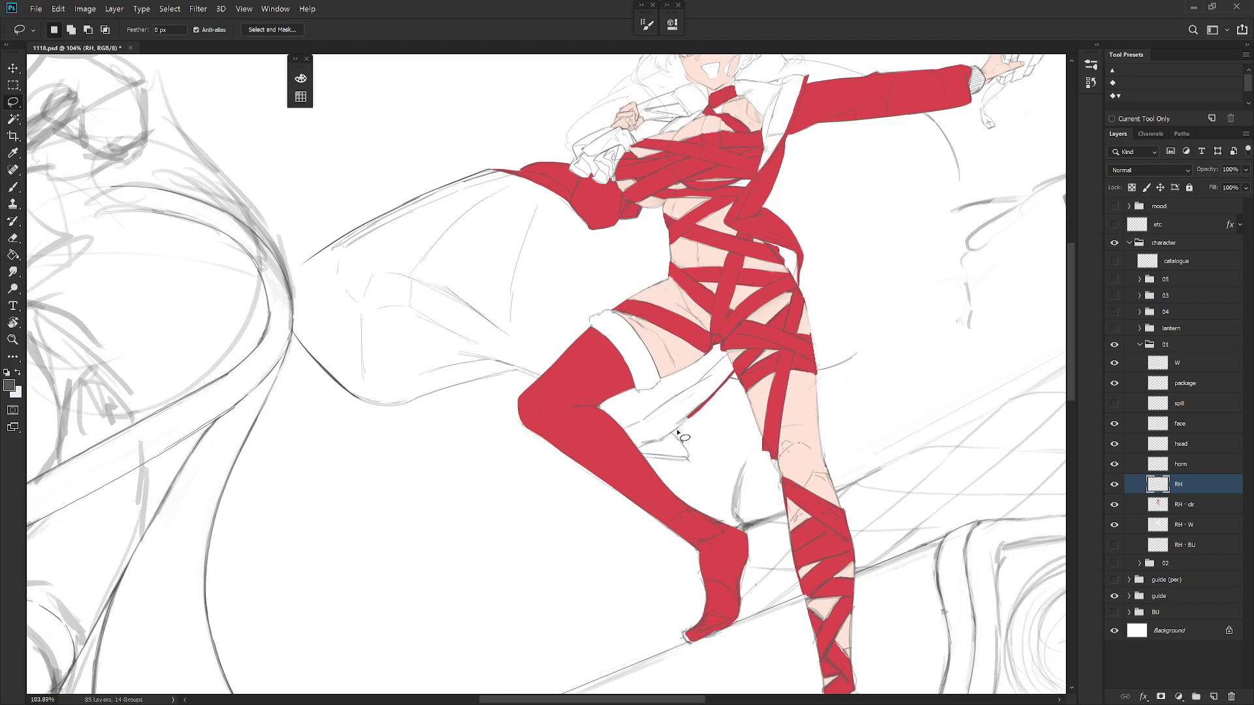
mouse_move(677, 433)
left_mouse_down()
mouse_move(643, 452)
mouse_move(659, 473)
mouse_move(713, 460)
left_mouse_up()
left_click_drag(618, 420, 690, 490)
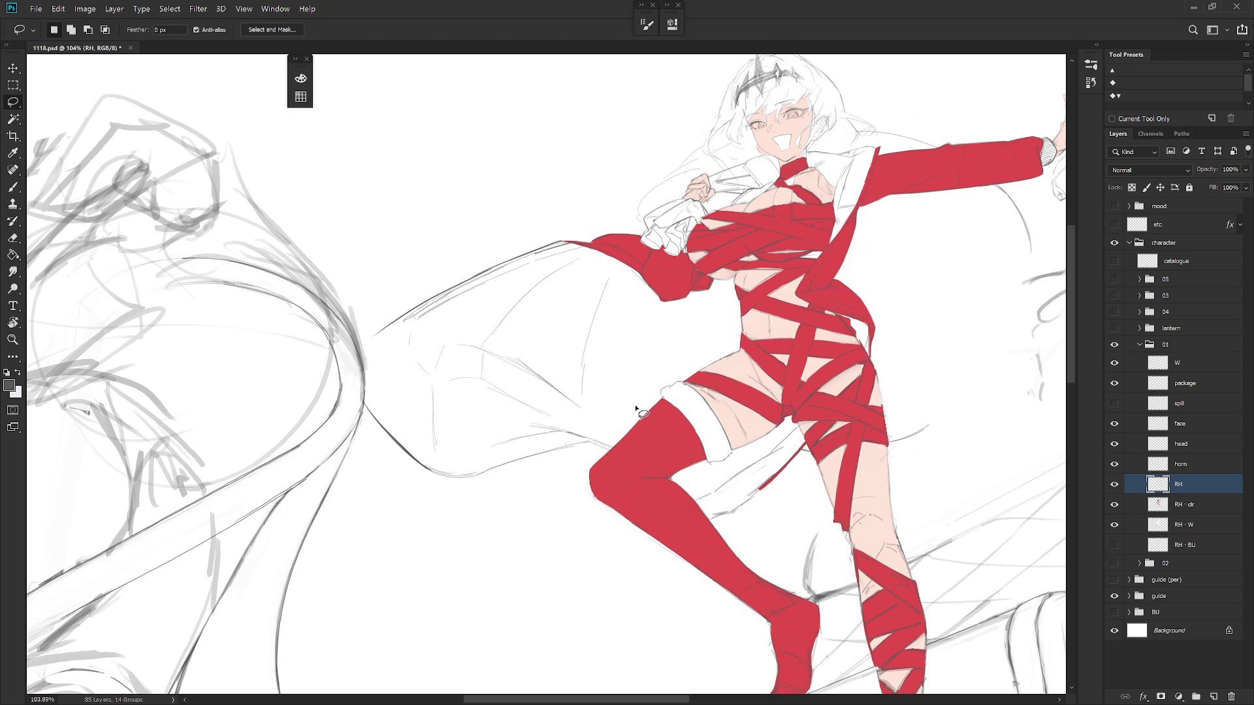
left_click(1115, 313)
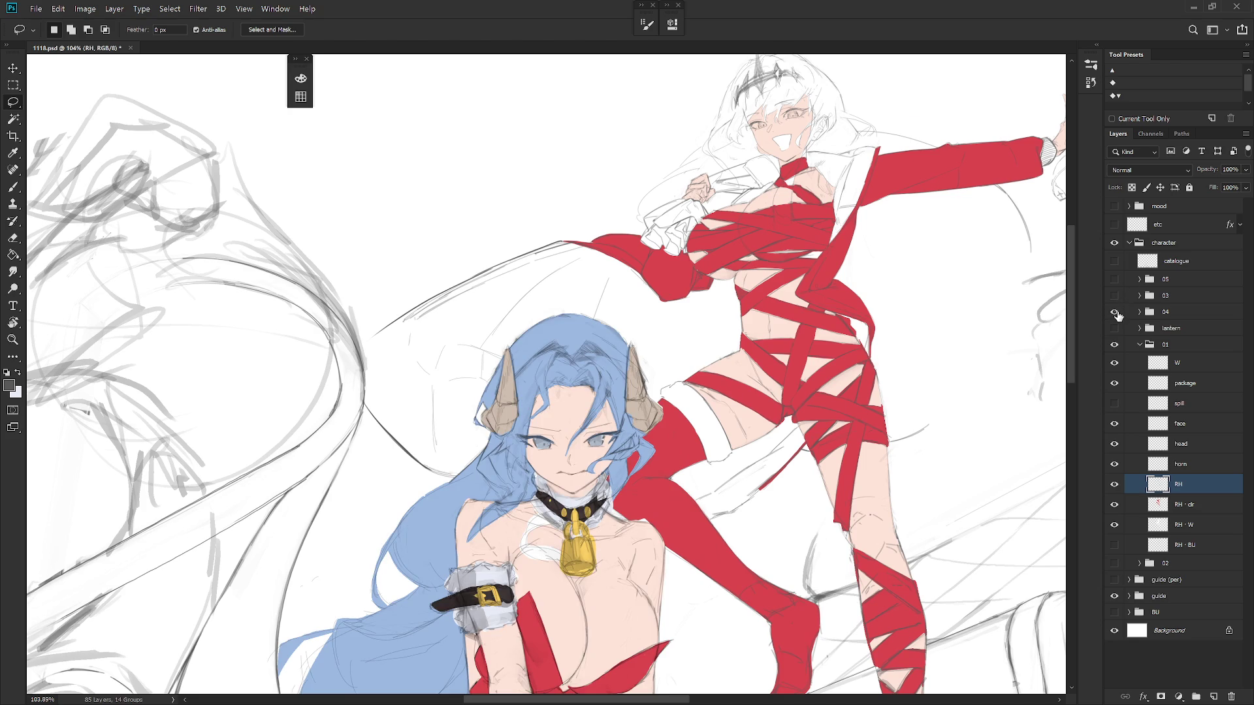
left_click(1115, 313)
left_click(1114, 313)
left_click(1115, 313)
scroll(915, 366, "down", 5)
key("b")
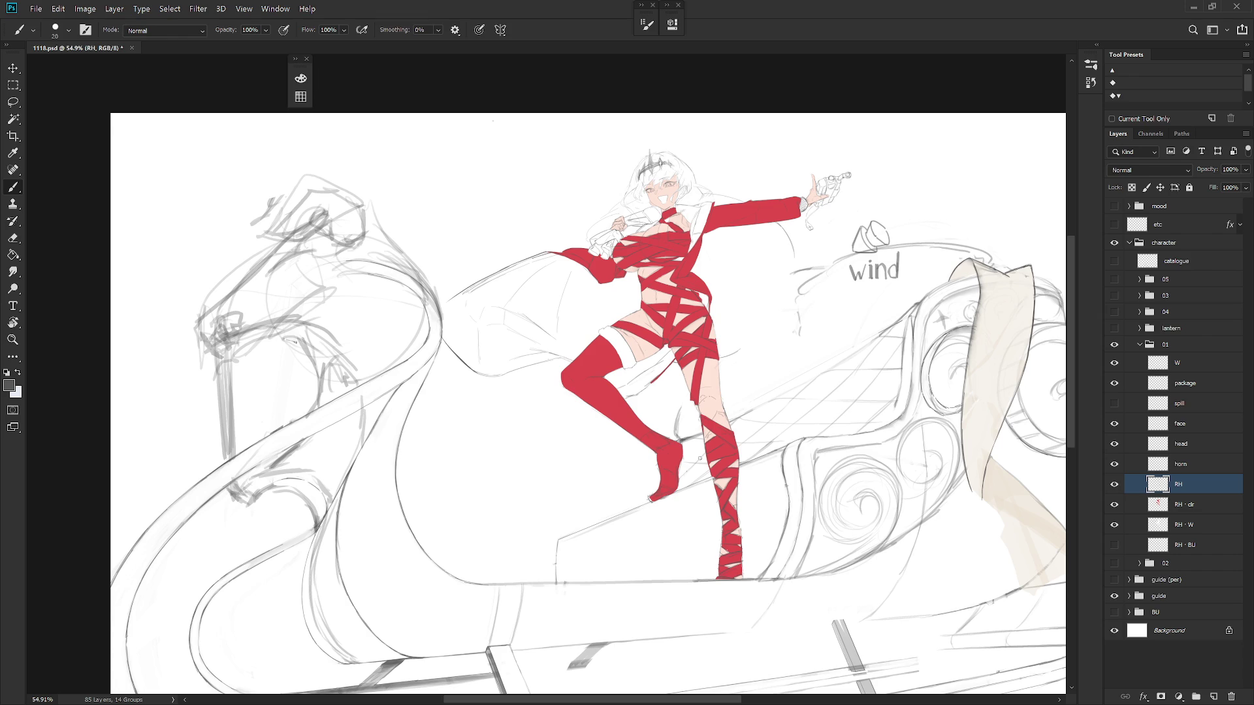
scroll(699, 458, "down", 5)
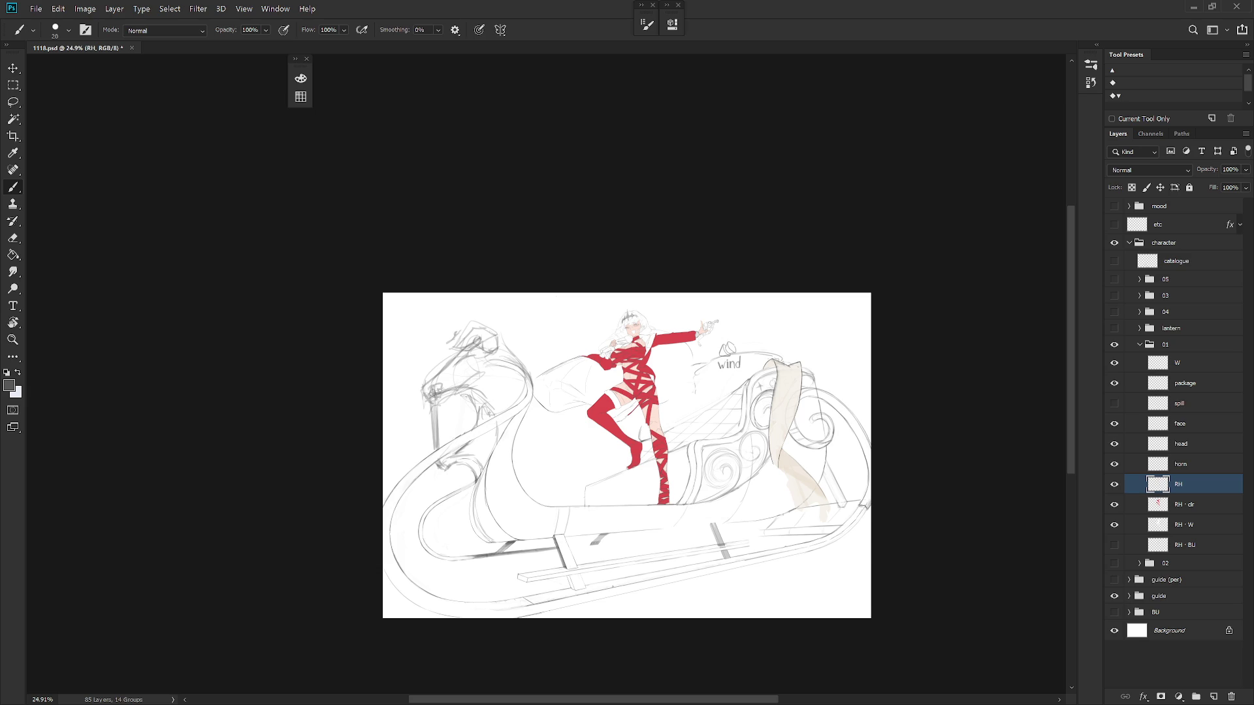
Lasso the girl's cuff, sleeve and hand, adding the sleeve edge to the selection
left_click_drag(723, 490, 753, 482)
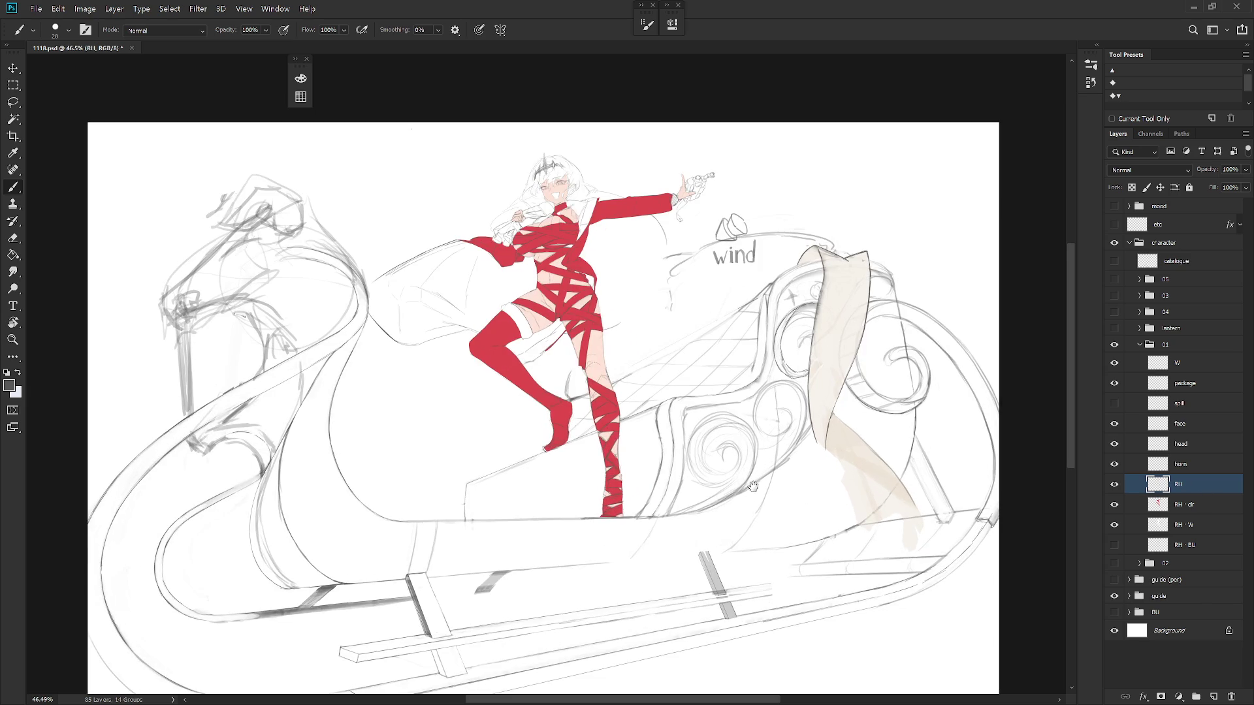
left_click_drag(739, 553, 775, 521)
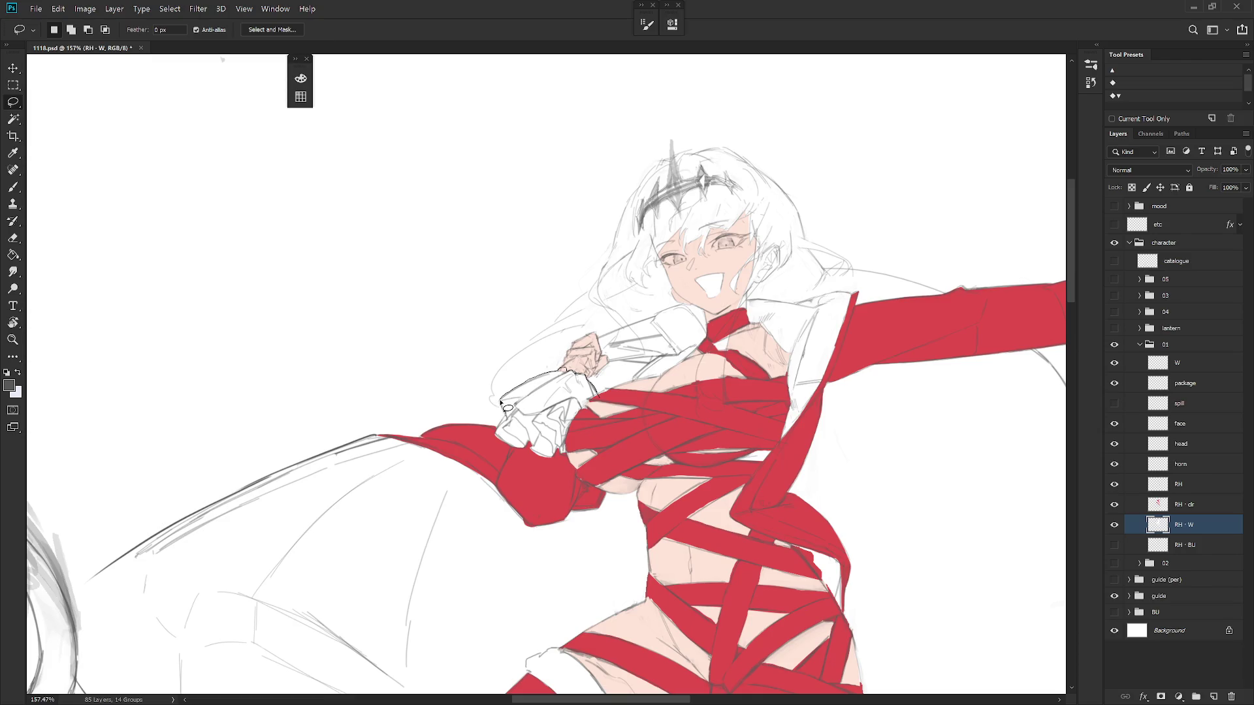
mouse_move(507, 417)
left_mouse_down()
mouse_move(499, 442)
mouse_move(560, 473)
mouse_move(610, 419)
mouse_move(578, 370)
mouse_move(666, 366)
mouse_move(682, 353)
mouse_move(655, 318)
mouse_move(614, 330)
mouse_move(578, 363)
left_mouse_up()
mouse_move(793, 413)
left_mouse_down()
mouse_move(619, 460)
mouse_move(561, 327)
mouse_move(586, 276)
left_mouse_up()
mouse_move(619, 317)
left_mouse_down("shift")
mouse_move(597, 352)
mouse_move(682, 401)
left_mouse_up("shift")
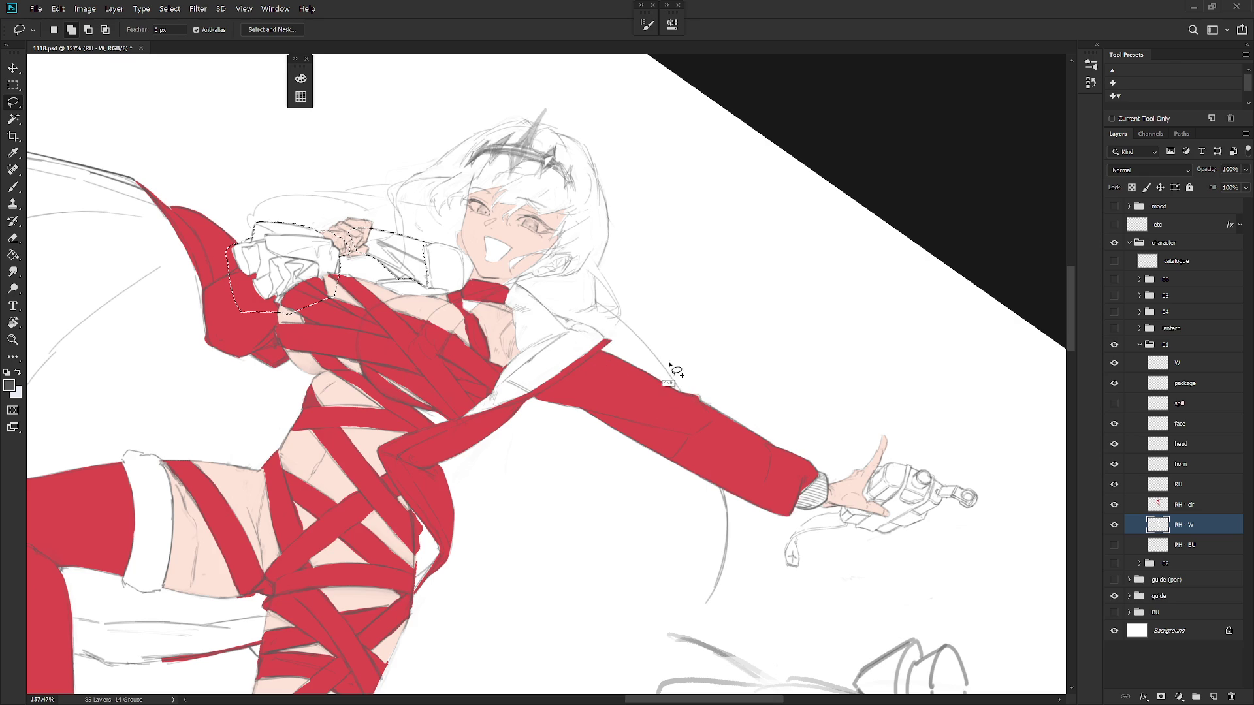
mouse_move(621, 322)
left_mouse_down("shift")
mouse_move(669, 395)
mouse_move(607, 305)
mouse_move(659, 363)
left_mouse_up("shift")
scroll(744, 501, "down", 3)
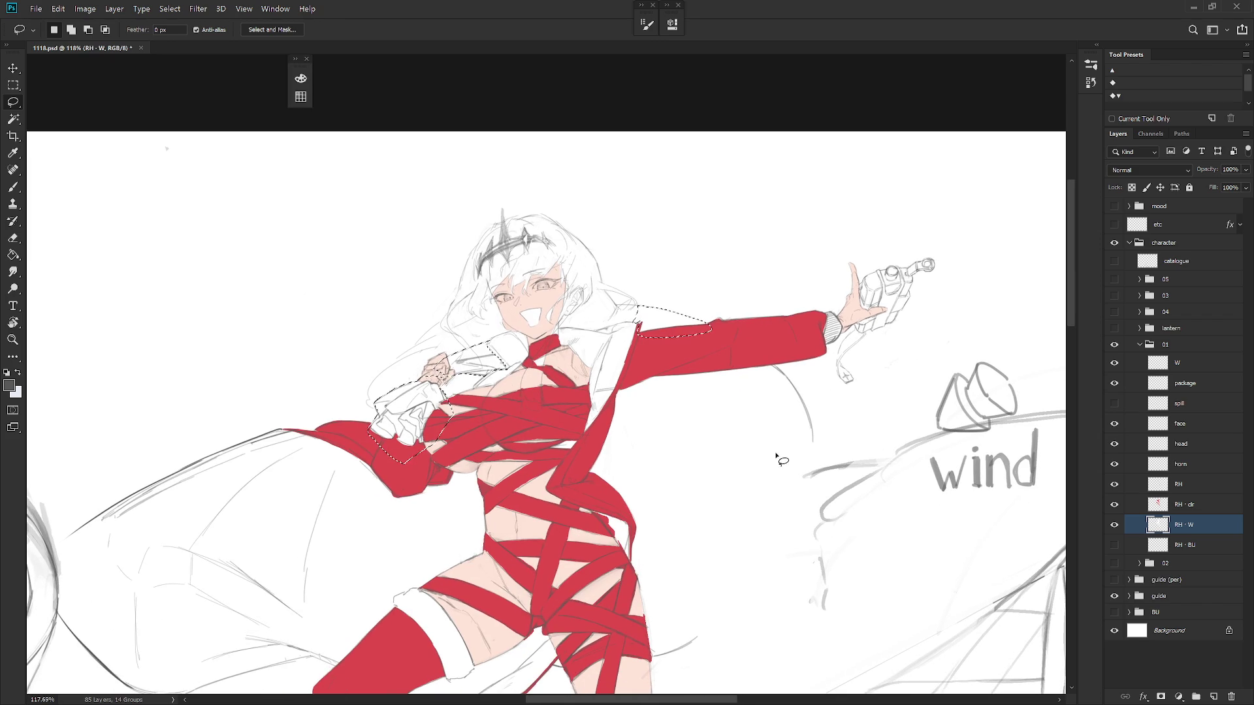
scroll(639, 314, "up", 4)
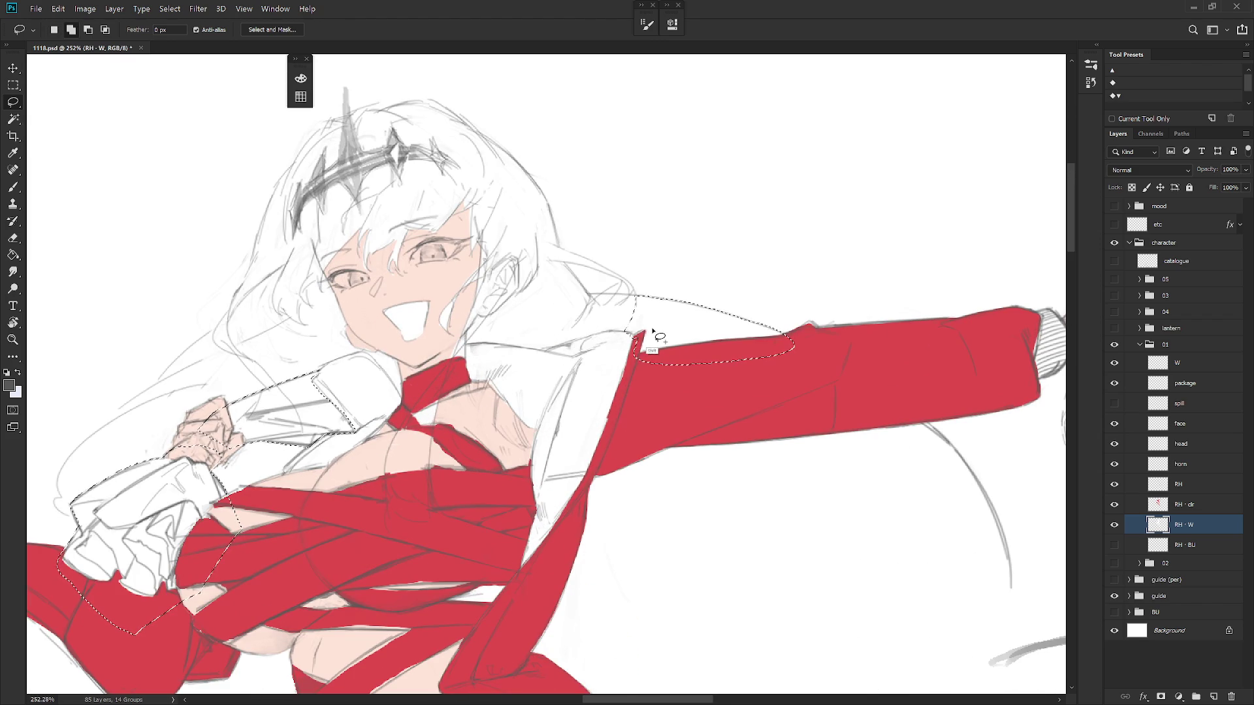
scroll(657, 509, "down", 3)
scroll(657, 509, "down", 1)
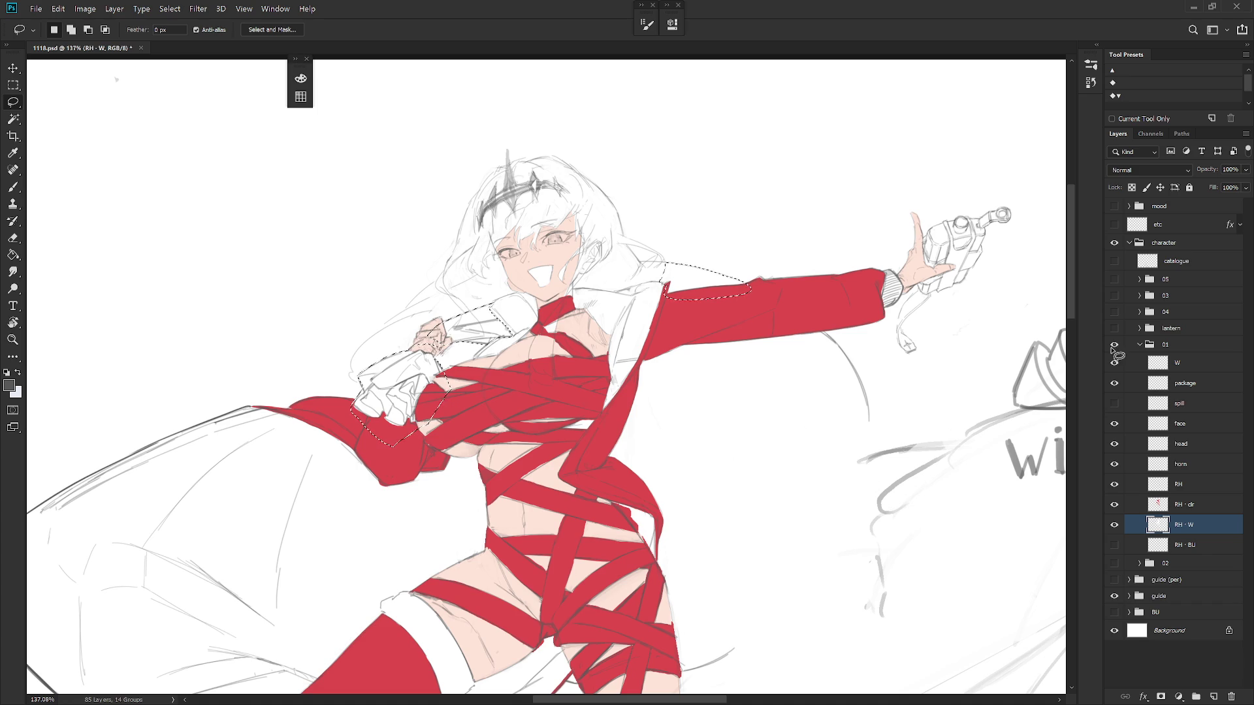
Show the horned black-haired companion in group 02, keeping group 03 hidden
left_click(1114, 296)
left_click(1114, 296)
left_click(1114, 563)
left_click_drag(865, 529, 818, 442)
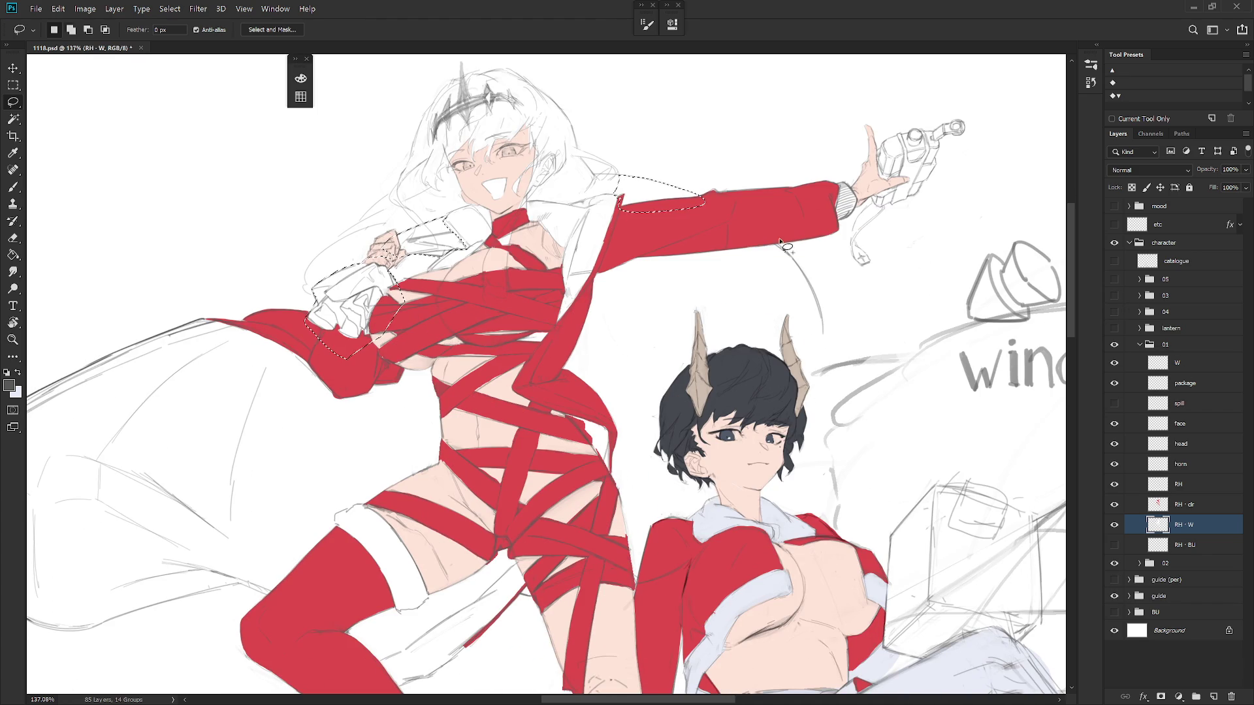
Refine the selection along the red sleeve and add the area behind the companion's head
mouse_move(786, 249)
left_mouse_down()
mouse_move(821, 335)
mouse_move(815, 409)
mouse_move(719, 552)
mouse_move(630, 591)
mouse_move(556, 467)
mouse_move(581, 278)
mouse_move(647, 209)
mouse_move(689, 209)
left_mouse_up()
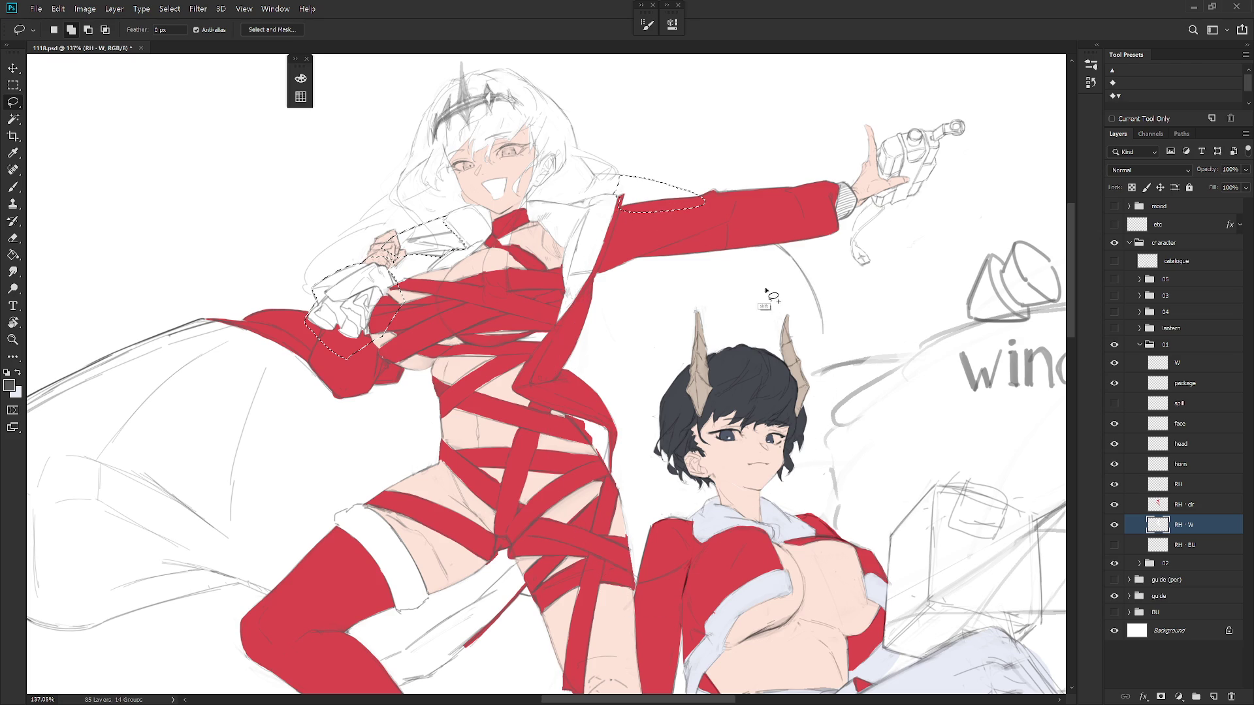
mouse_move(545, 394)
left_mouse_down("alt")
mouse_move(614, 441)
mouse_move(578, 516)
mouse_move(561, 491)
left_mouse_up("alt")
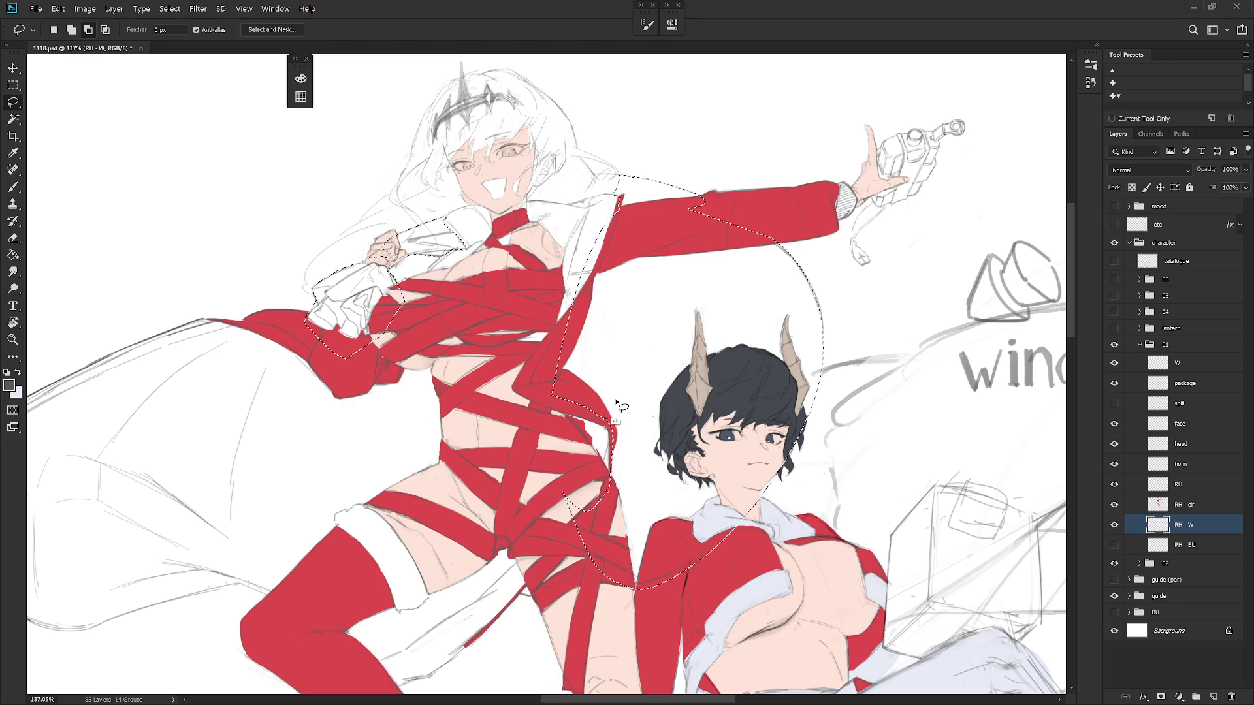
left_click_drag(654, 516, 631, 486)
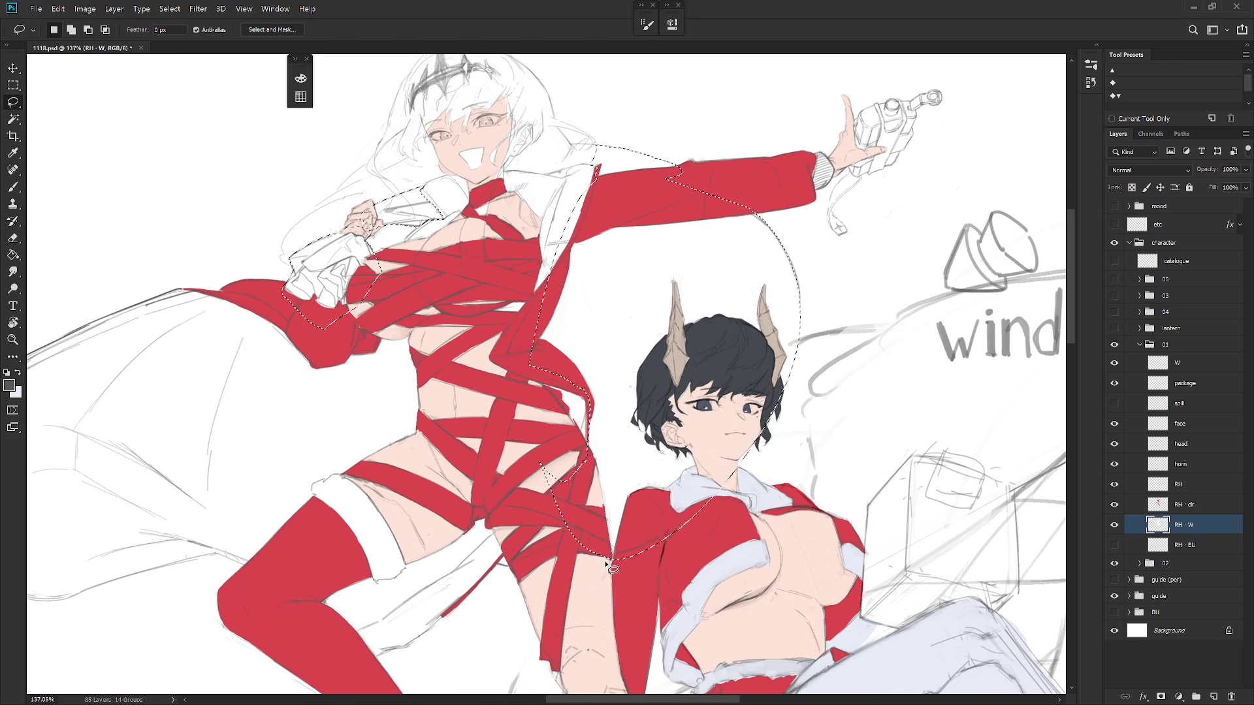
mouse_move(629, 554)
left_mouse_down()
mouse_move(682, 533)
mouse_move(621, 583)
left_mouse_up()
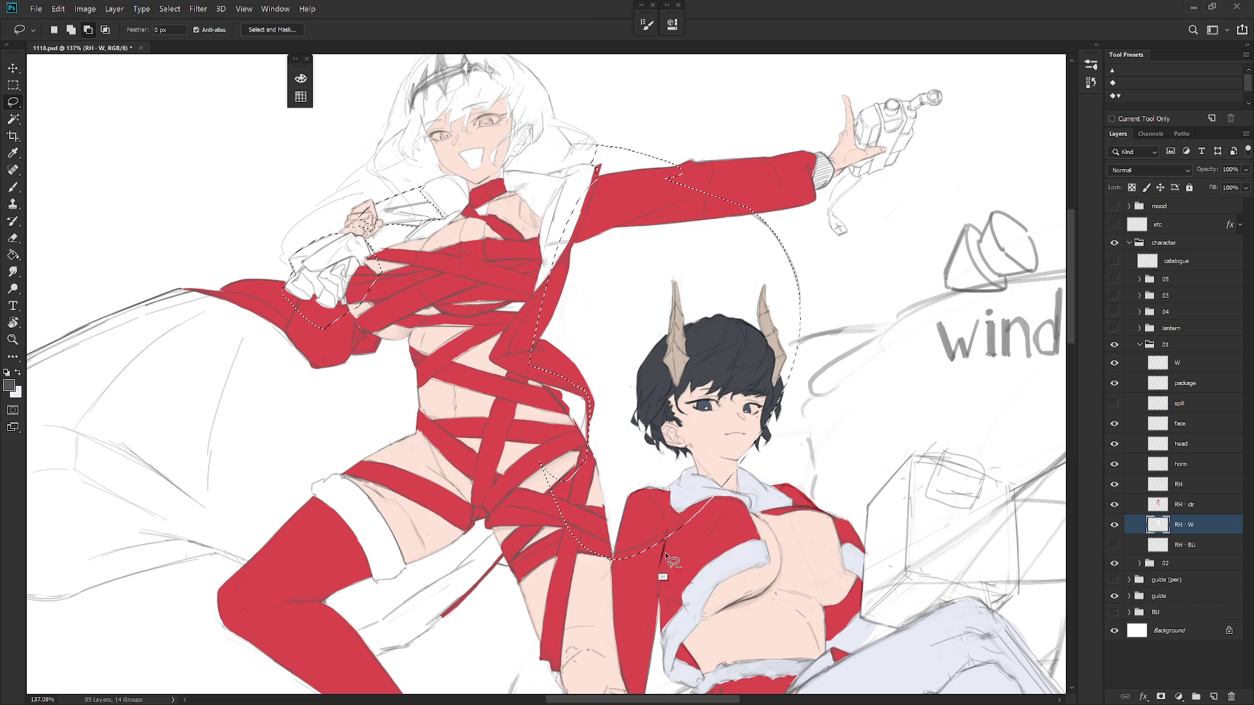
mouse_move(795, 254)
left_mouse_down()
mouse_move(801, 346)
mouse_move(787, 414)
mouse_move(736, 473)
mouse_move(598, 577)
left_mouse_up()
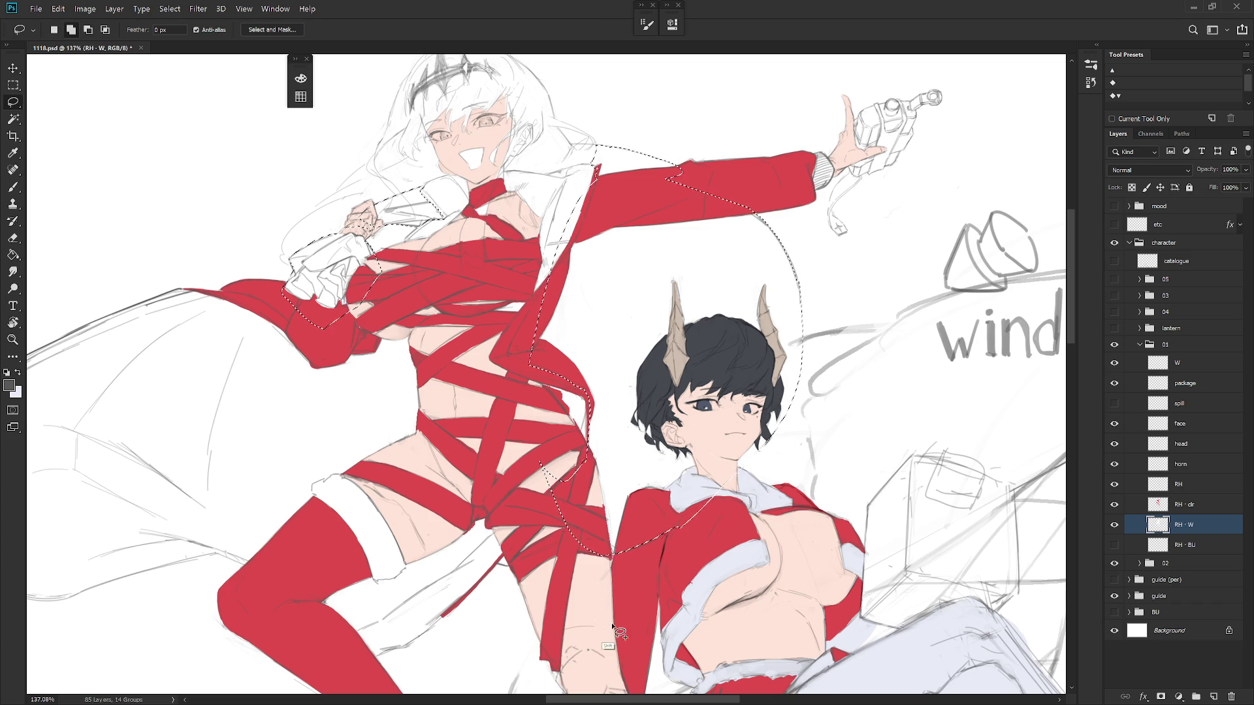
key("r")
left_click_drag(697, 561, 666, 189)
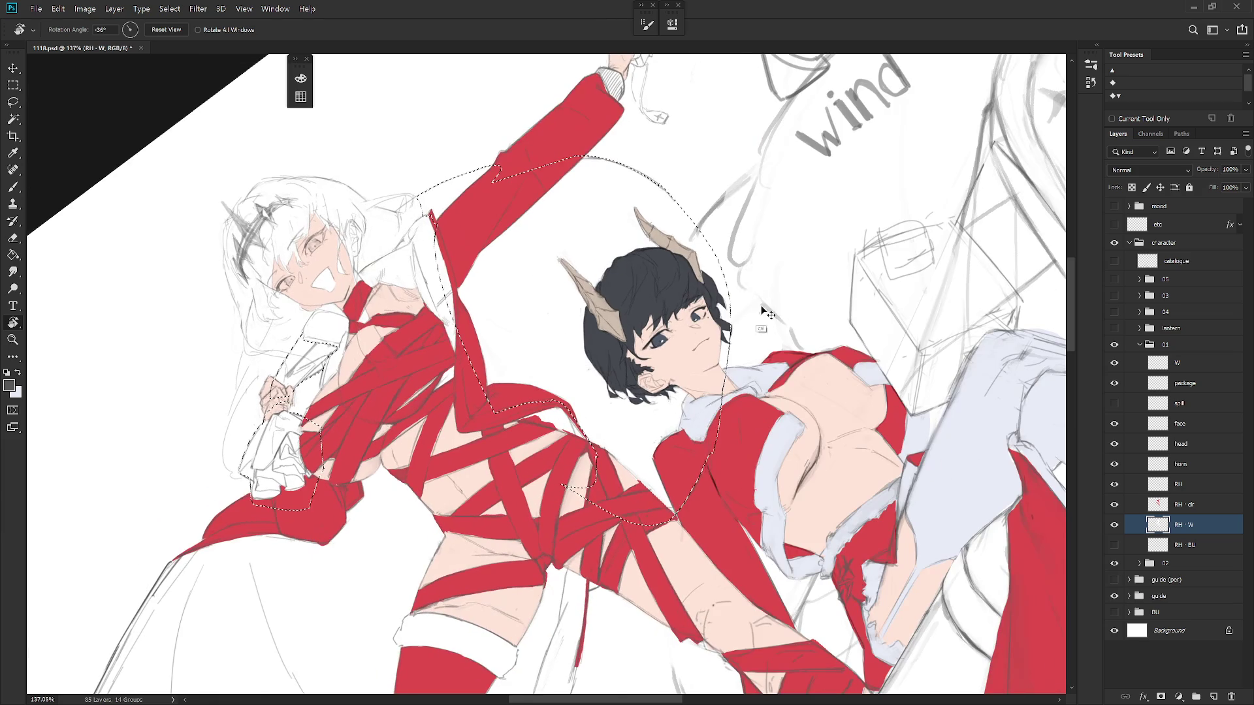
key("l")
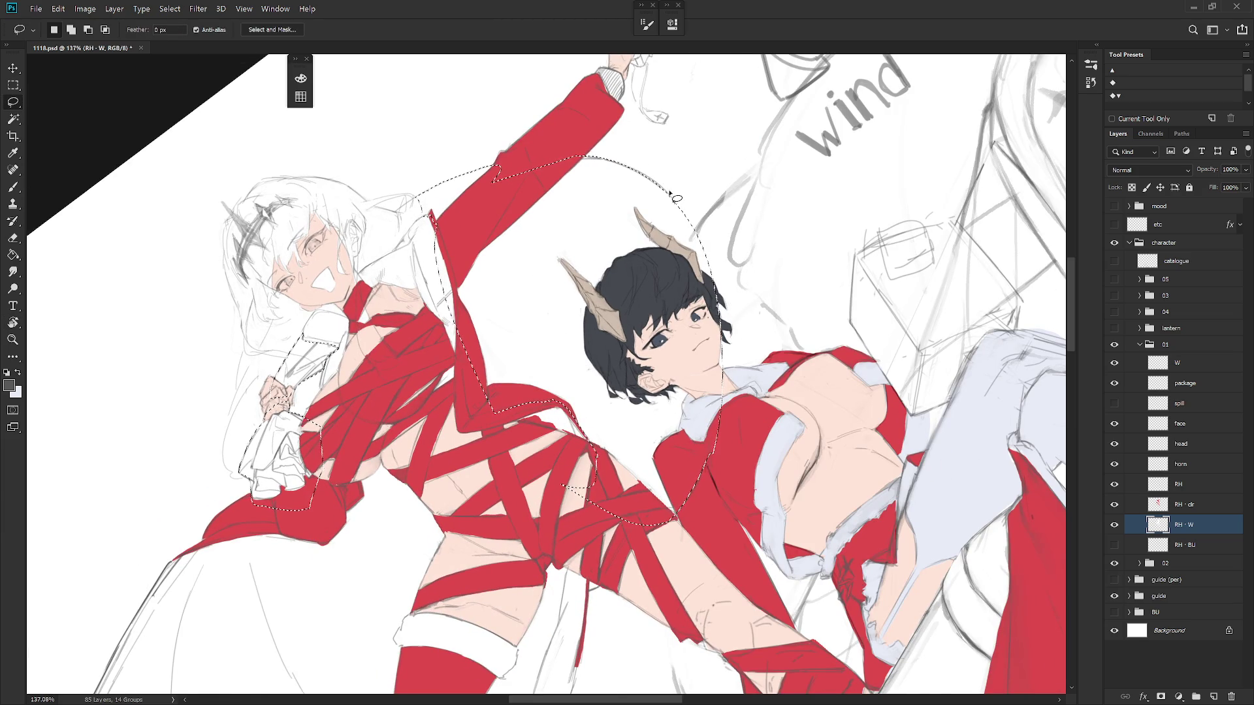
mouse_move(697, 232)
left_mouse_down()
mouse_move(727, 329)
mouse_move(726, 385)
mouse_move(712, 469)
mouse_move(672, 487)
left_mouse_up()
key("Escape")
scroll(780, 499, "down", 5)
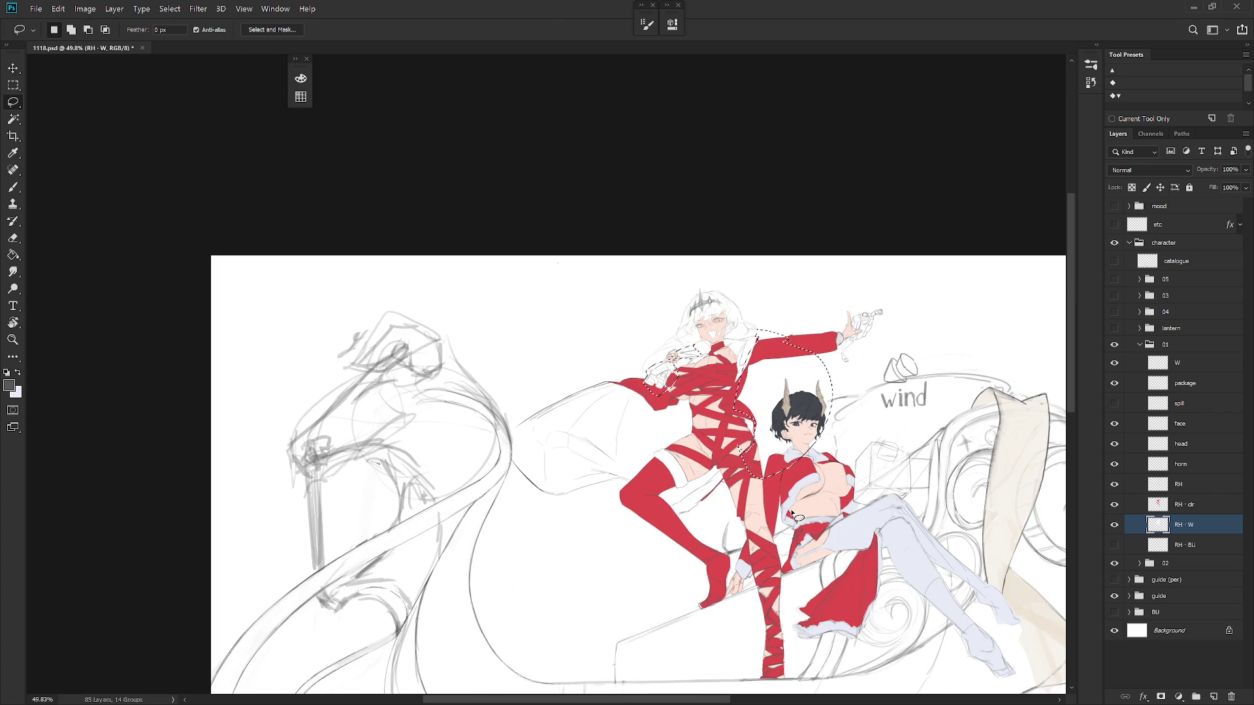
Flip the canvas horizontally to check the drawing, then zoom in on the figures upright
key("ctrl+shift+h")
left_click_drag(653, 528, 635, 490)
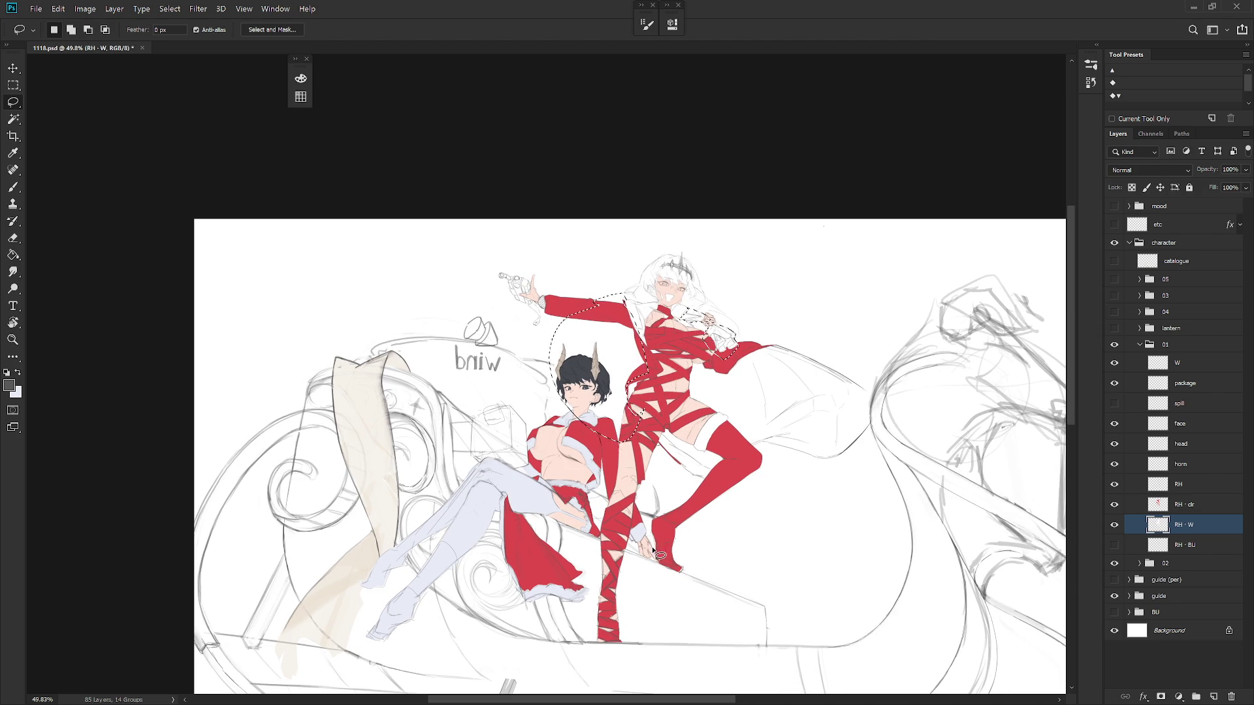
mouse_move(612, 415)
left_mouse_down()
mouse_move(642, 426)
mouse_move(528, 406)
left_mouse_up()
key("r")
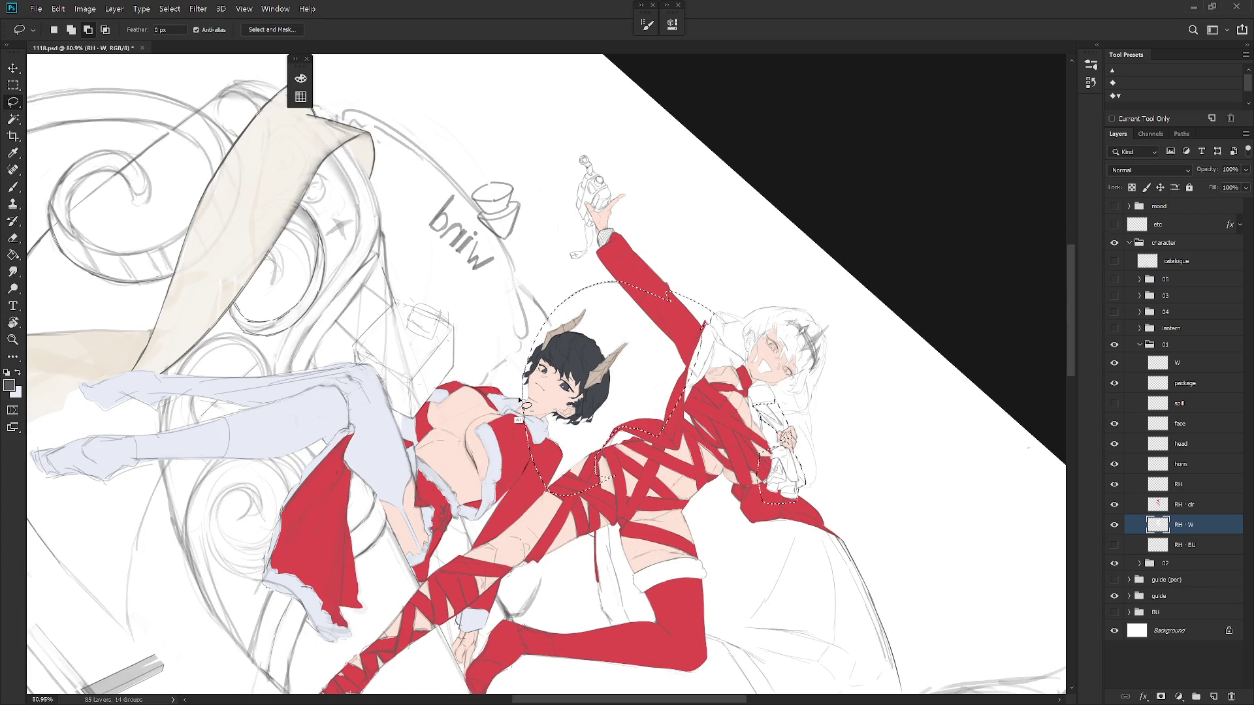
key("Escape")
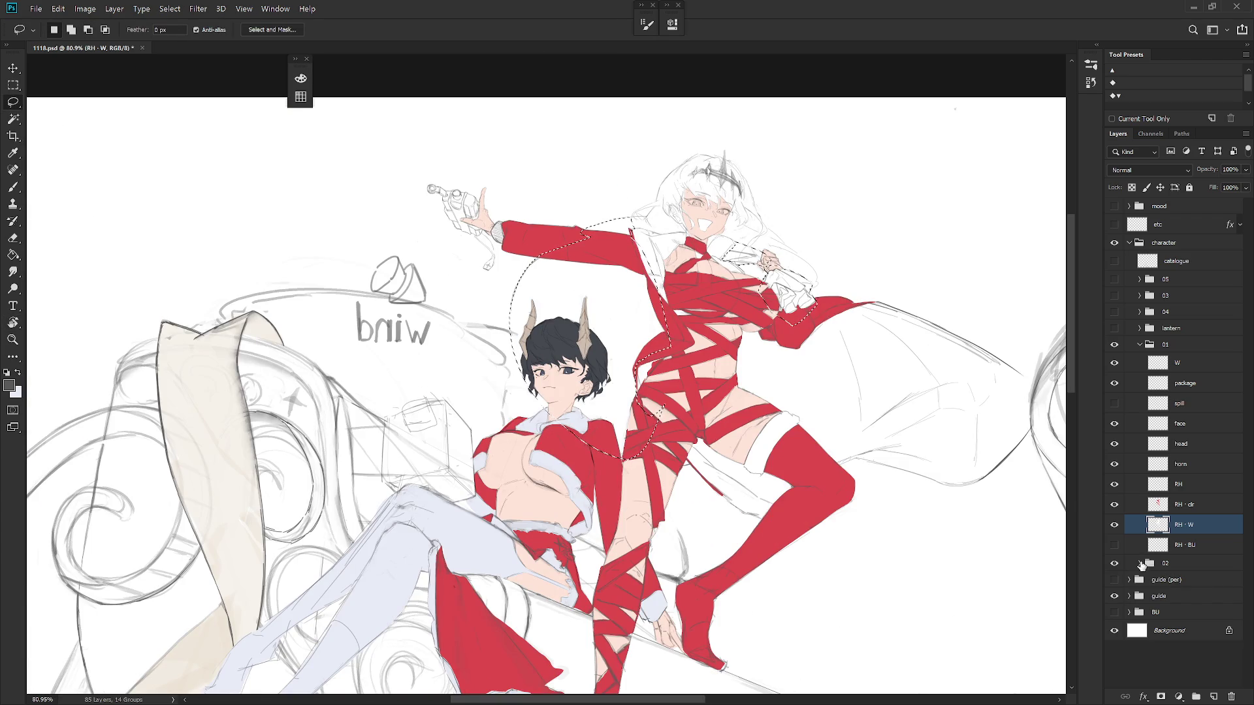
Collapse the 02 layer group in the Layers panel
left_click(1140, 563)
scroll(1148, 557, "down", 3)
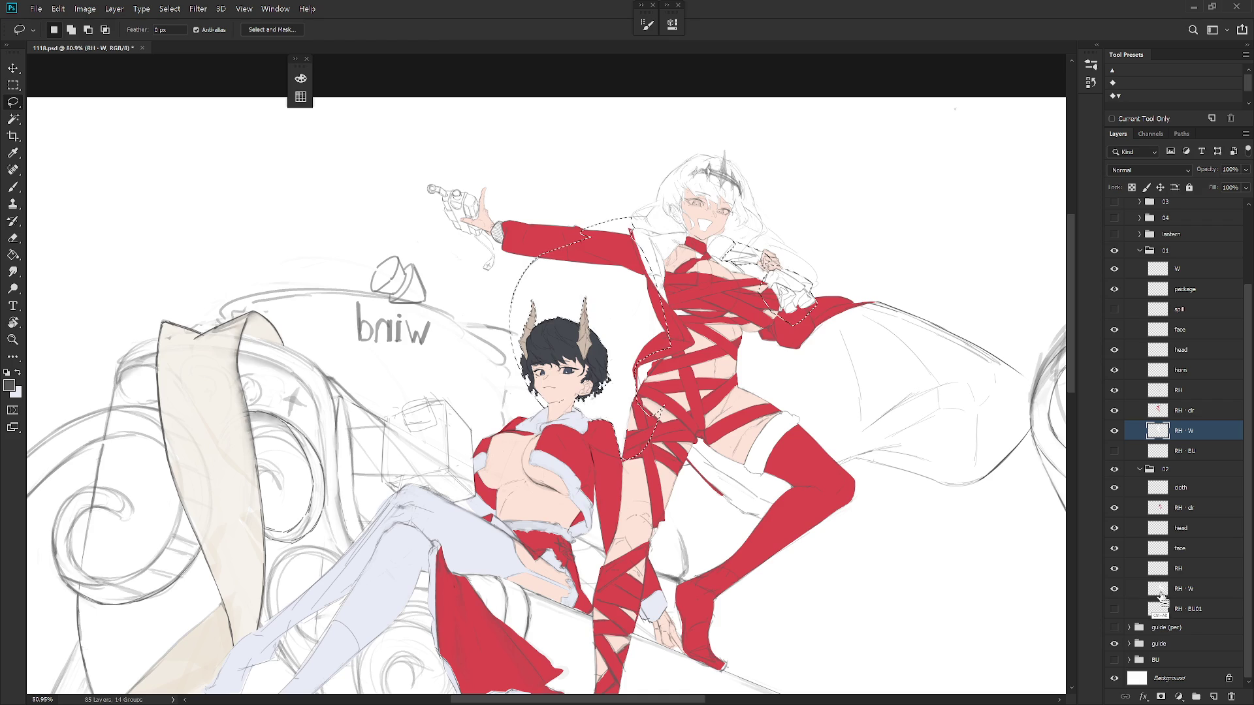
left_click(1140, 468)
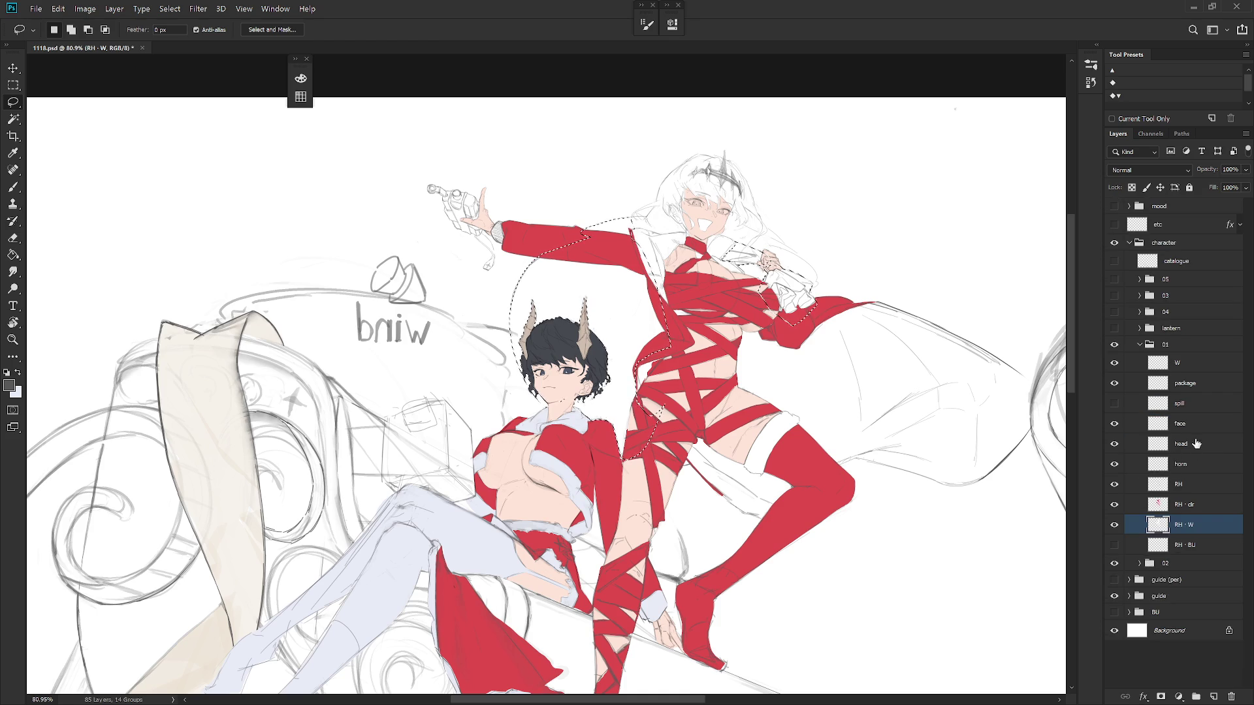
scroll(685, 482, "down", 3)
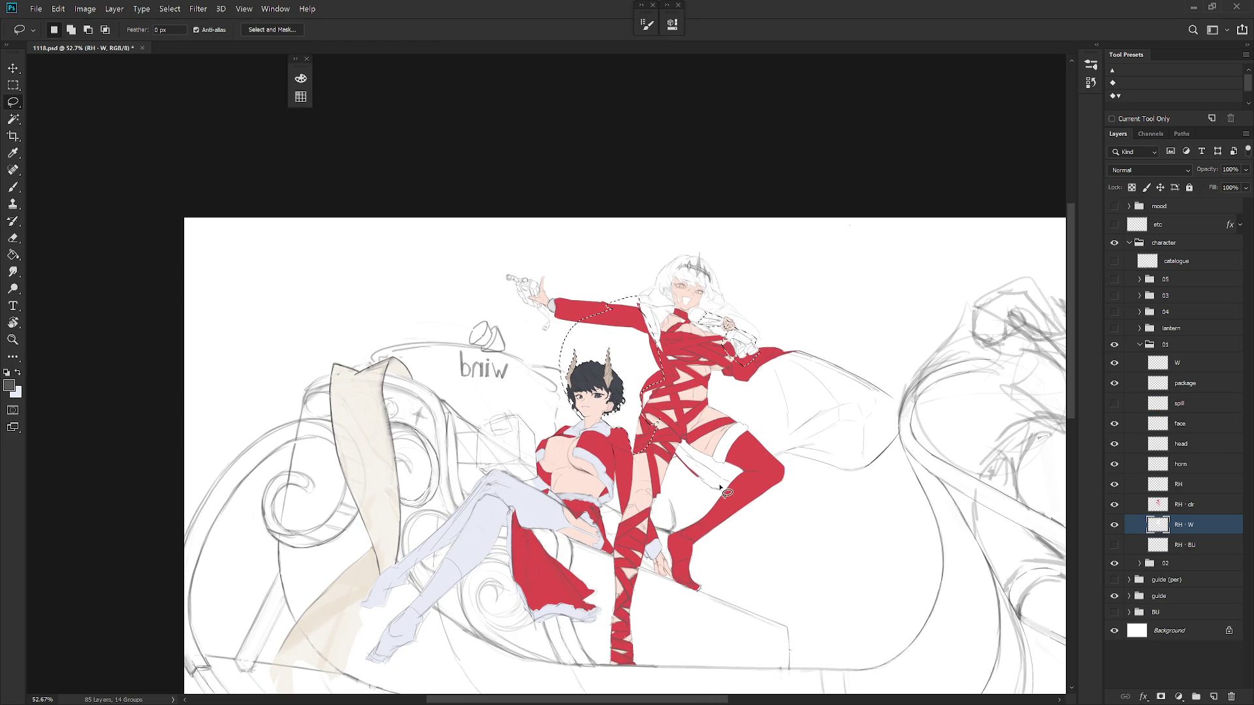
Bring up the Color panel, swap colours and shift the hue toward green
key("F6")
key("x")
left_click_drag(498, 81, 501, 213)
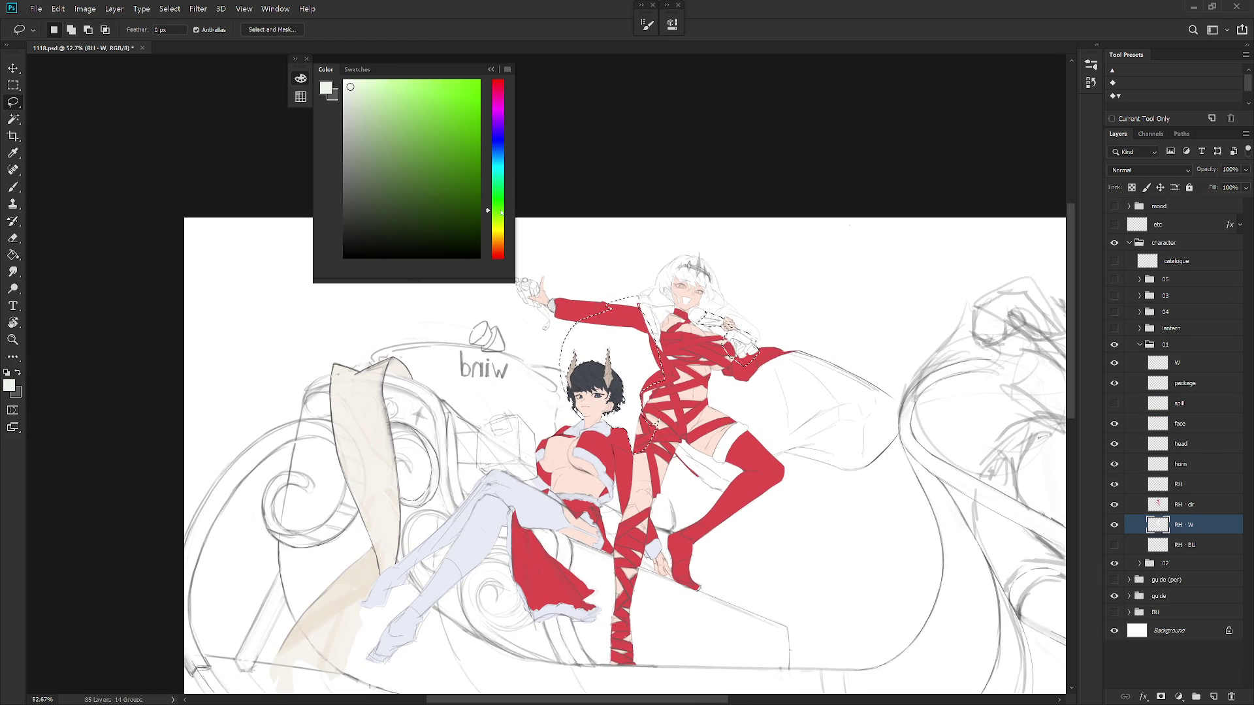
Pick a muted grey-green and set the brush blend mode to Behind
left_click(371, 194)
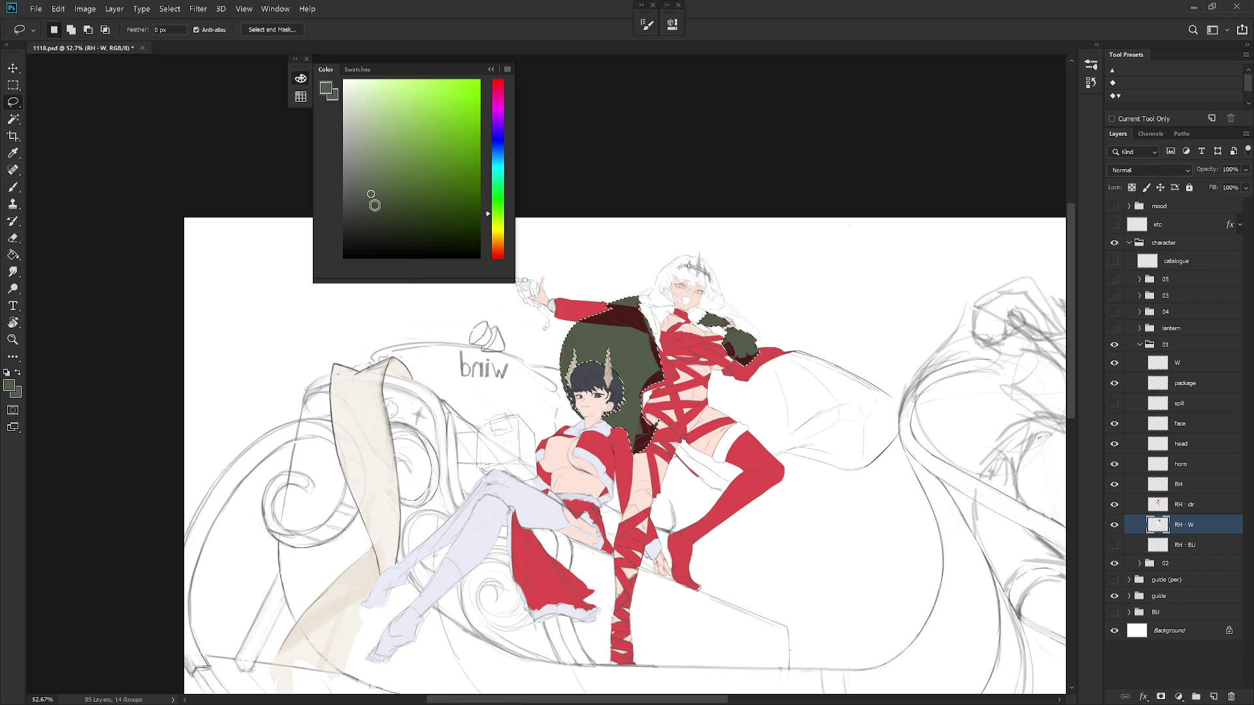
key("b")
right_click(669, 282, "shift")
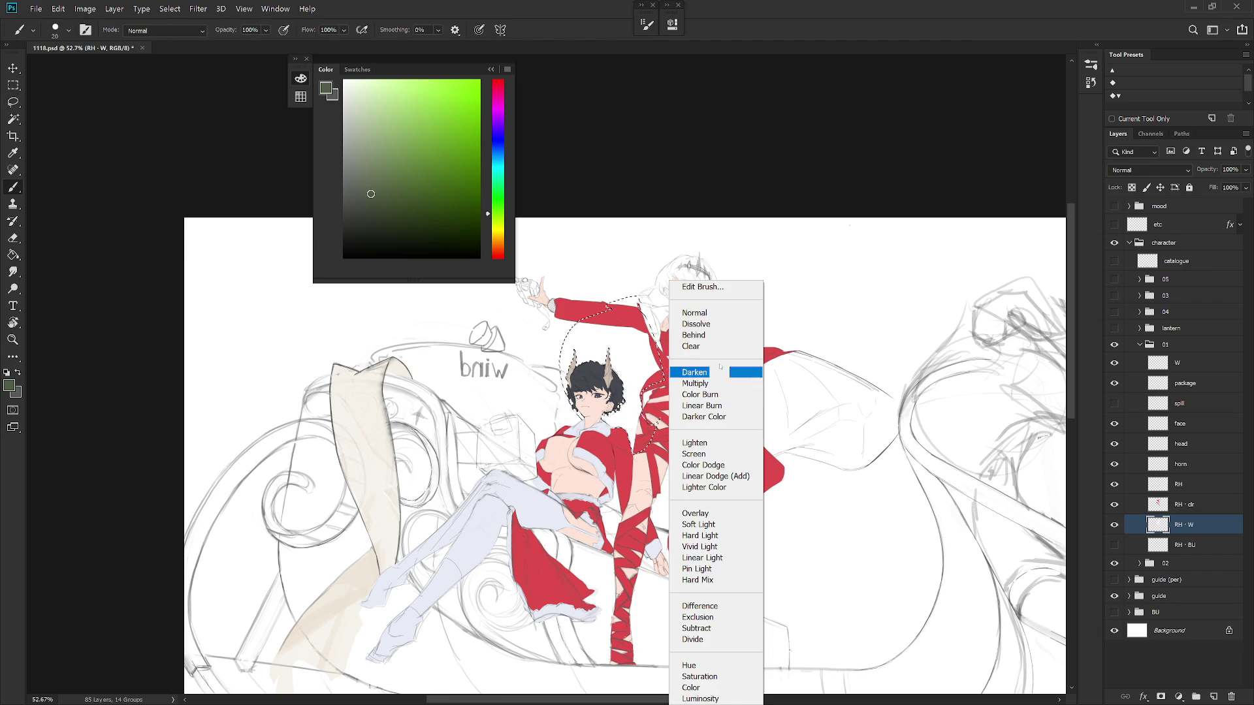
left_click(718, 335)
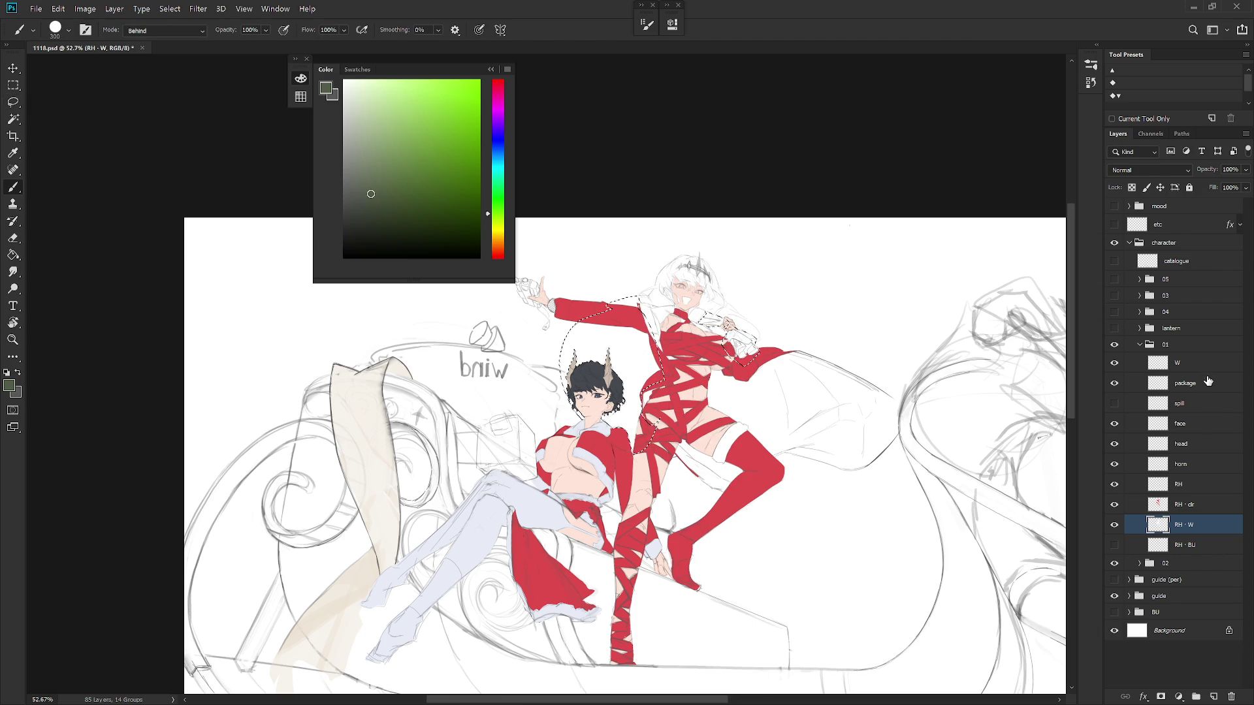
Paint the green sack behind the red figures on the RH - clr layer
left_click(1184, 507)
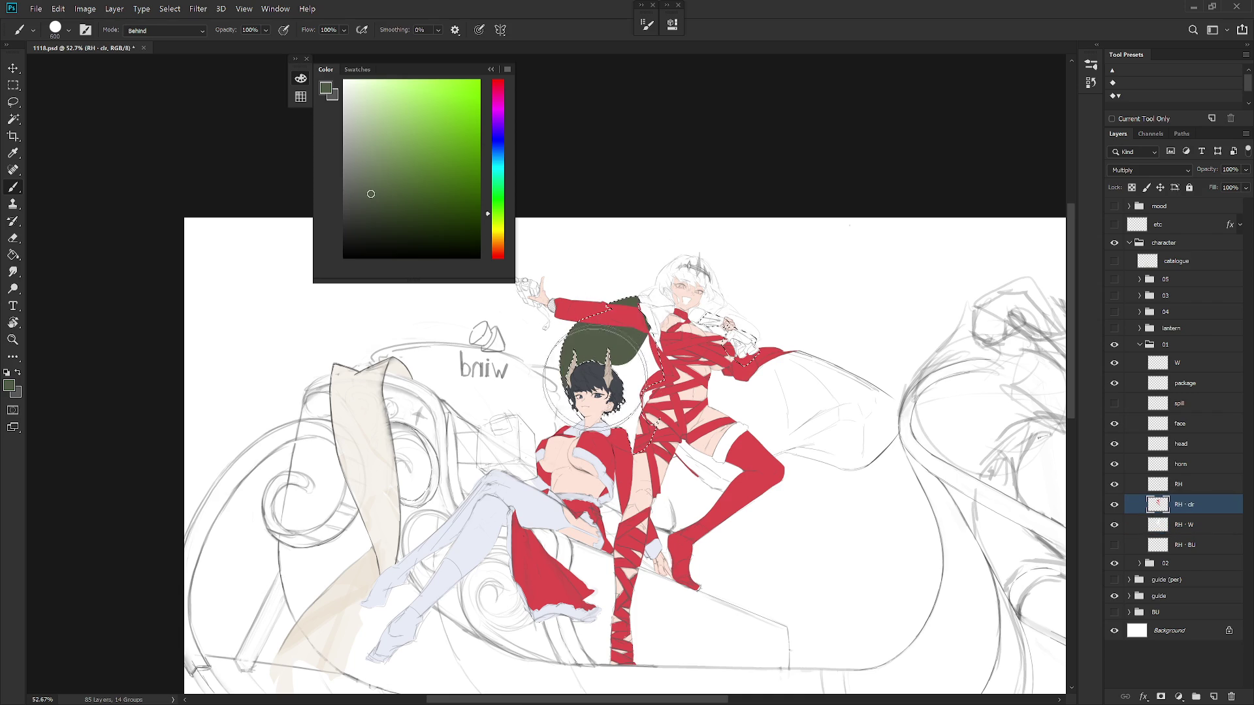
mouse_move(614, 352)
left_mouse_down()
mouse_move(584, 418)
mouse_move(679, 464)
mouse_move(715, 408)
mouse_move(722, 314)
mouse_move(745, 327)
left_mouse_up()
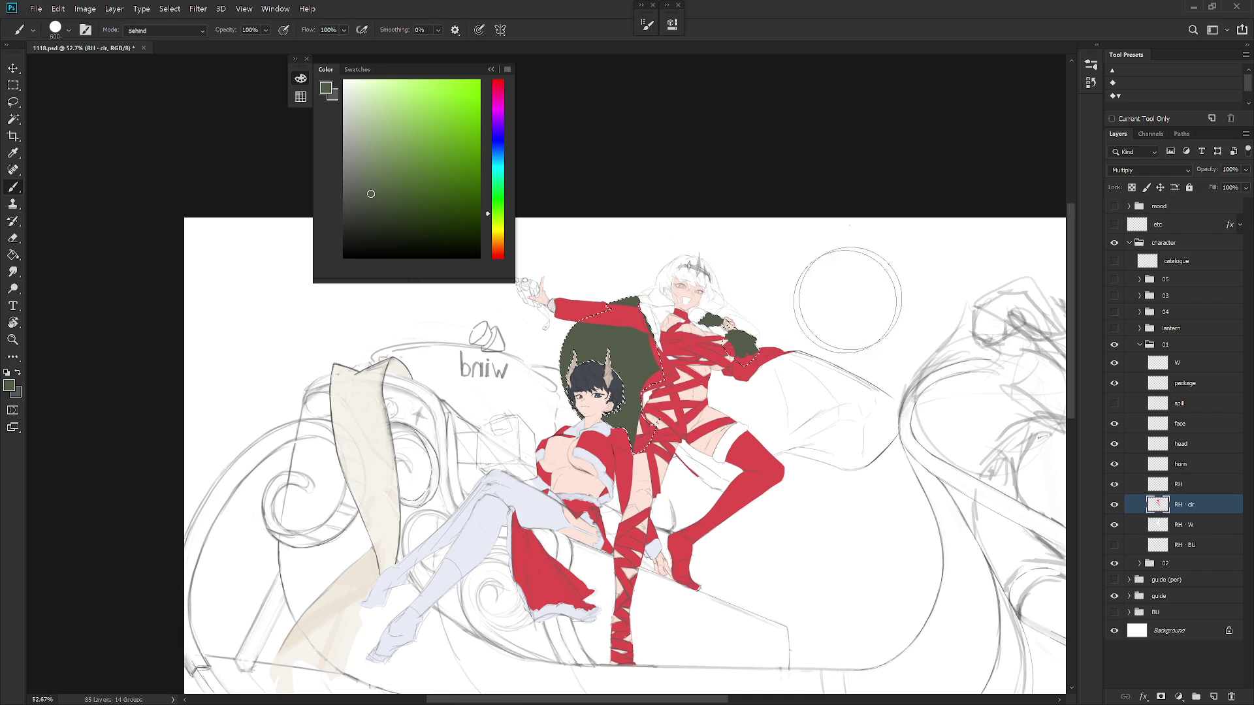
scroll(764, 336, "up", 4)
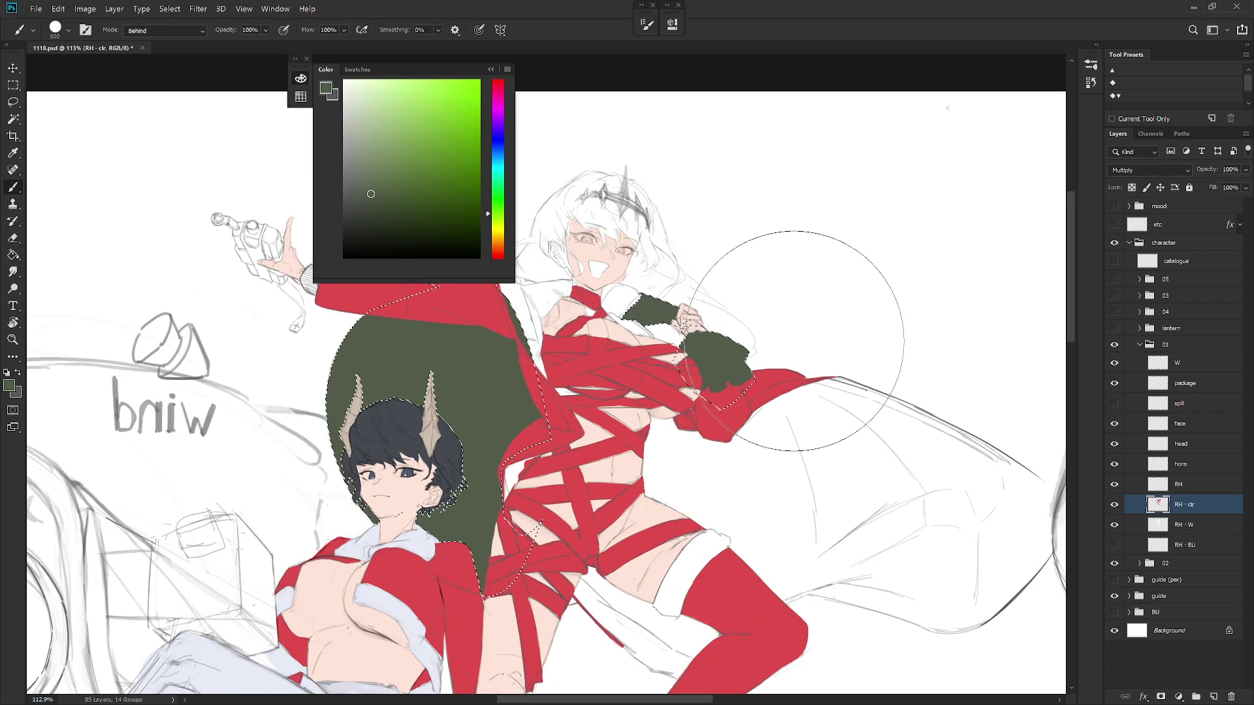
key("ctrl+z")
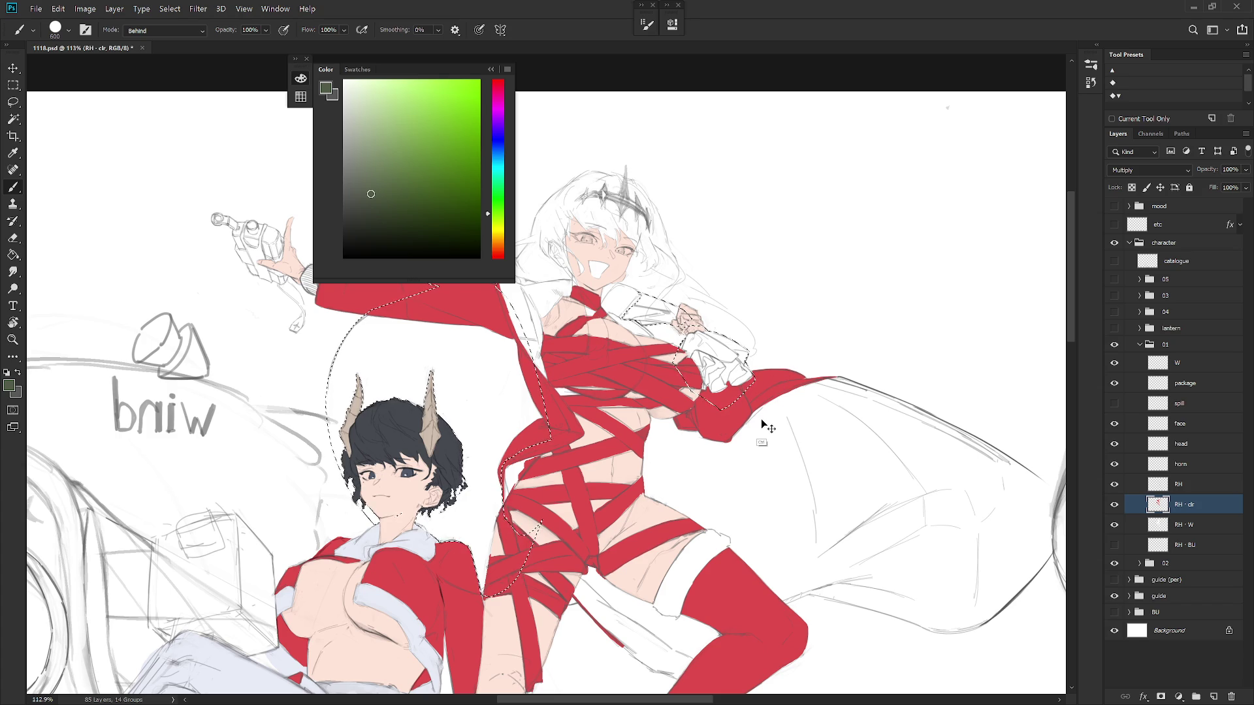
key("ctrl+shift+z")
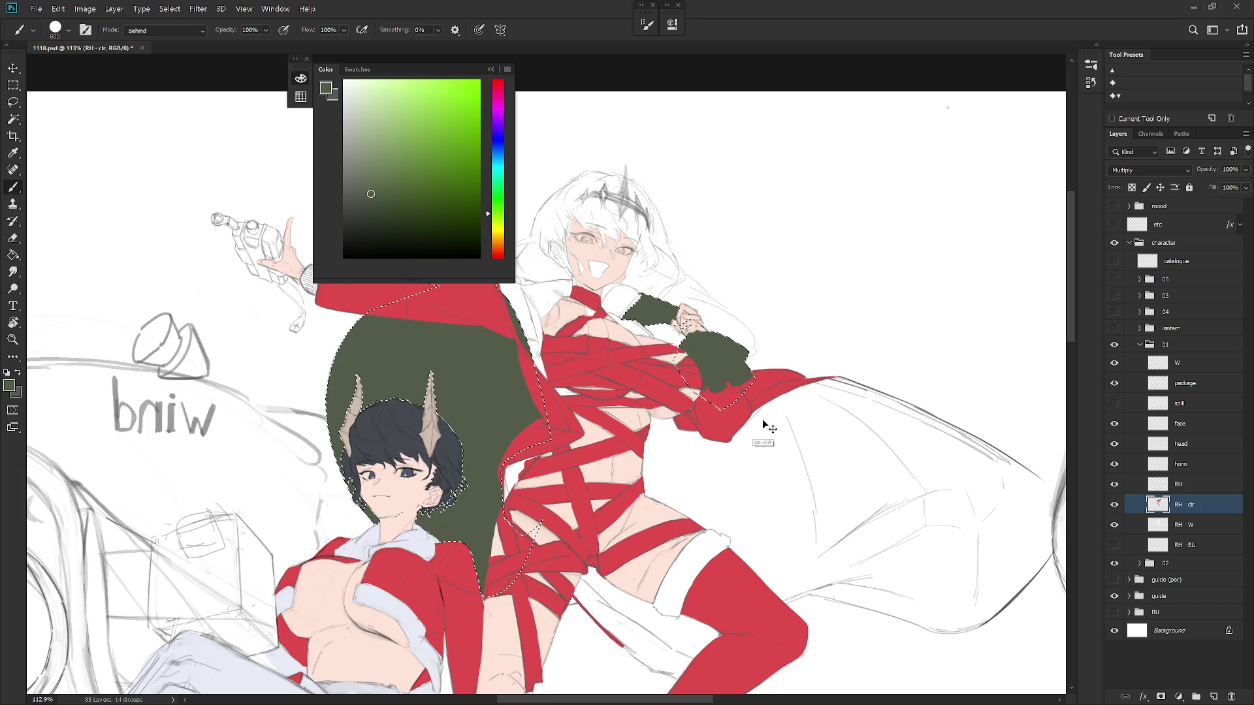
Deselect and try Multiply on the RH layer, then undo it and the sack fill
key("ctrl+d")
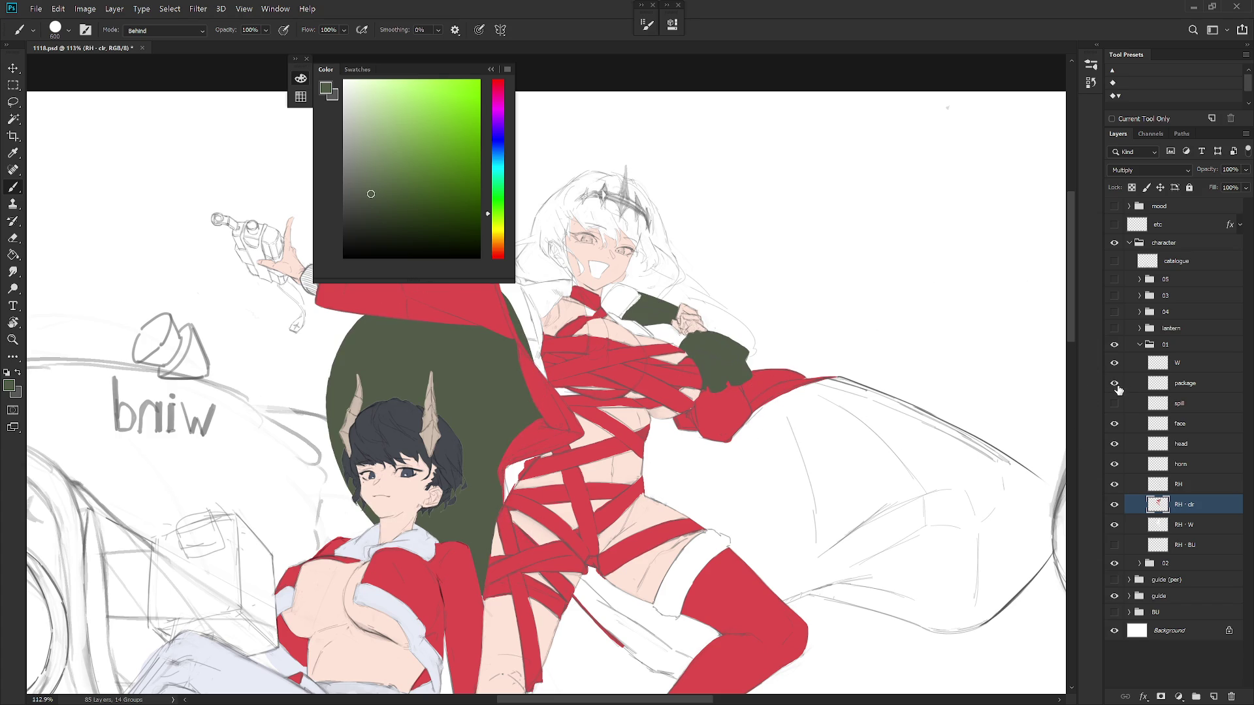
left_click(1115, 485)
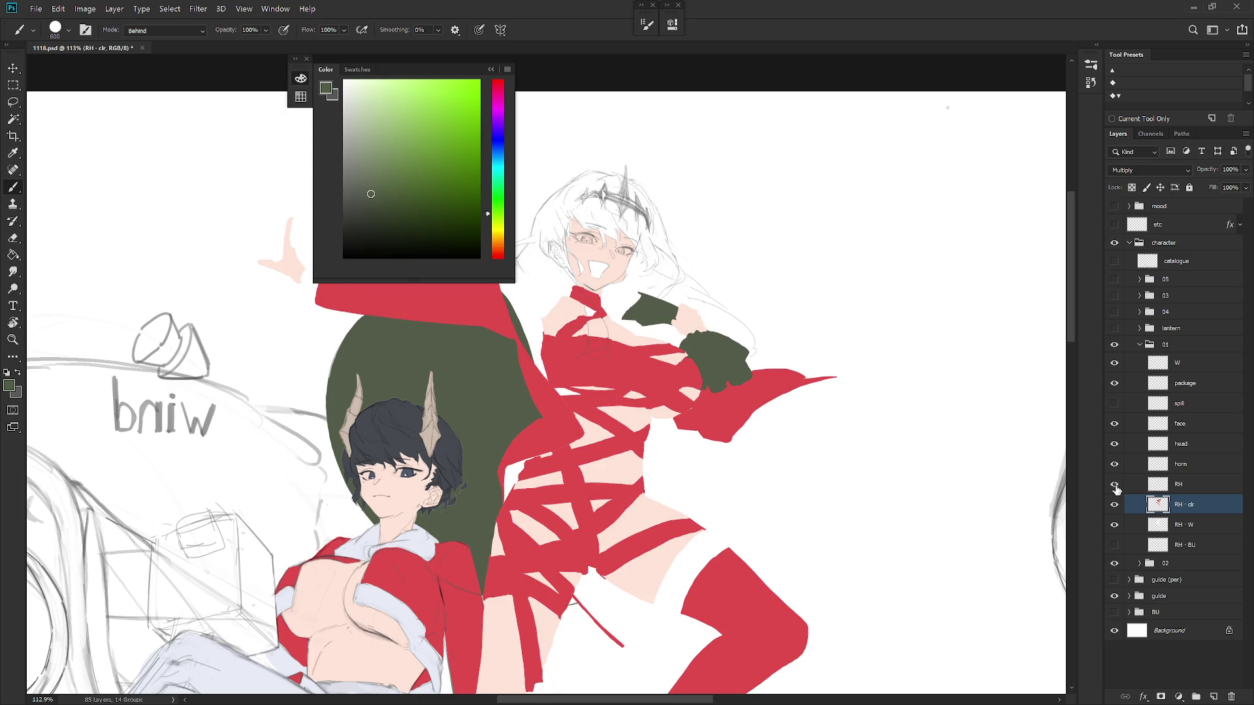
left_click(1179, 483)
left_click(1149, 170)
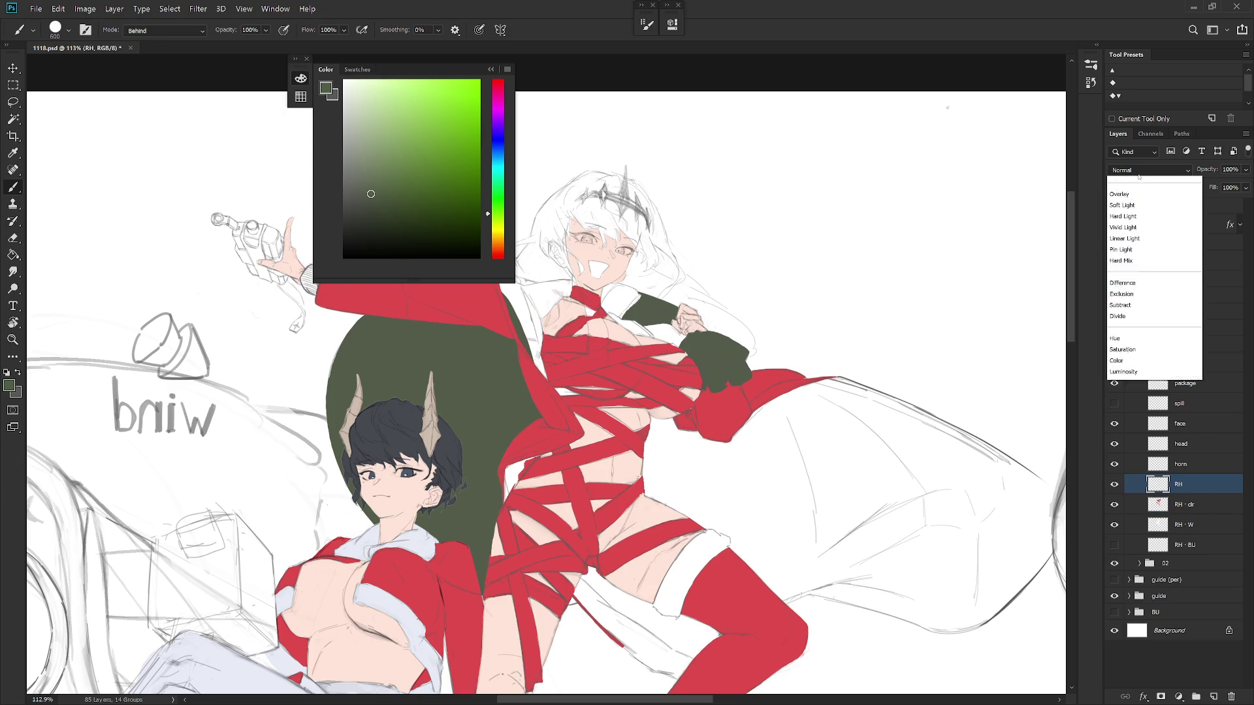
left_click(1126, 222)
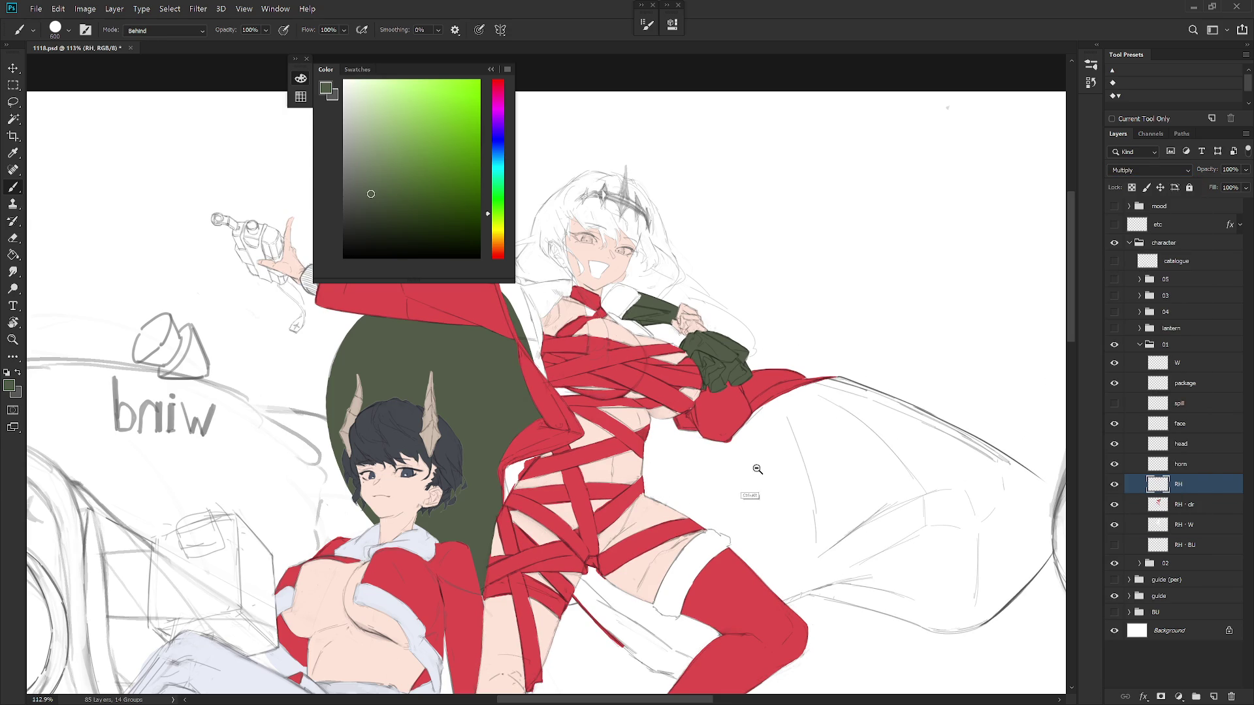
scroll(758, 444, "down", 5)
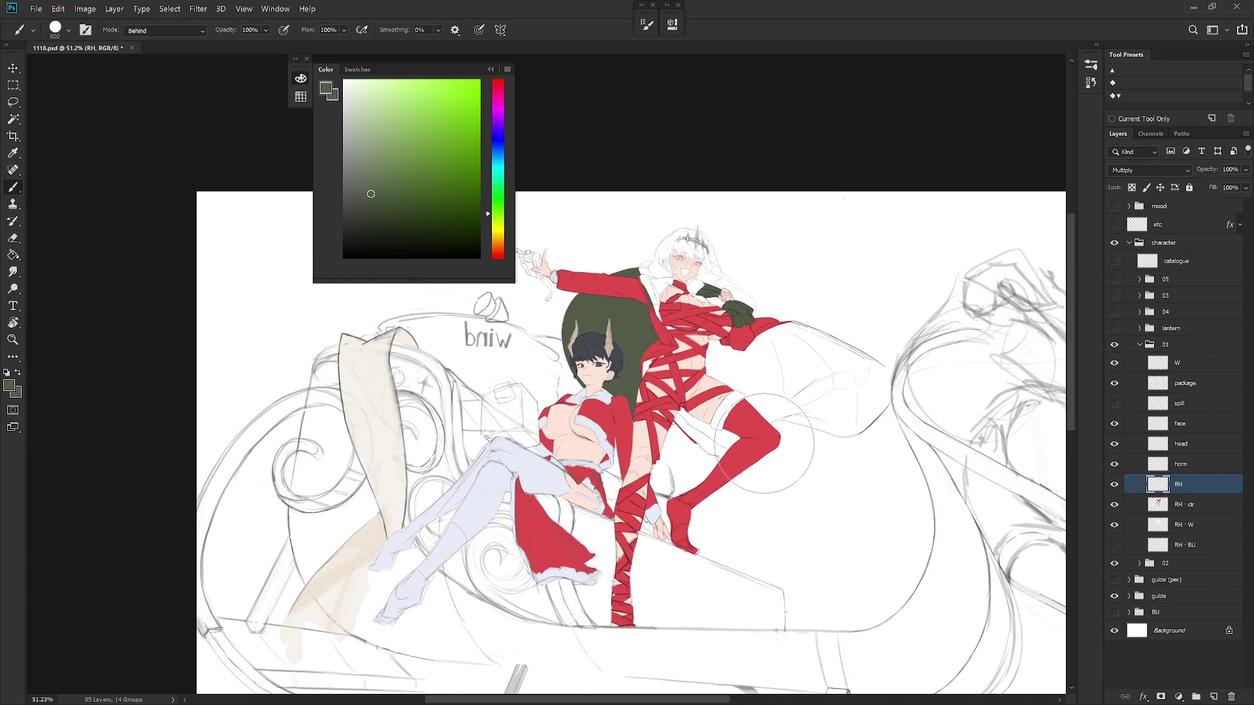
key("ctrl+z")
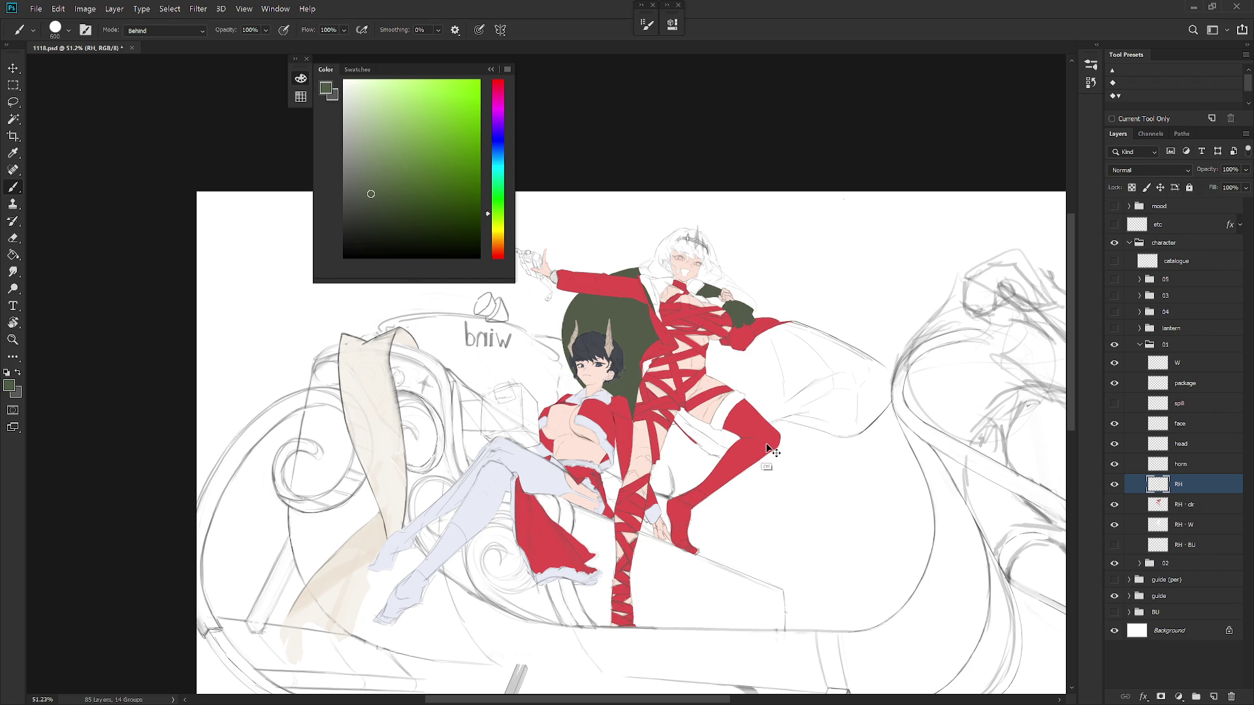
key("ctrl+z")
scroll(689, 261, "up", 3)
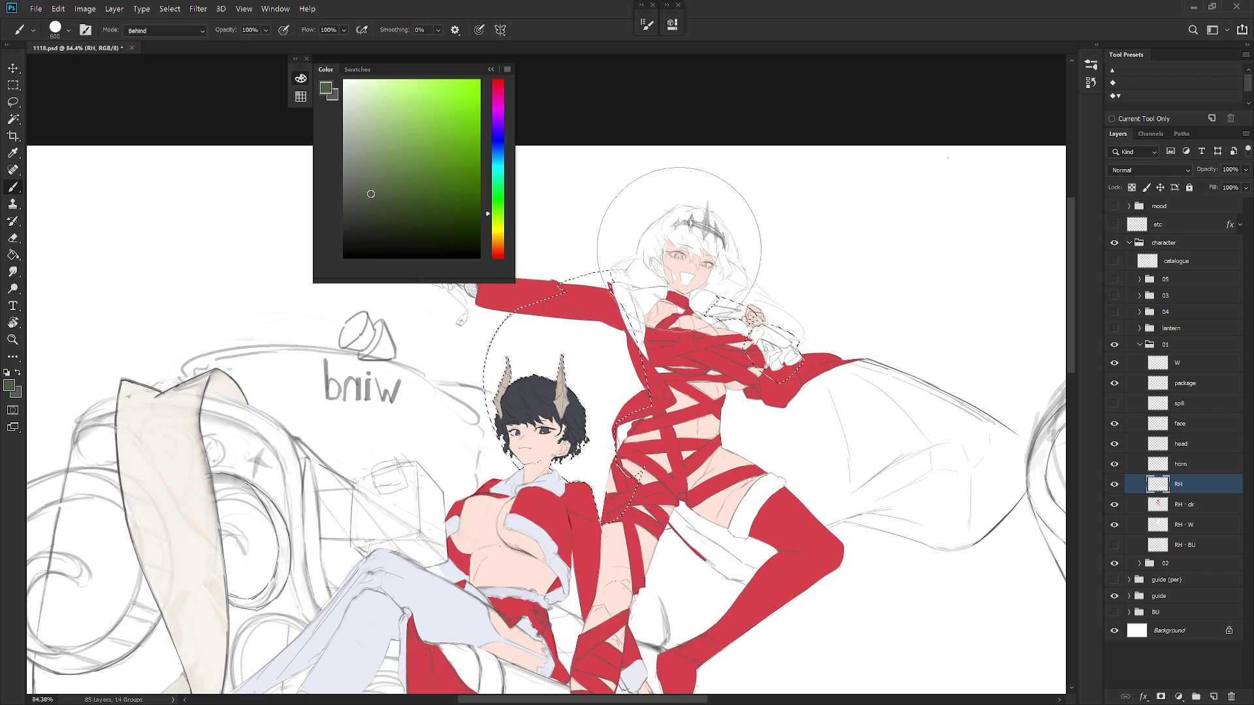
Repaint the dark green sack behind the figures on the RH - clr layer
key("l")
key("b")
scroll(693, 307, "down", 3)
mouse_move(694, 318)
left_mouse_down()
mouse_move(630, 366)
mouse_move(646, 392)
left_mouse_up()
key("ctrl+z")
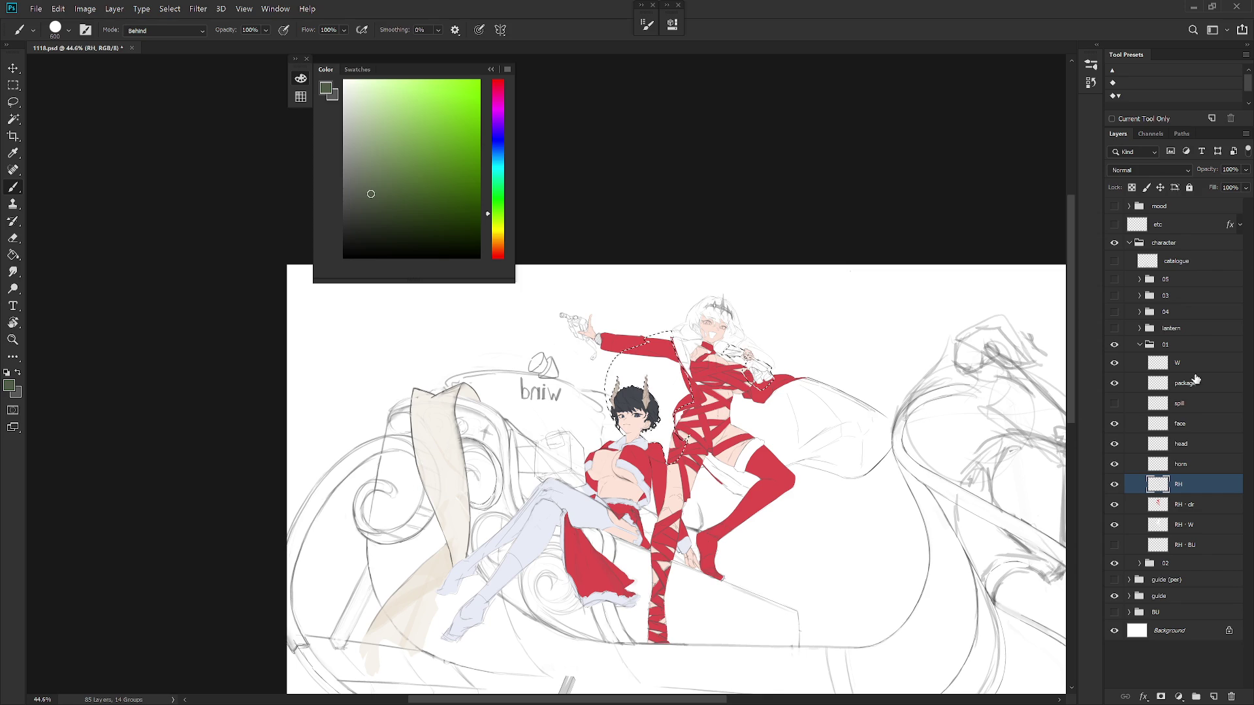
left_click(1198, 383)
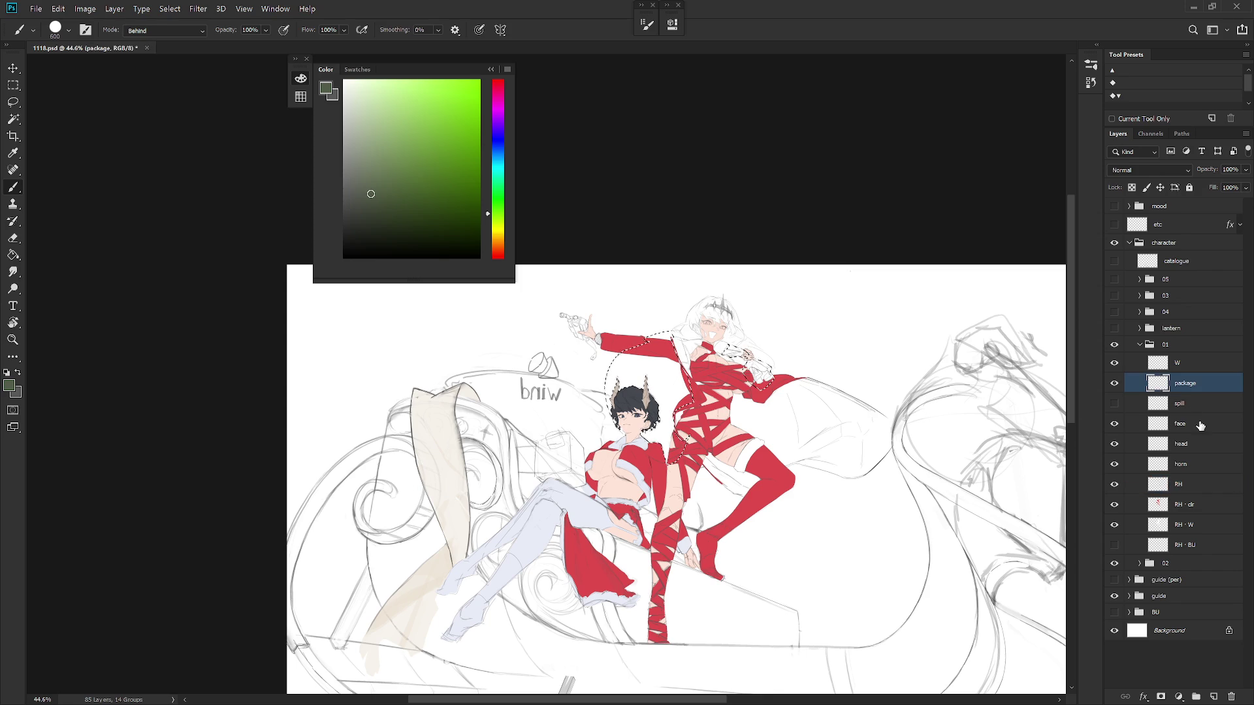
left_click(1201, 508)
mouse_move(679, 340)
left_mouse_down()
mouse_move(646, 405)
mouse_move(732, 356)
mouse_move(712, 483)
left_mouse_up()
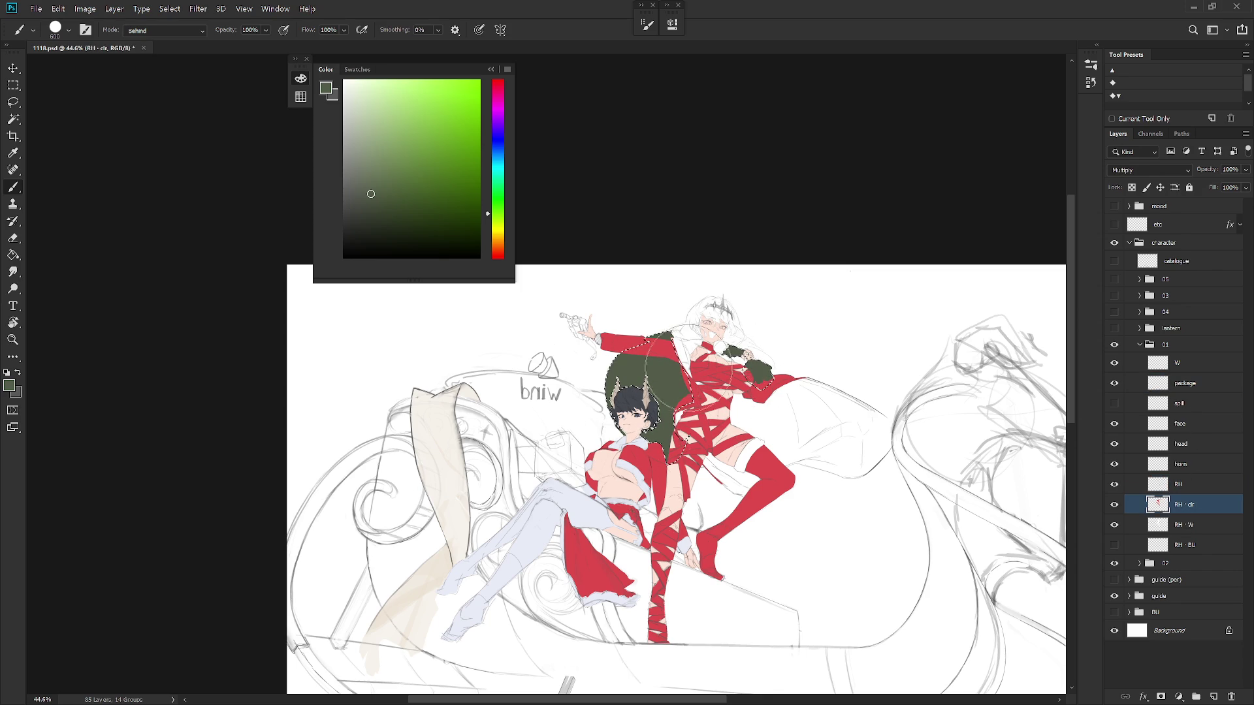
Set the RH line layer to Multiply blending and shrink the brush to 90 pixels
key("h")
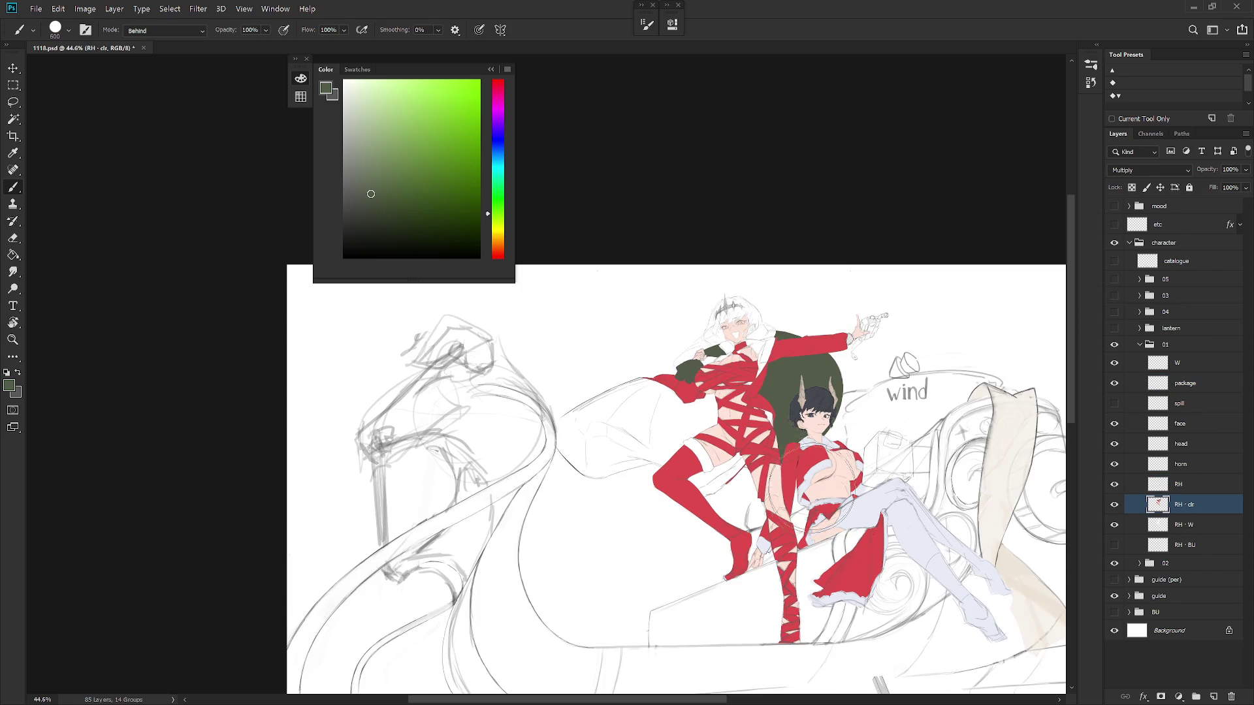
scroll(816, 502, "up", 2)
left_click(1179, 484)
left_click(1149, 170)
left_click(1119, 226)
scroll(850, 491, "up", 2)
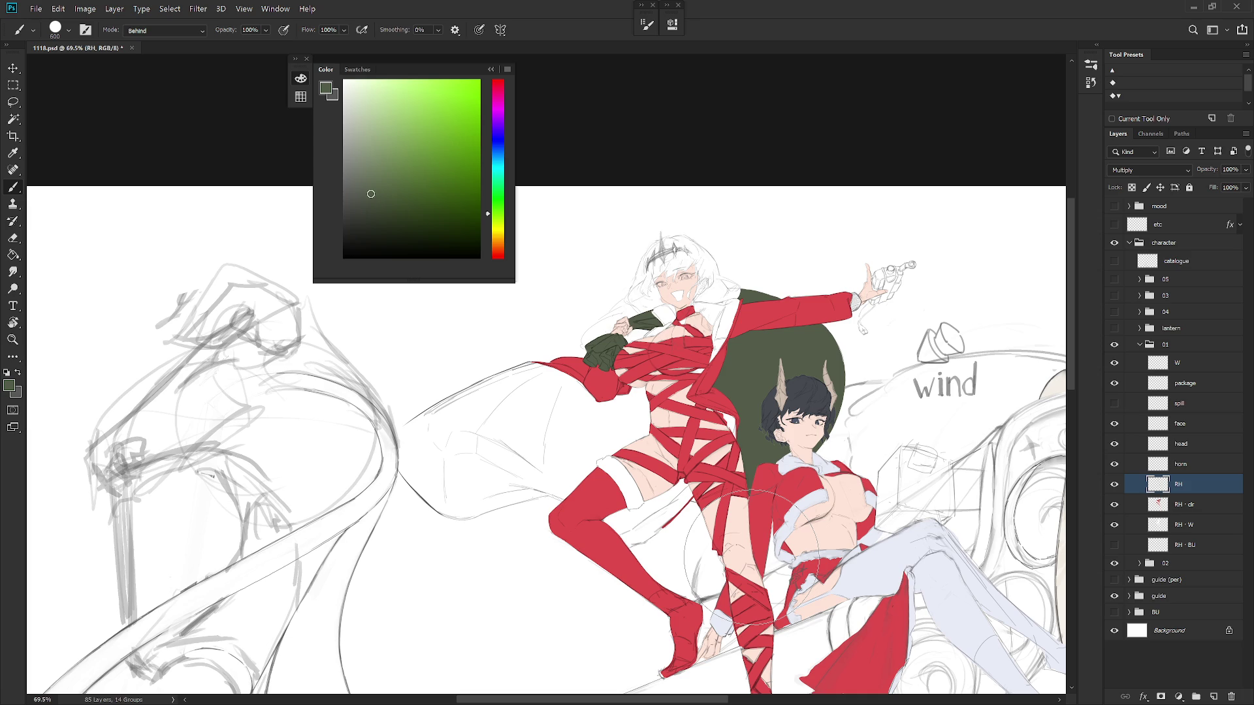
key("bracketleft")
key("bracketleft")
key("bracketleft")
scroll(679, 294, "up", 3)
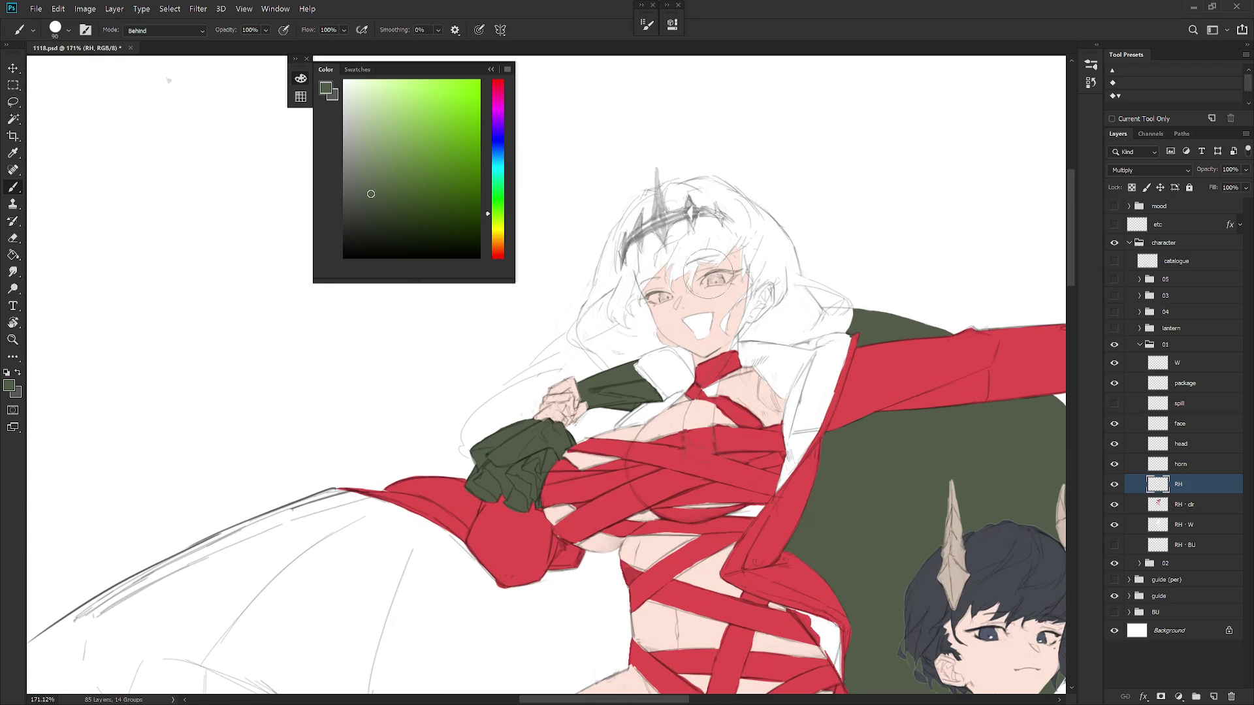
Lasso around the raised arm and hair, adding the hand and part of the face
key("l")
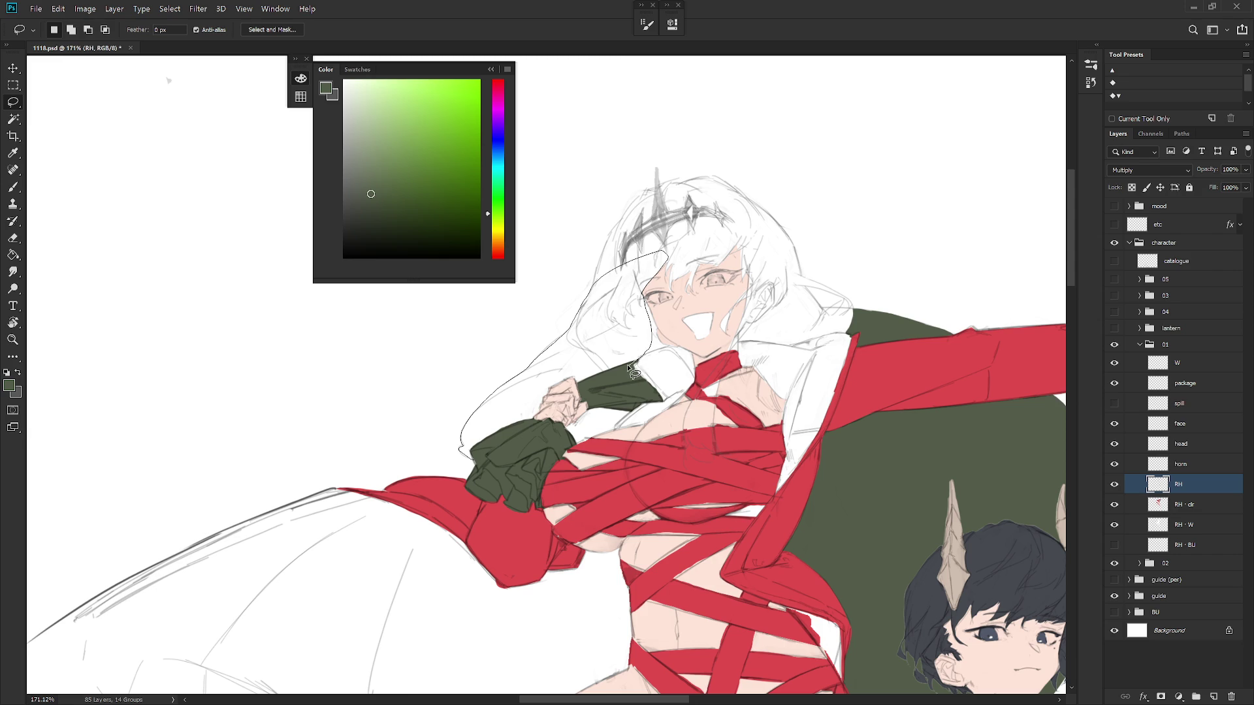
left_click_drag(554, 414, 549, 418)
left_click_drag(711, 449, 656, 477)
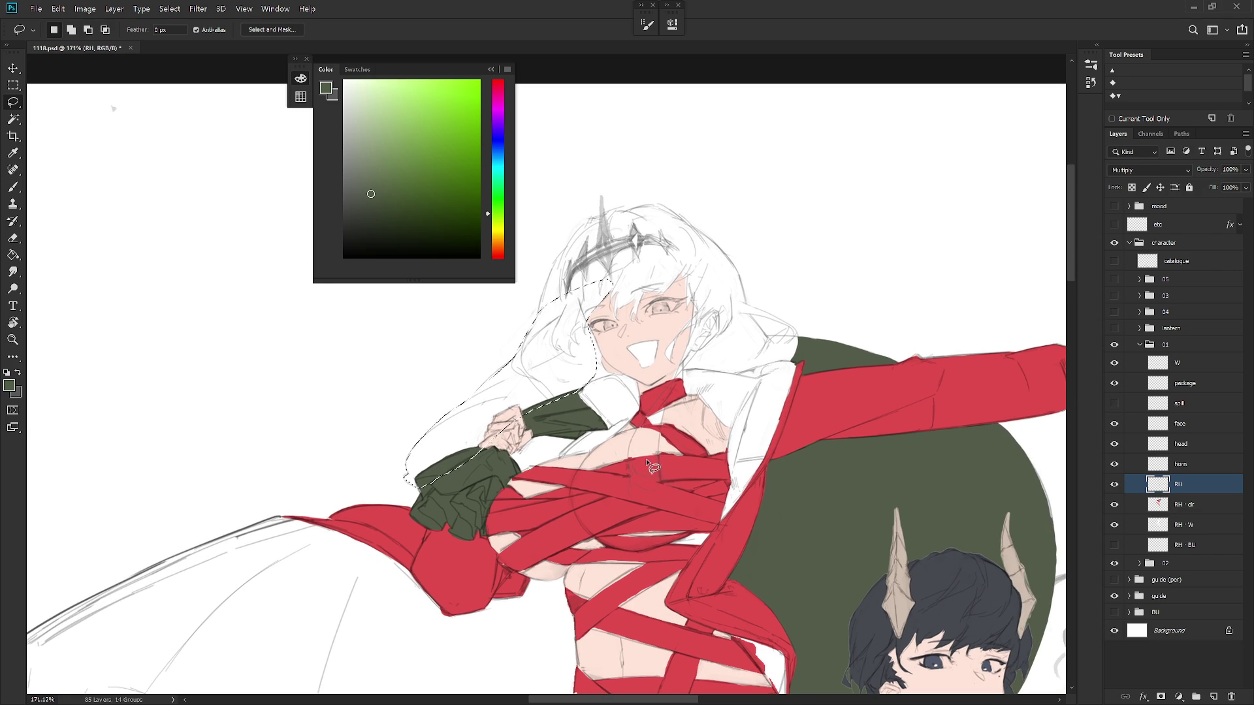
key("shift")
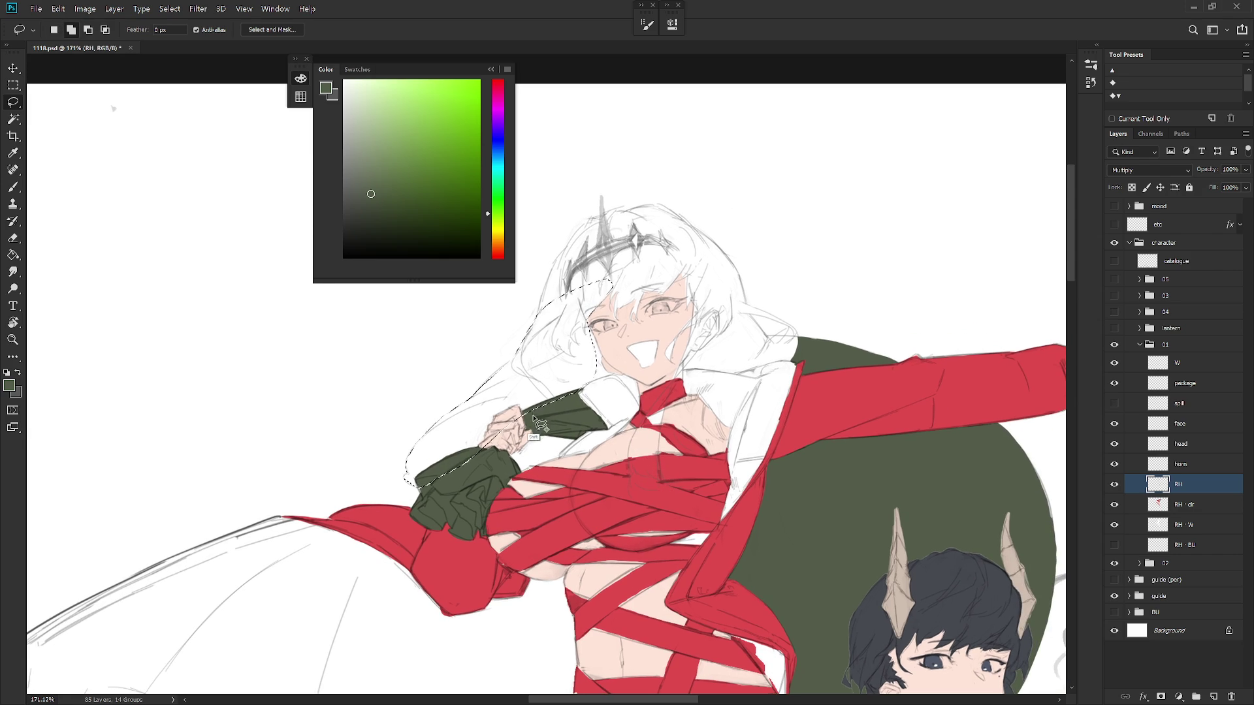
mouse_move(541, 399)
left_mouse_down()
mouse_move(515, 479)
mouse_move(563, 469)
mouse_move(585, 443)
mouse_move(578, 394)
left_mouse_up()
mouse_move(594, 311)
left_mouse_down()
mouse_move(542, 336)
mouse_move(549, 367)
mouse_move(579, 396)
mouse_move(534, 353)
left_mouse_up()
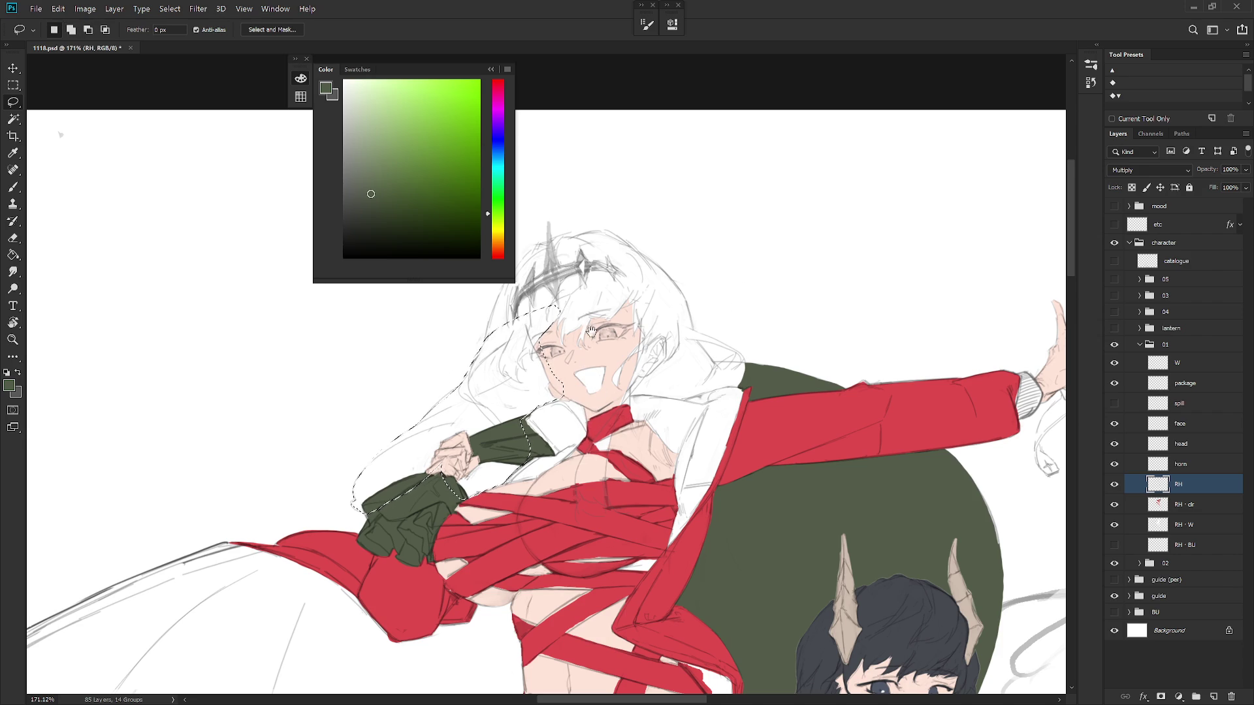
left_click_drag(596, 320, 619, 347)
mouse_move(645, 307)
left_mouse_down()
mouse_move(647, 433)
mouse_move(668, 431)
mouse_move(730, 378)
mouse_move(652, 301)
left_mouse_up()
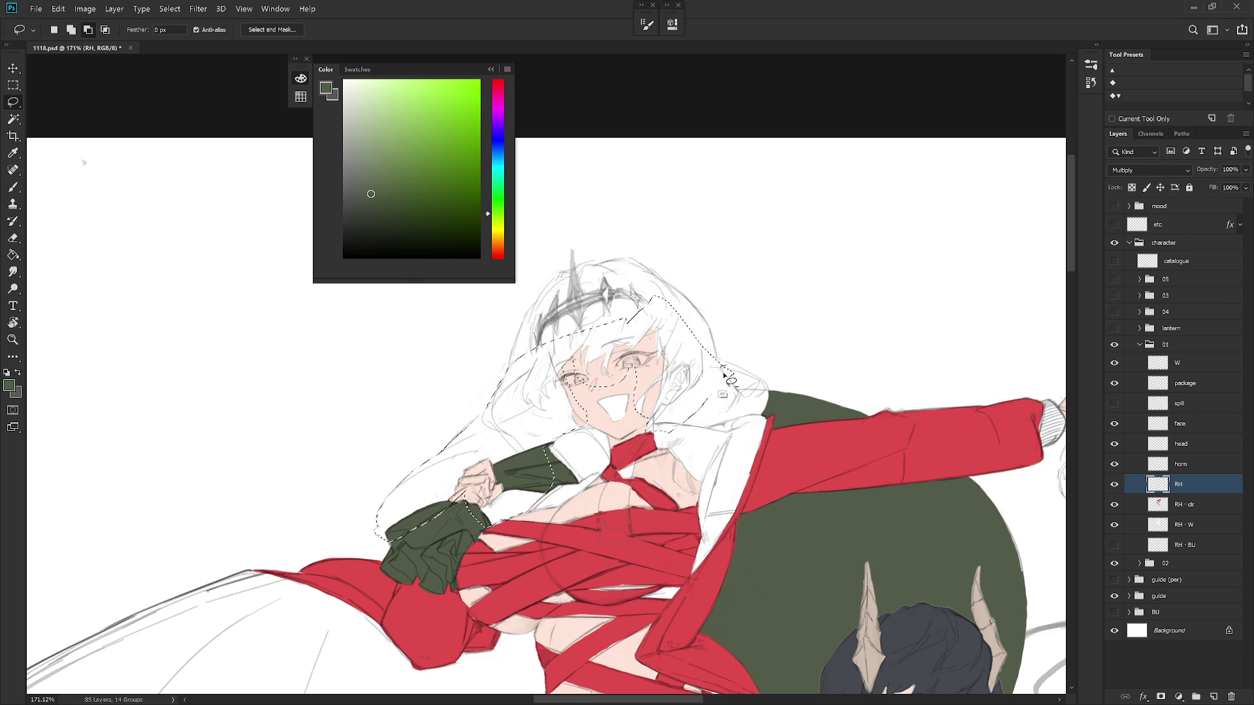
Add the collar and coat edge, then close the outline around the girl's hair
mouse_move(725, 369)
left_mouse_down()
mouse_move(741, 418)
mouse_move(679, 428)
left_mouse_up()
left_click_drag(768, 450, 700, 472)
mouse_move(685, 409)
left_mouse_down()
mouse_move(697, 403)
mouse_move(702, 440)
mouse_move(670, 460)
mouse_move(649, 431)
mouse_move(659, 408)
left_mouse_up()
mouse_move(733, 467)
left_mouse_down()
mouse_move(612, 418)
mouse_move(626, 450)
mouse_move(603, 379)
mouse_move(602, 354)
mouse_move(606, 408)
mouse_move(630, 357)
mouse_move(612, 267)
mouse_move(574, 288)
left_mouse_up()
key("Escape")
mouse_move(686, 322)
left_mouse_down()
mouse_move(602, 356)
mouse_move(570, 421)
left_mouse_up()
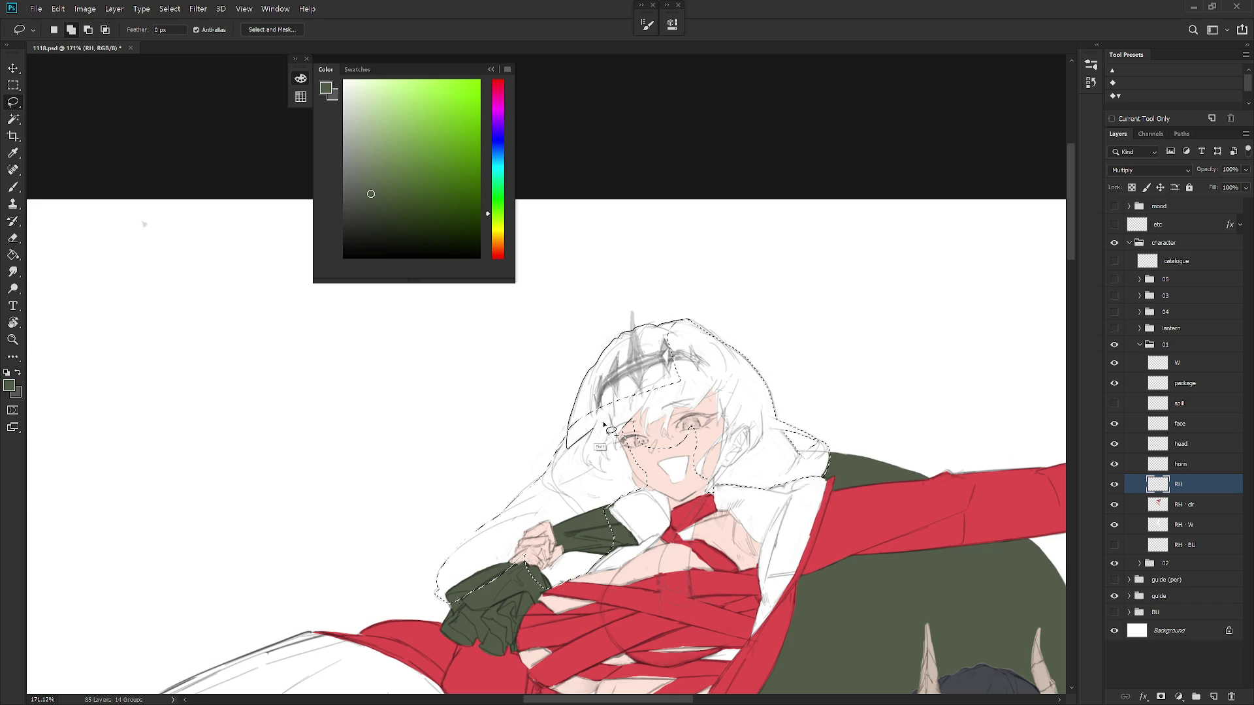
left_click_drag(697, 396, 715, 369)
scroll(673, 424, "down", 4)
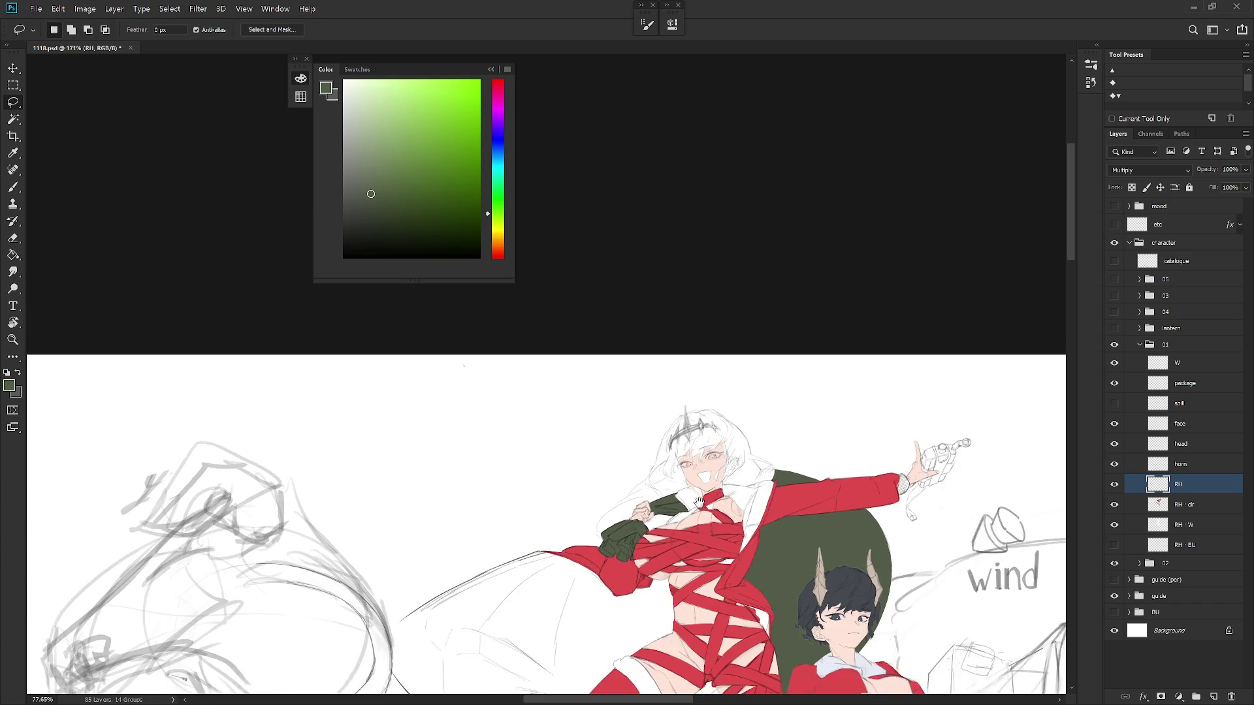
Choose pale yellow, paint the selected hair on the RH · clr layer, then deselect
key("b")
left_click(500, 234)
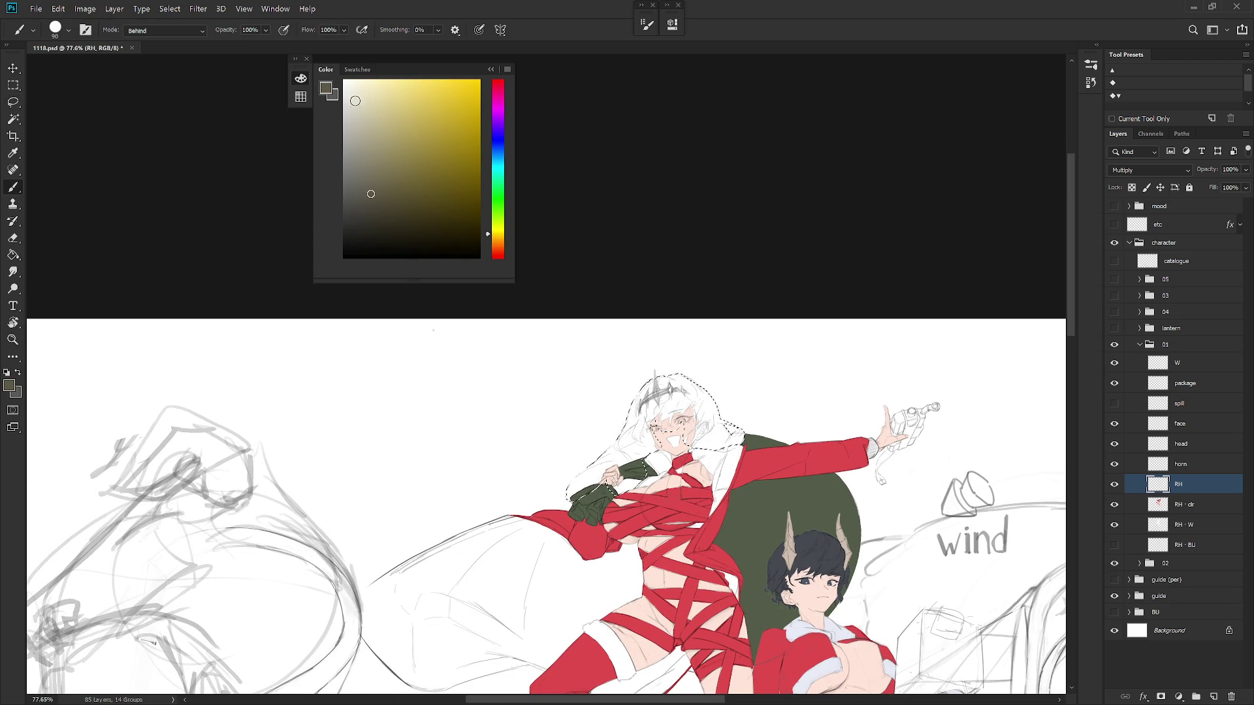
left_click_drag(500, 243, 502, 239)
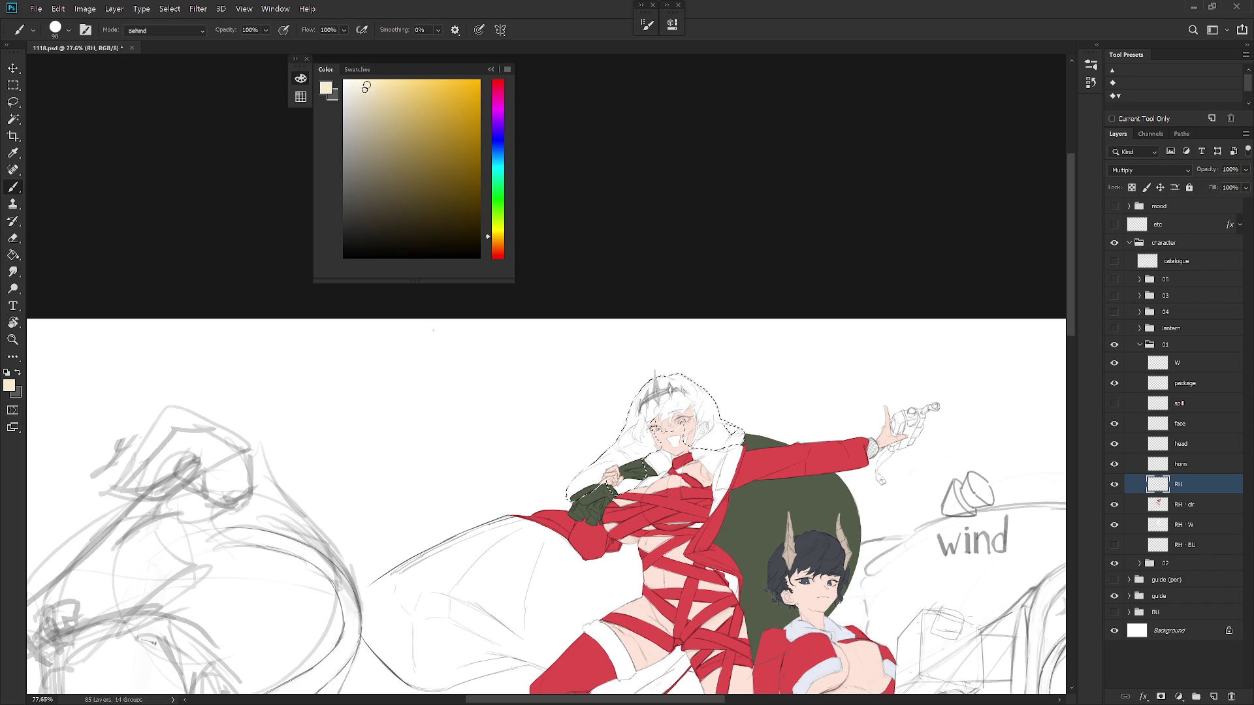
left_click_drag(555, 331, 563, 306)
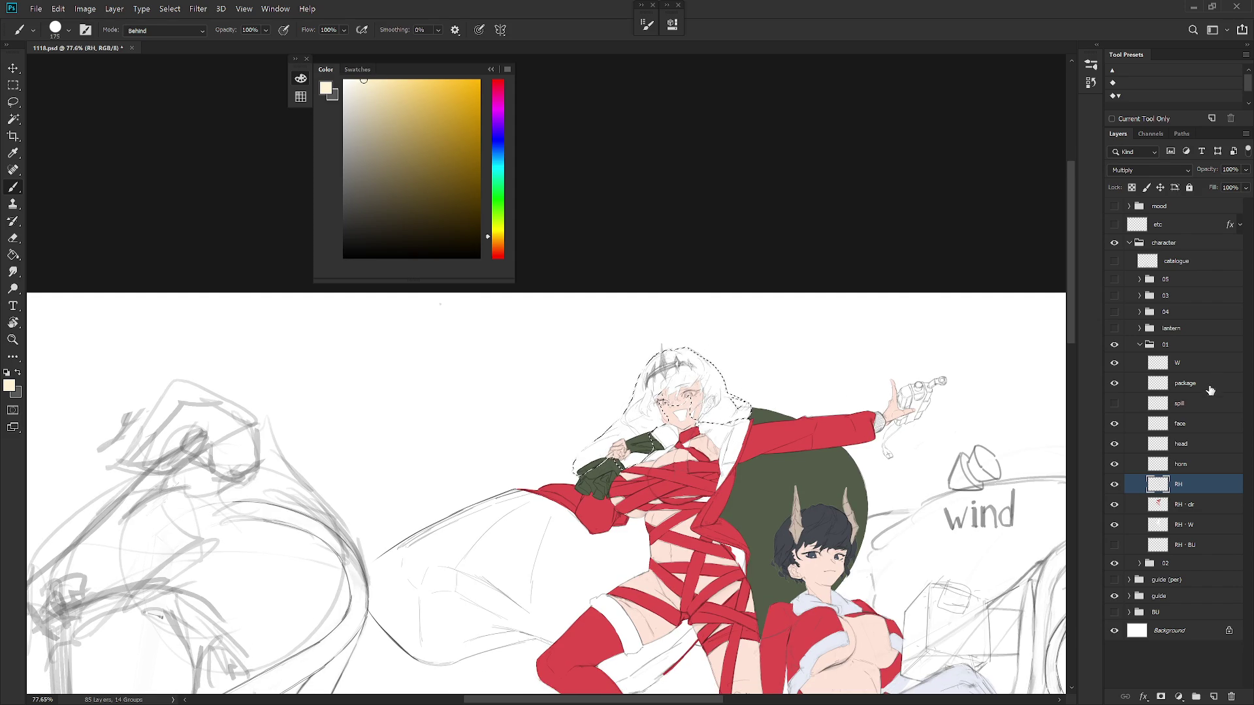
left_click(1193, 510)
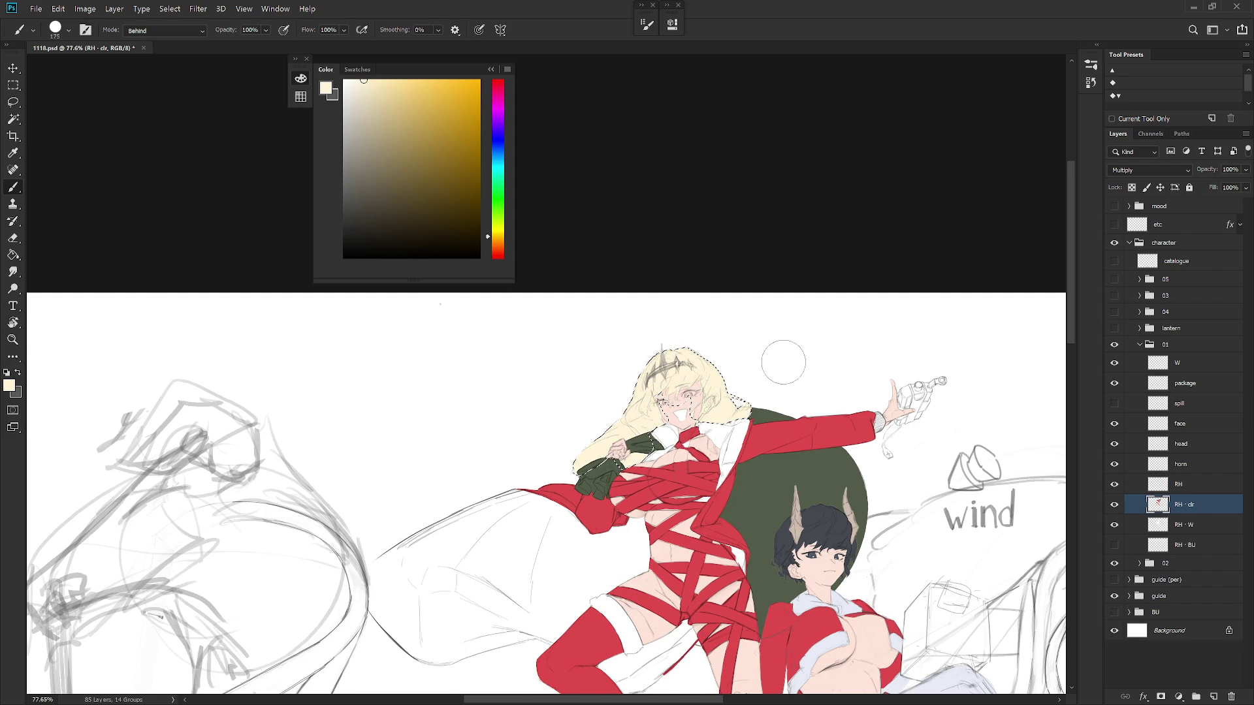
key("ctrl+d")
mouse_move(786, 524)
left_mouse_down()
mouse_move(795, 372)
mouse_move(707, 373)
mouse_move(696, 447)
mouse_move(655, 442)
left_mouse_up()
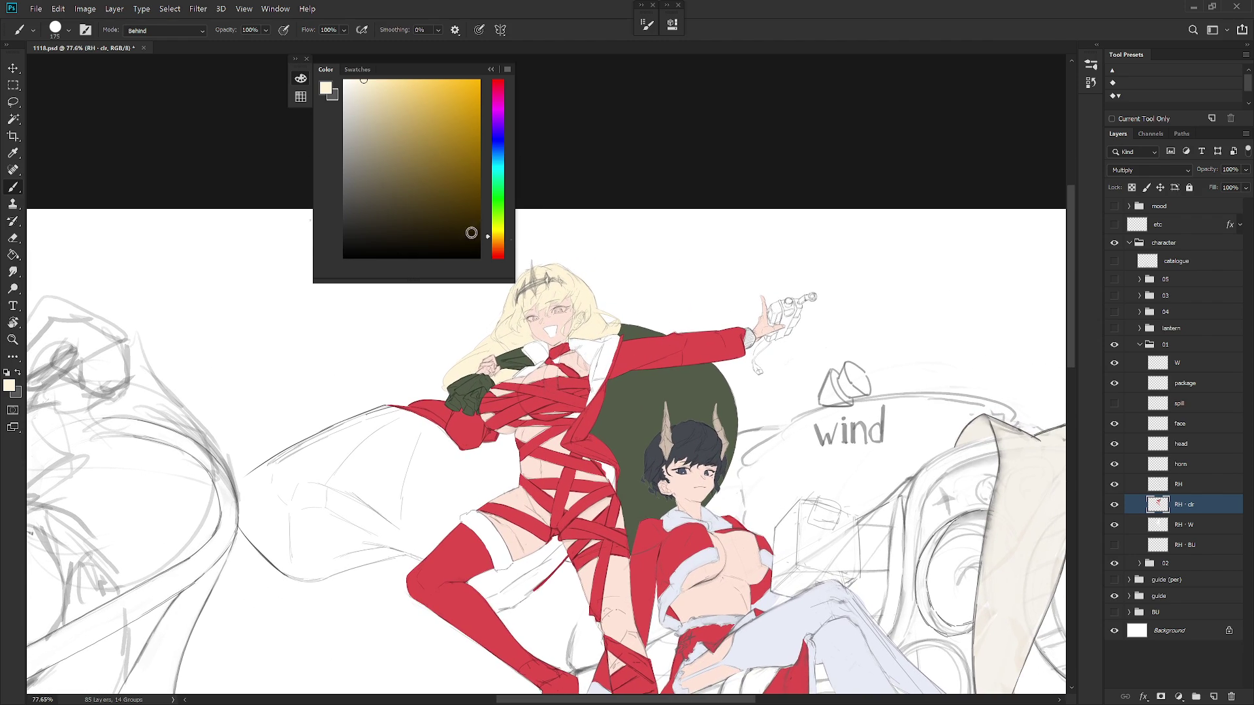
left_click(501, 151)
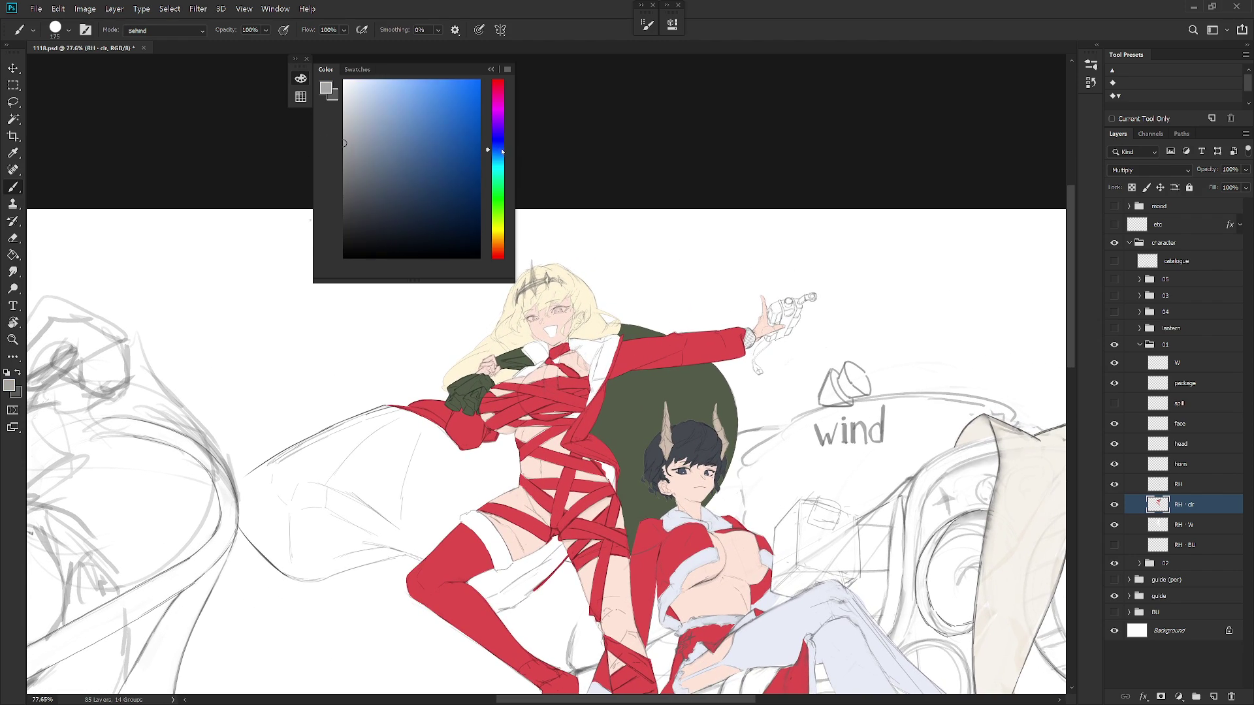
Lasso the gun in the raised hand, subtracting the hand from the selection
scroll(777, 290, "up", 5)
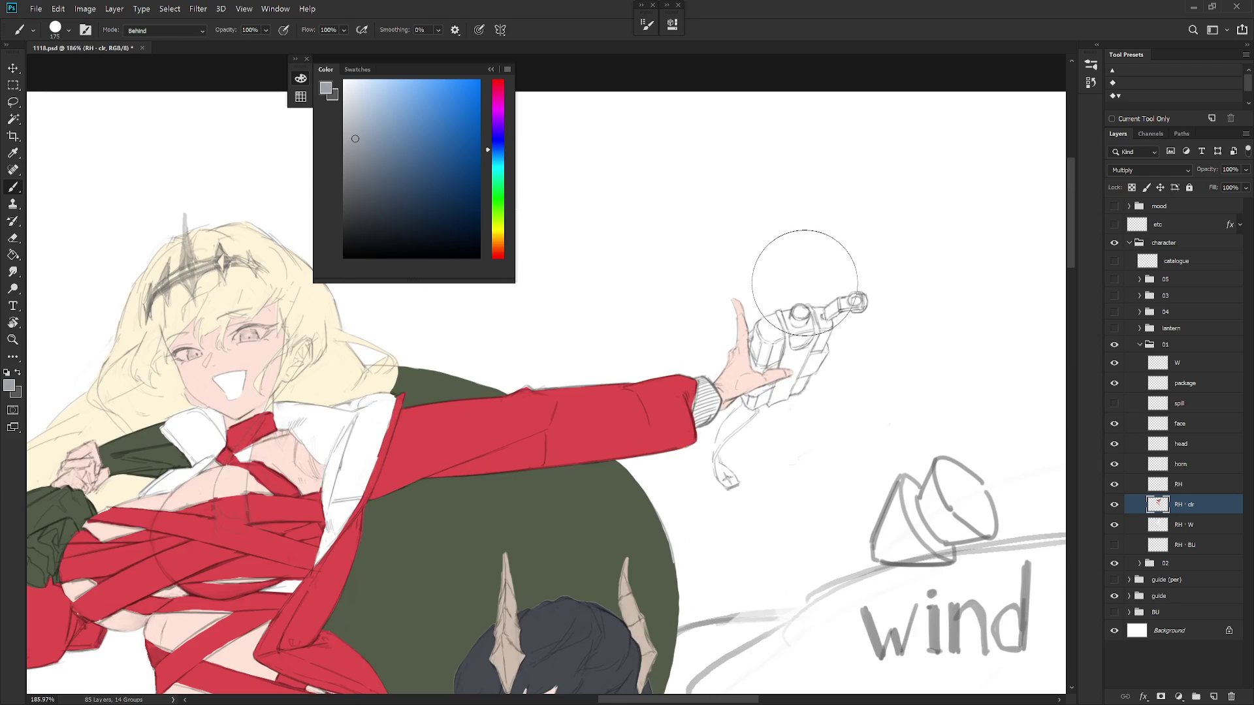
key("l")
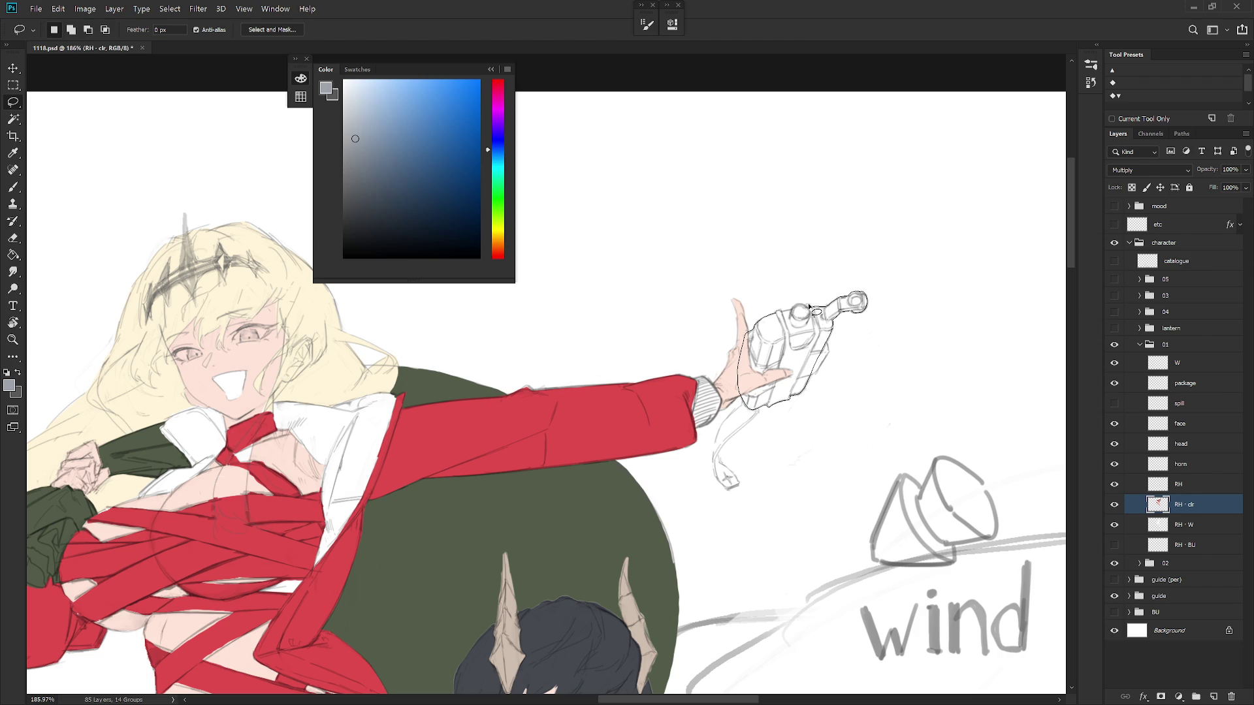
left_click_drag(782, 312, 786, 311)
mouse_move(781, 322)
left_mouse_down()
mouse_move(780, 385)
mouse_move(792, 355)
mouse_move(782, 317)
mouse_move(816, 330)
mouse_move(796, 353)
mouse_move(817, 320)
mouse_move(809, 302)
mouse_move(825, 334)
mouse_move(800, 385)
left_mouse_up()
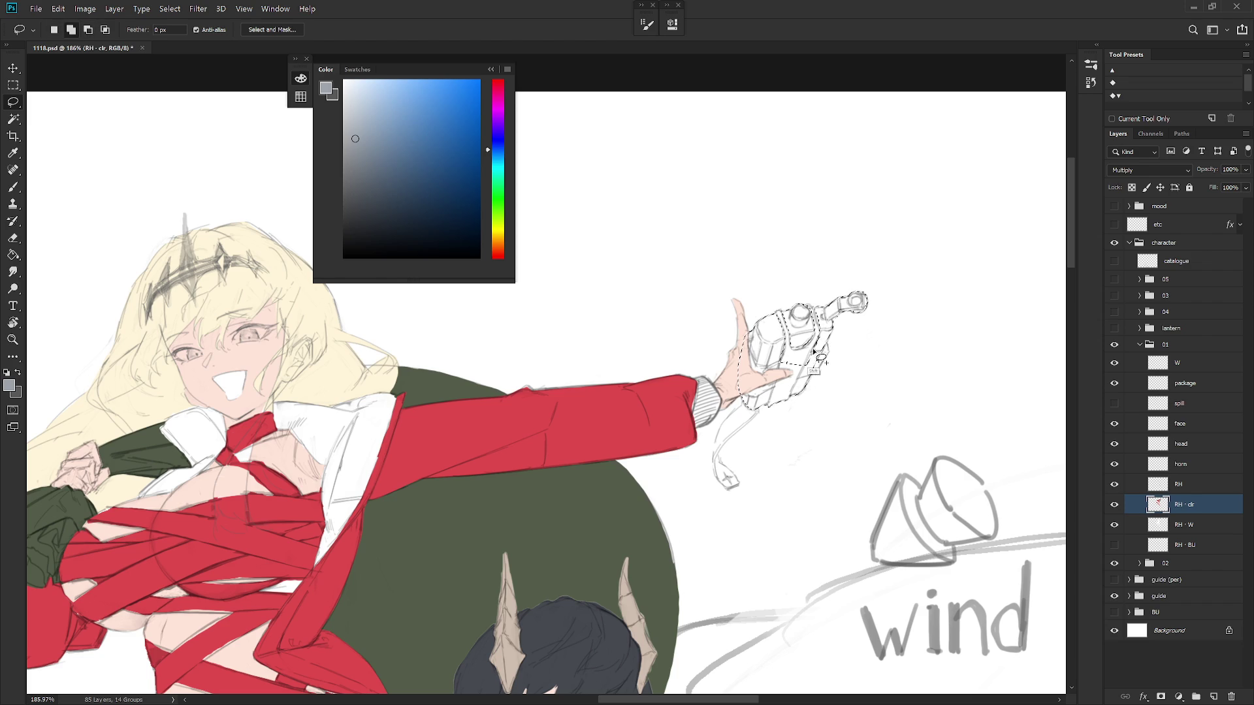
key("alt")
mouse_move(823, 357)
left_mouse_down()
mouse_move(811, 396)
mouse_move(793, 400)
mouse_move(829, 341)
mouse_move(792, 406)
mouse_move(764, 408)
mouse_move(782, 368)
mouse_move(816, 350)
left_mouse_up()
mouse_move(803, 392)
left_mouse_down()
mouse_move(813, 363)
mouse_move(784, 395)
mouse_move(741, 410)
mouse_move(745, 356)
mouse_move(757, 349)
mouse_move(762, 374)
mouse_move(795, 372)
left_mouse_up()
Fill the gun selection with flat grey and deselect
key("b")
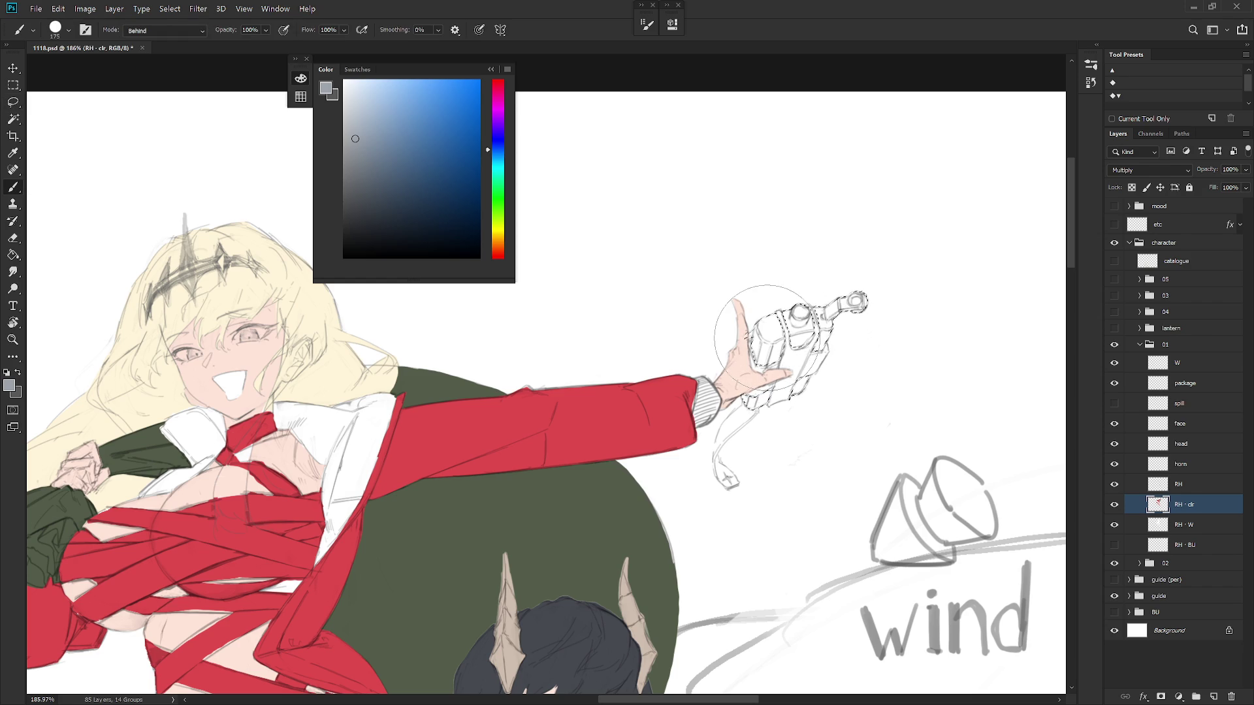
key("l")
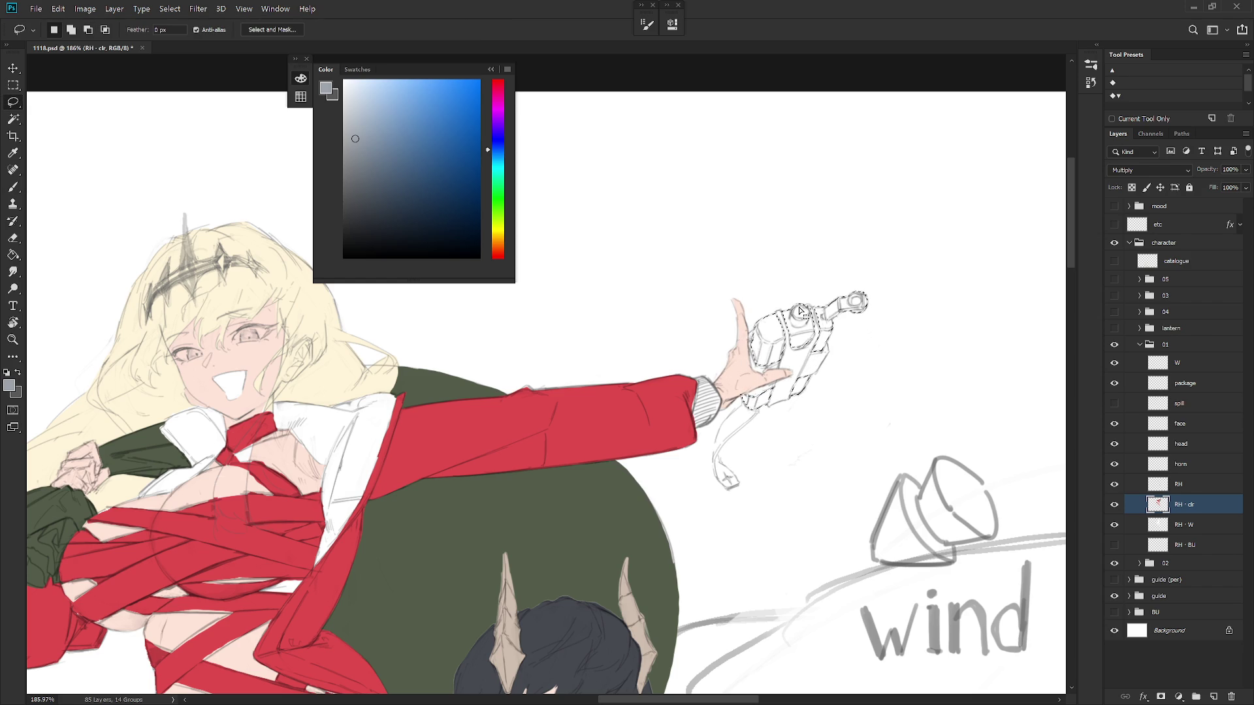
key("b")
mouse_move(797, 308)
left_mouse_down()
mouse_move(747, 366)
mouse_move(862, 287)
left_mouse_up()
key("ctrl+d")
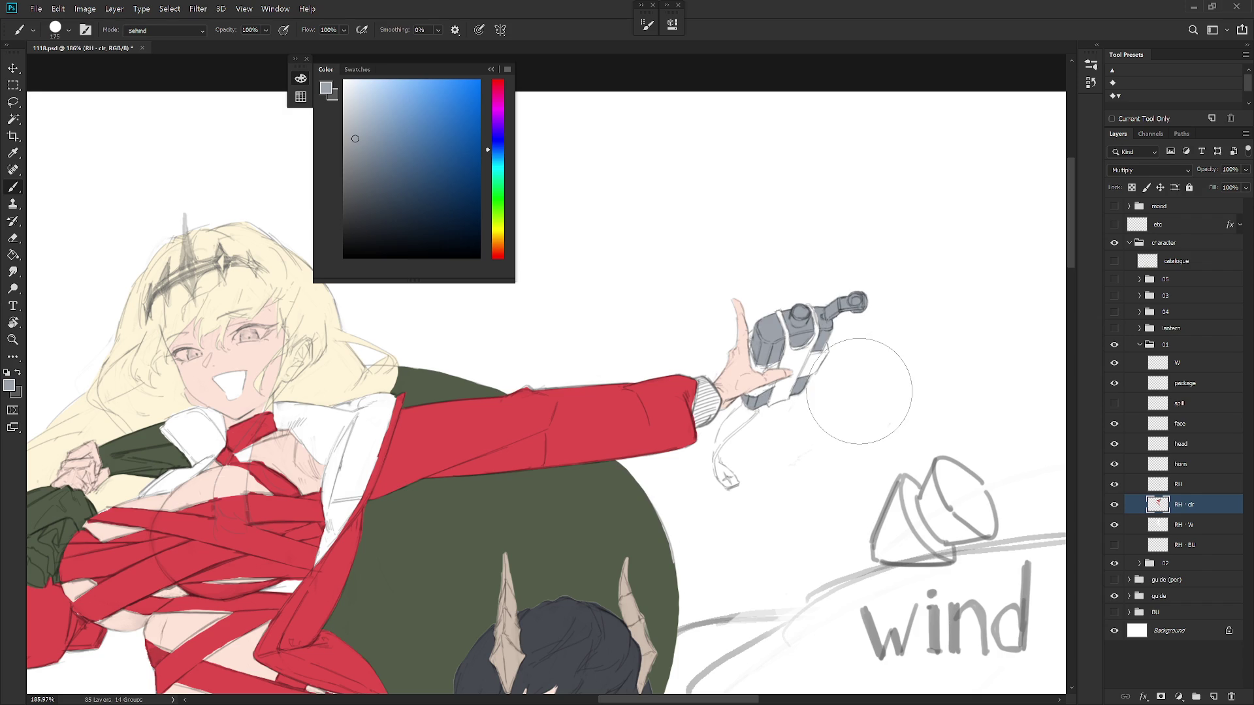
Lasso the strap hanging below the gun together with its tag
key("l")
mouse_move(818, 310)
left_mouse_down()
mouse_move(784, 313)
mouse_move(744, 400)
mouse_move(793, 400)
mouse_move(830, 353)
mouse_move(828, 335)
left_mouse_up()
mouse_move(763, 409)
left_mouse_down()
mouse_move(714, 462)
mouse_move(740, 482)
mouse_move(720, 511)
mouse_move(711, 493)
mouse_move(722, 438)
mouse_move(770, 397)
left_mouse_up()
key("b")
Paint the gun's hanging strap dark brown as a first try
left_click(499, 237)
left_click_drag(502, 239, 504, 245)
left_click(363, 192)
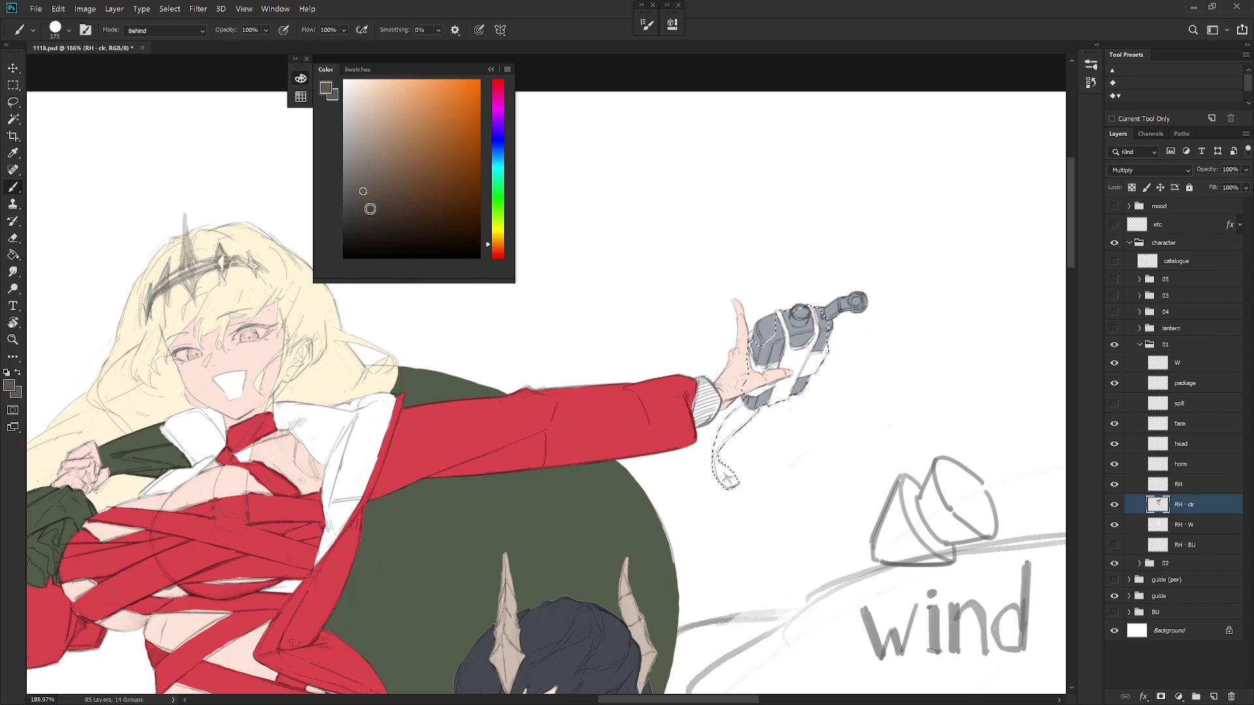
left_click(370, 210)
left_click_drag(728, 474, 842, 289)
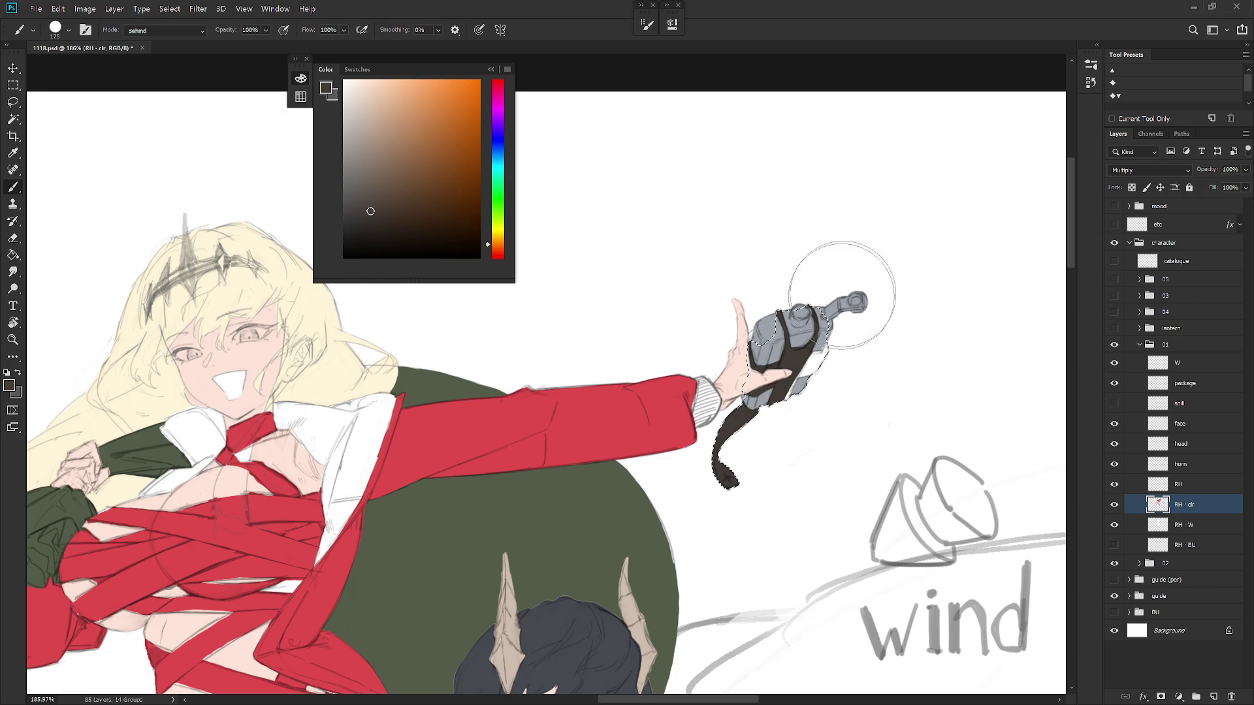
Undo the brown and repaint the strap with red sampled from the coat
scroll(824, 457, "down", 5)
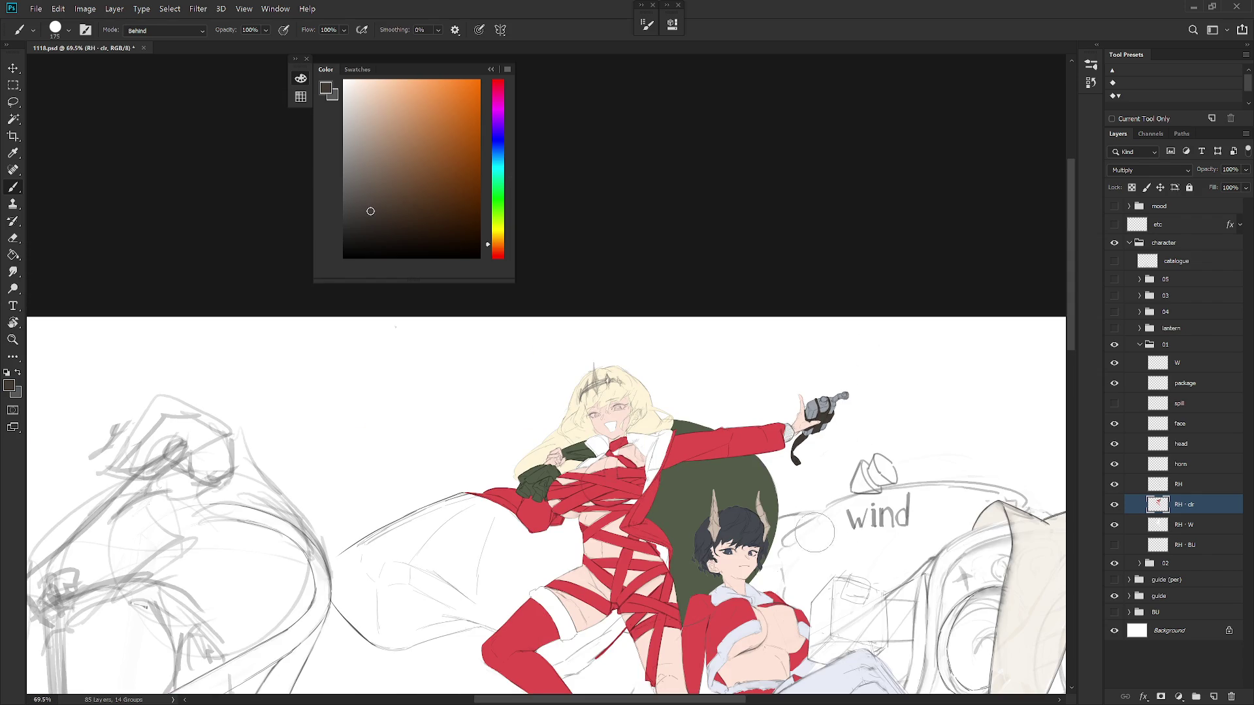
scroll(814, 545, "down", 2)
scroll(814, 546, "right", 2)
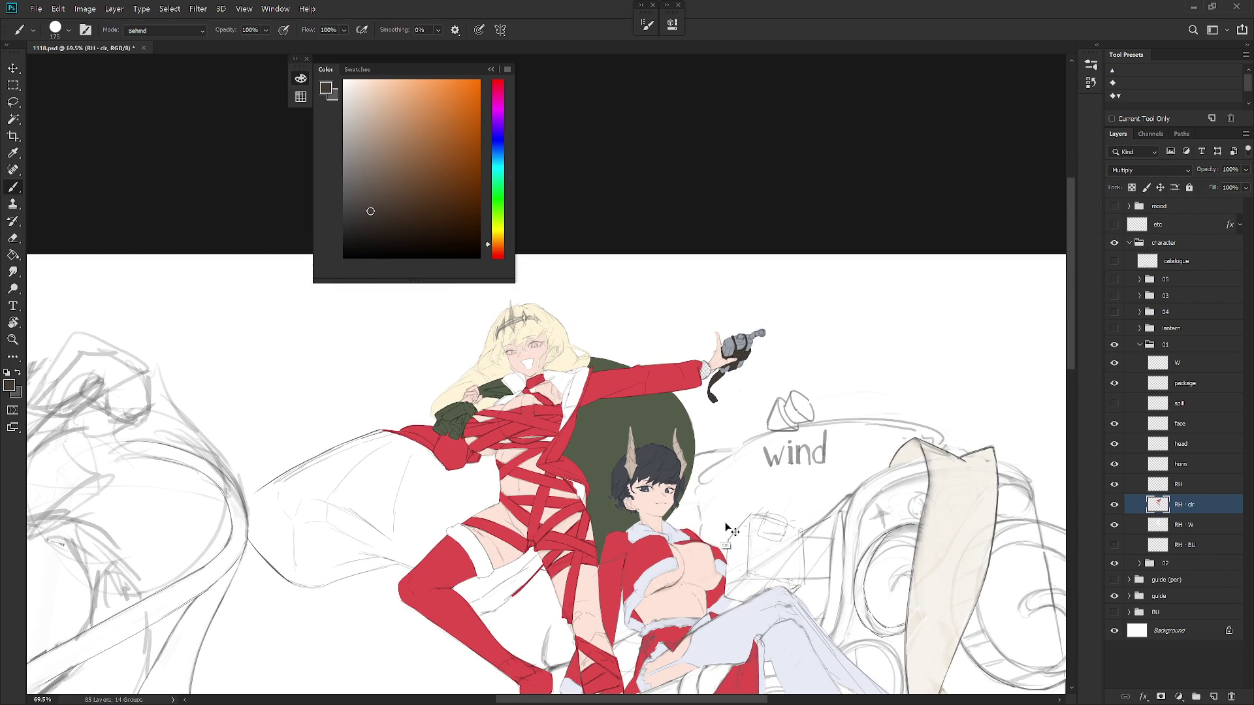
key("ctrl+z")
left_click(664, 380, "alt")
left_click_drag(714, 395, 750, 339)
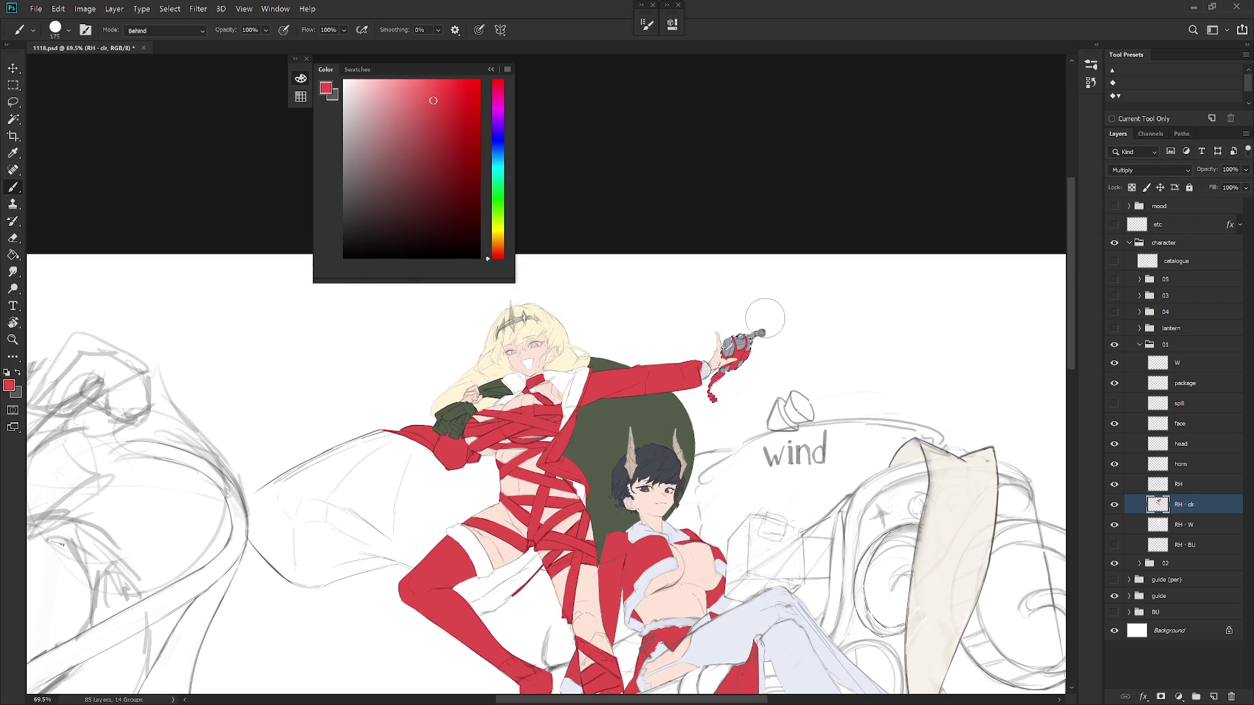
scroll(826, 294, "down", 5)
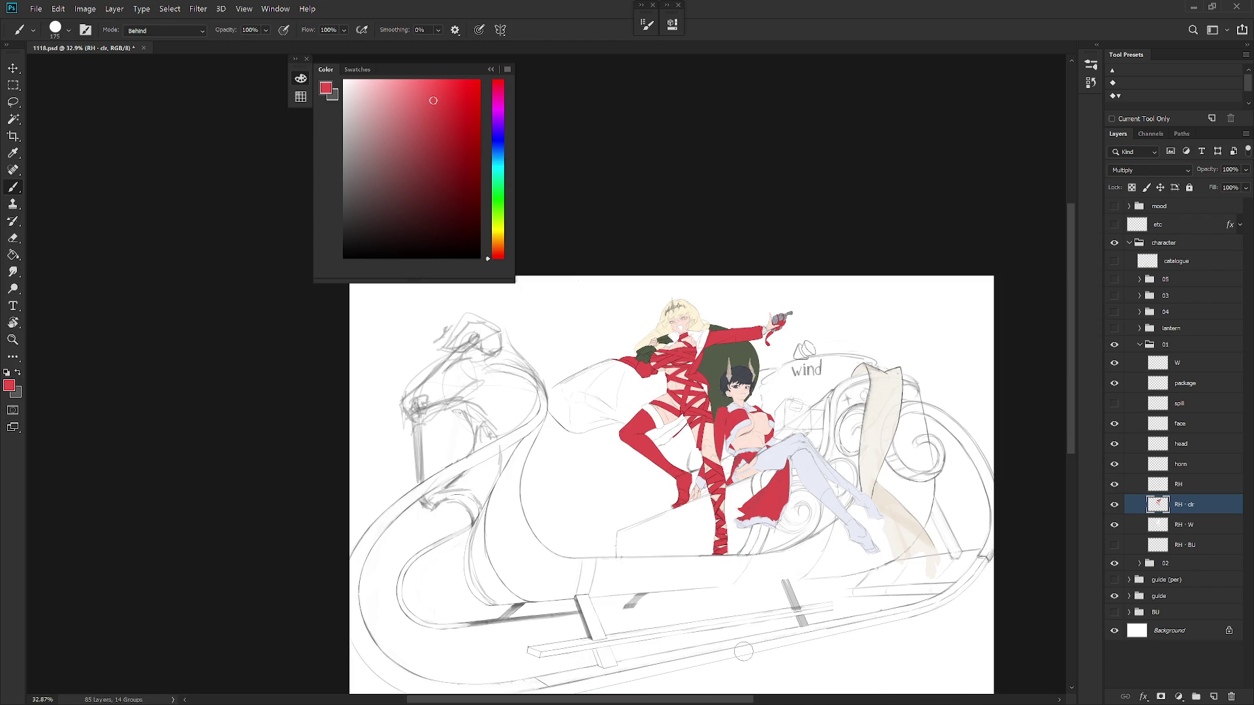
scroll(712, 437, "up", 2)
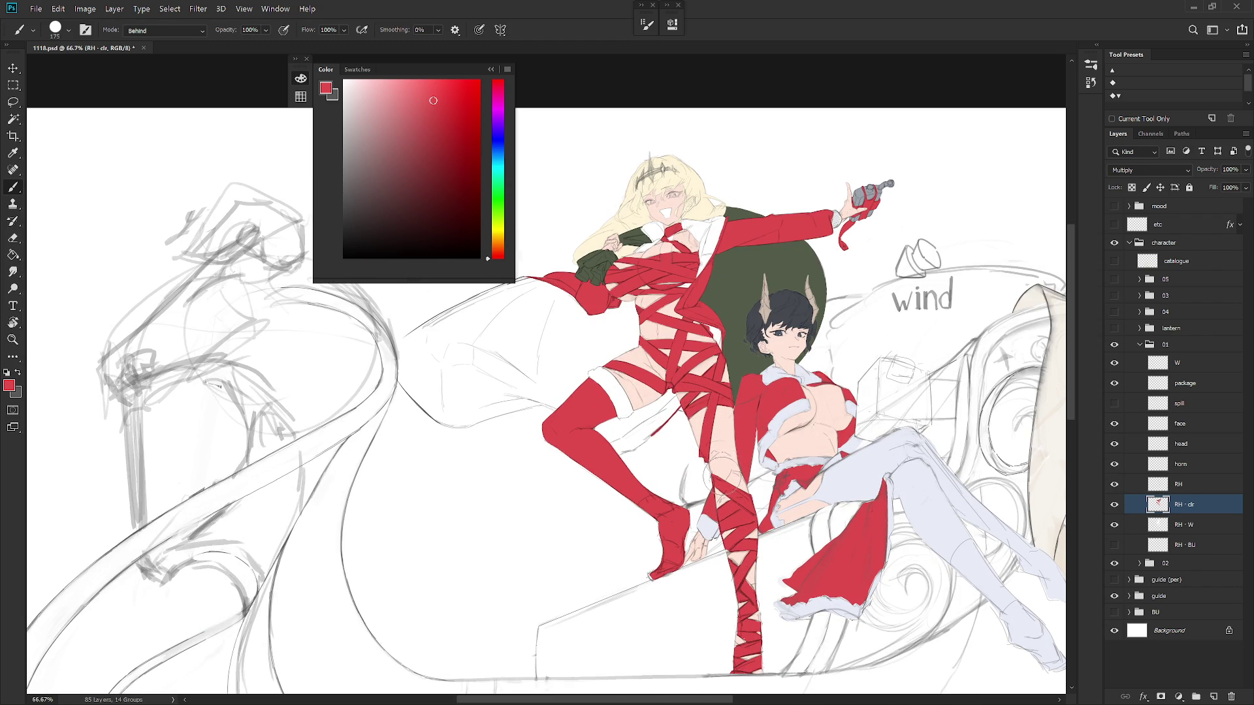
scroll(693, 278, "up", 3)
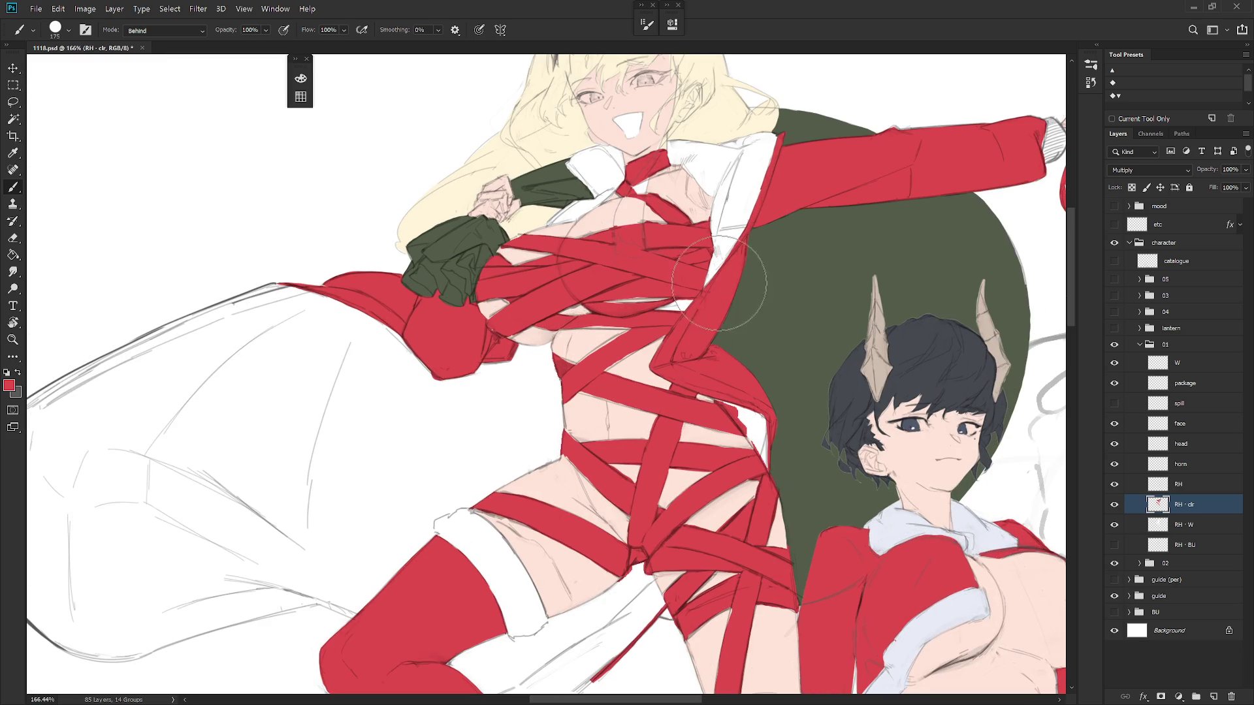
Dab pale skin tone along the ribbon edge and set the brush blending mode to Normal
left_click(601, 326, "alt")
mouse_move(692, 294)
left_mouse_down()
mouse_move(653, 313)
mouse_move(702, 298)
left_mouse_up()
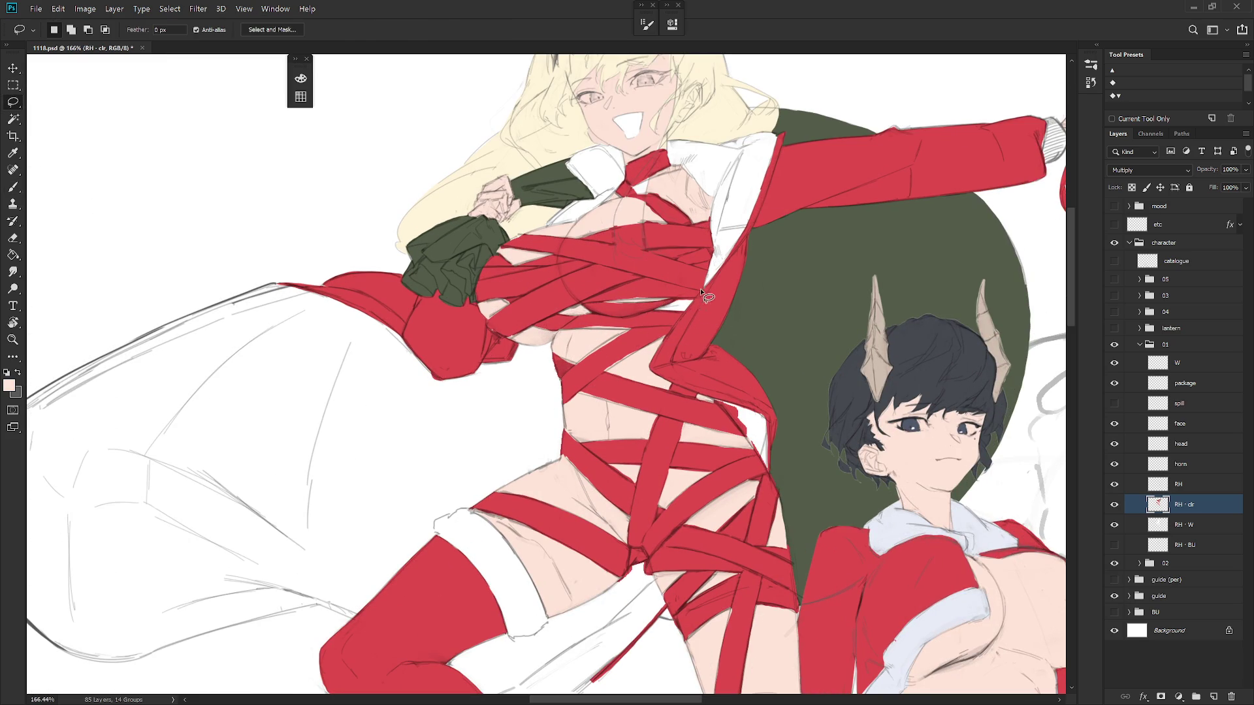
scroll(793, 288, "down", 3)
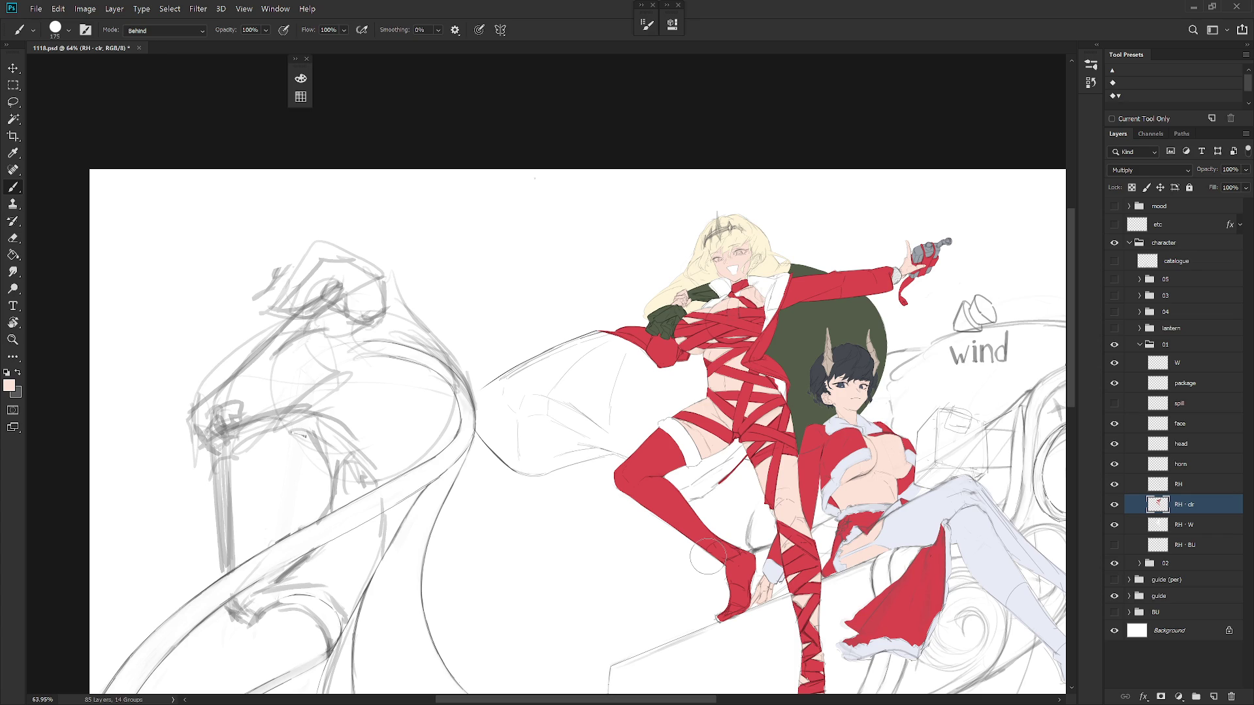
right_click(779, 358)
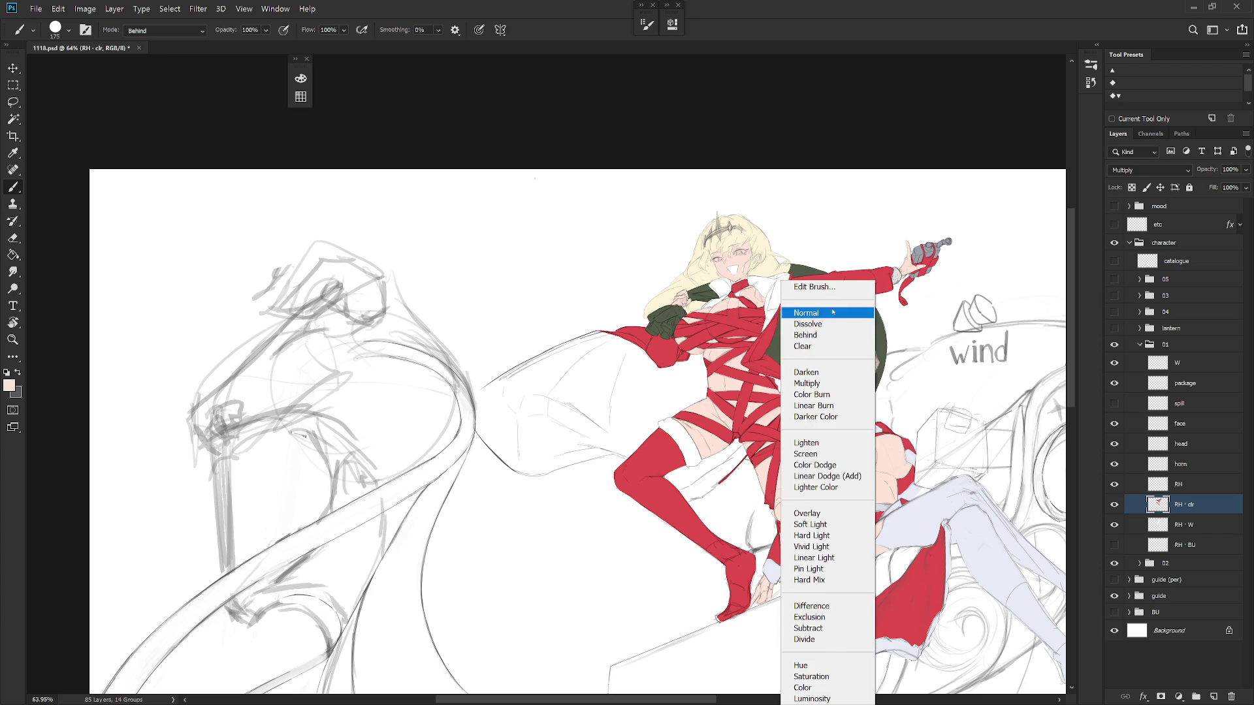
left_click(833, 312)
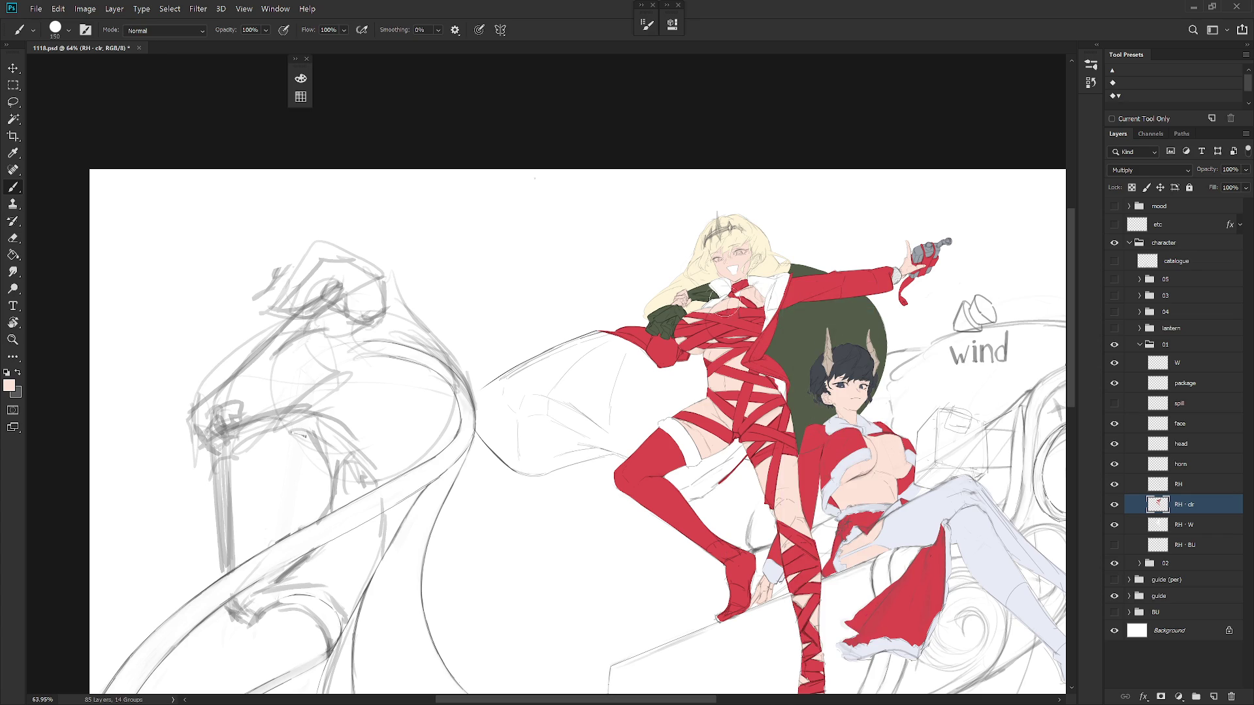
Sample the ribbon red, skin and grey fur-trim colours, then paint a light stroke along the ribbon edge
left_click(723, 344, "alt")
scroll(751, 379, "up", 3)
left_click(745, 377, "alt")
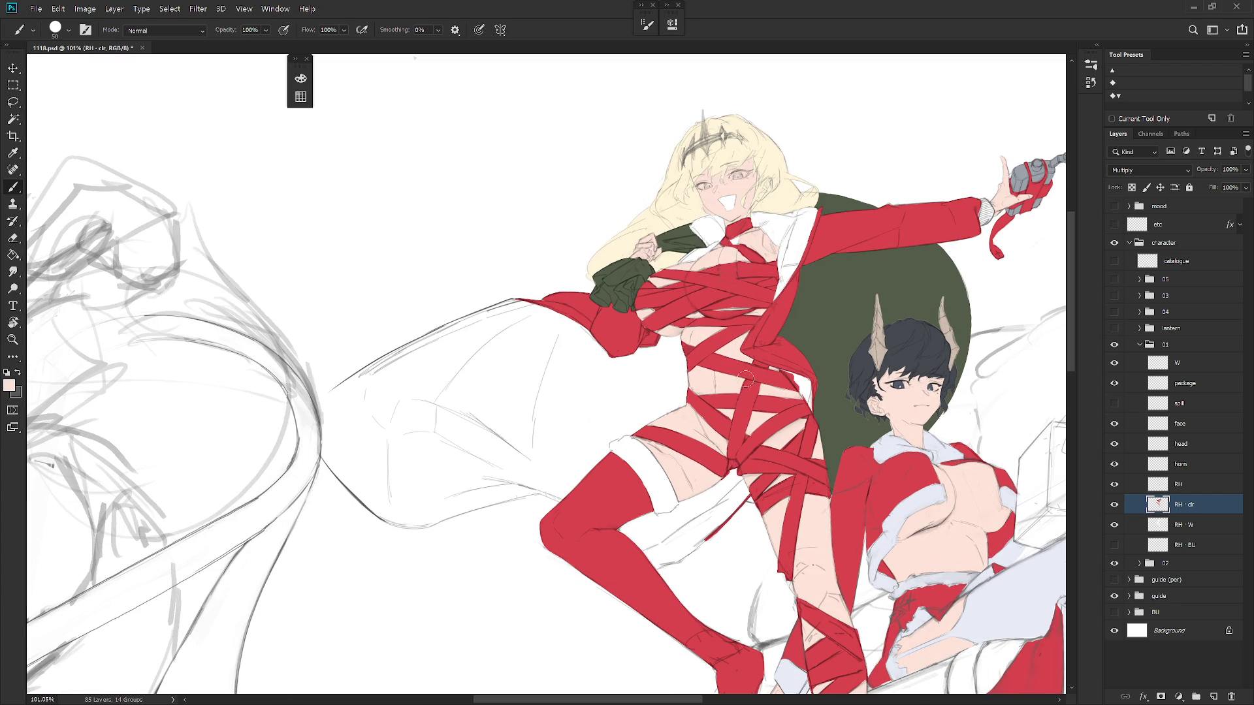
left_click(764, 376, "alt")
left_click_drag(762, 380, 715, 509)
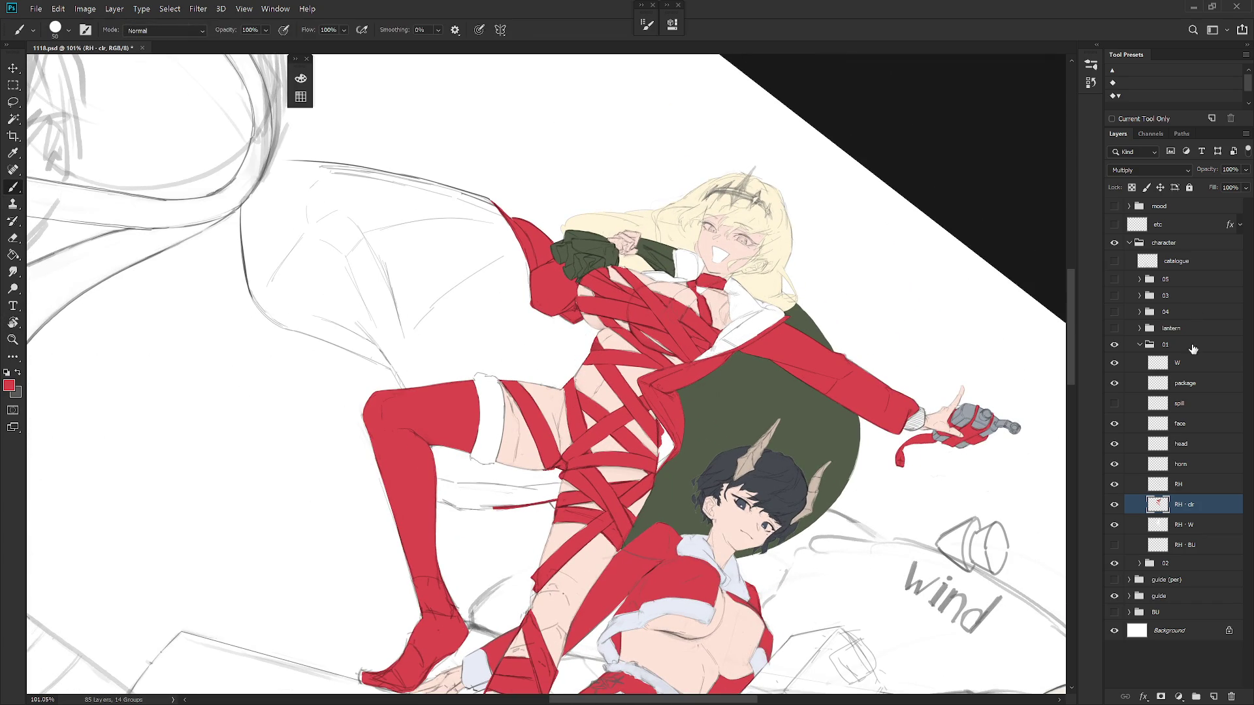
left_click(1139, 563)
left_click(1209, 600)
left_click(690, 551, "alt")
left_click(1139, 563)
left_click(968, 461, "ctrl")
mouse_move(658, 424)
left_mouse_down()
mouse_move(662, 469)
mouse_move(660, 428)
left_mouse_up()
Sample skin and ribbon red for final edge fixes, then show the spill sketch layer
left_click(656, 419, "alt")
left_click(652, 431, "alt")
scroll(654, 434, "down", 3)
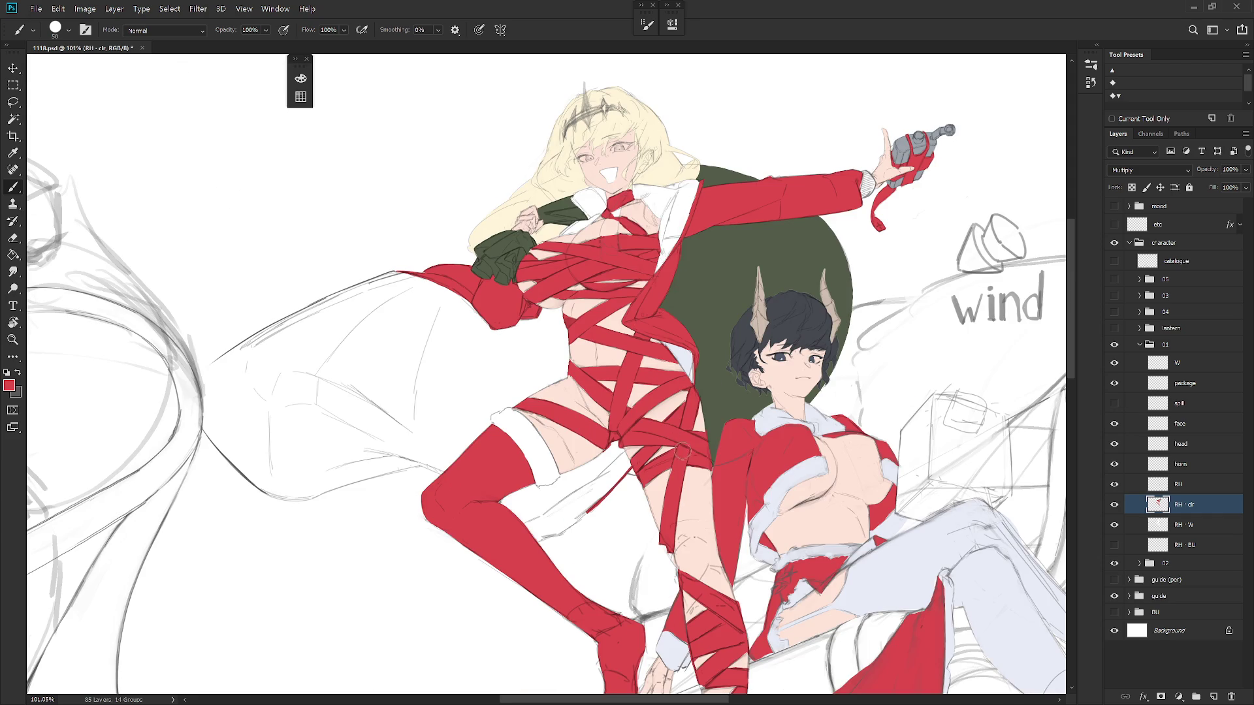
scroll(673, 443, "down", 2)
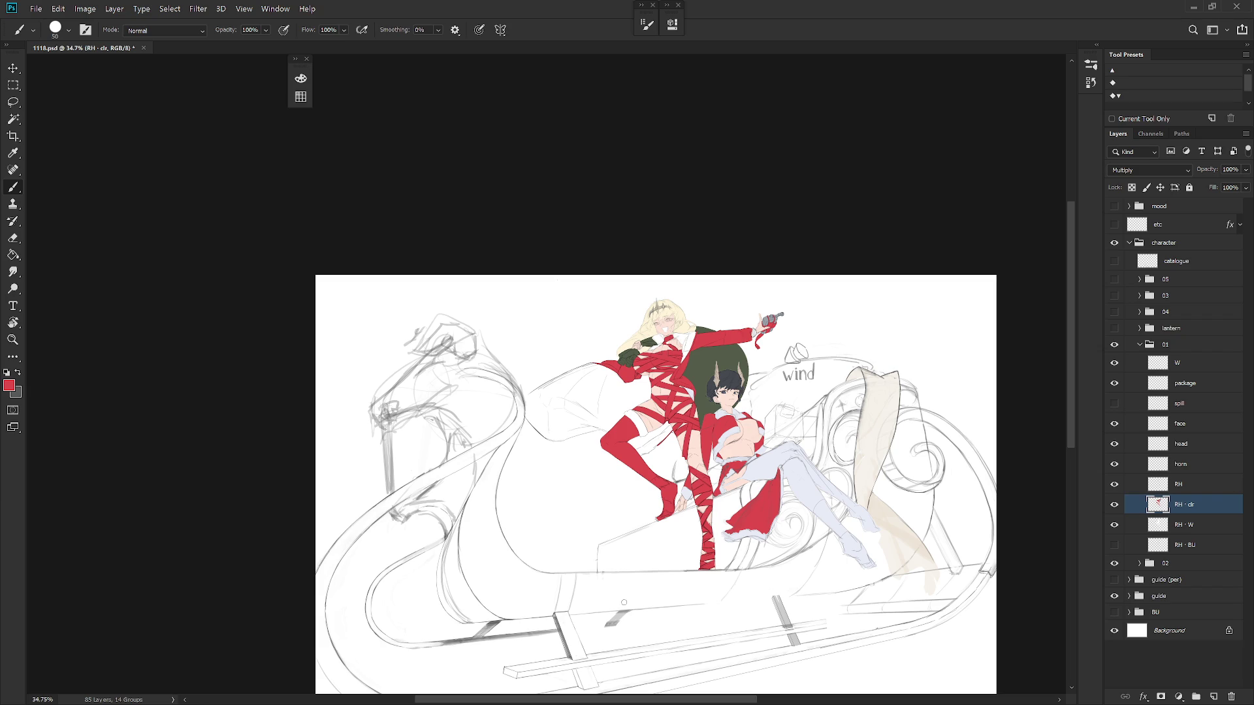
left_click(1115, 404)
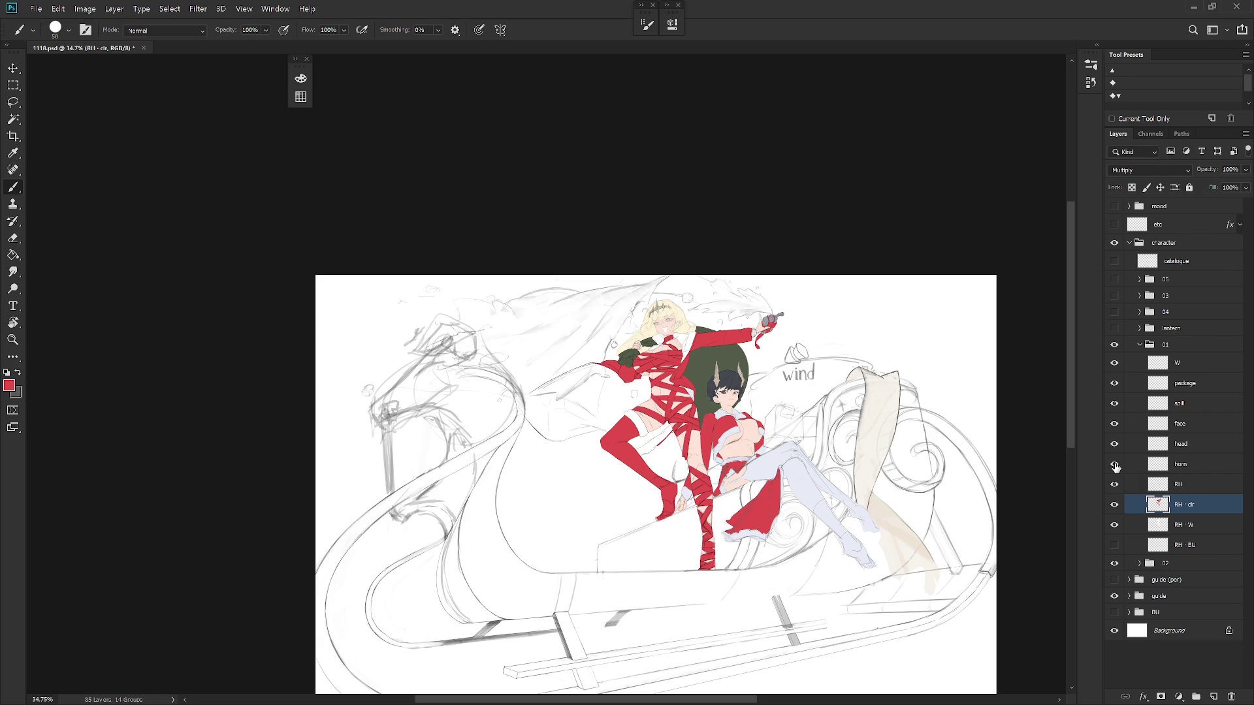
Expand the guide group and select Layer 16, toggling its visibility to check its lines
left_click(1129, 596)
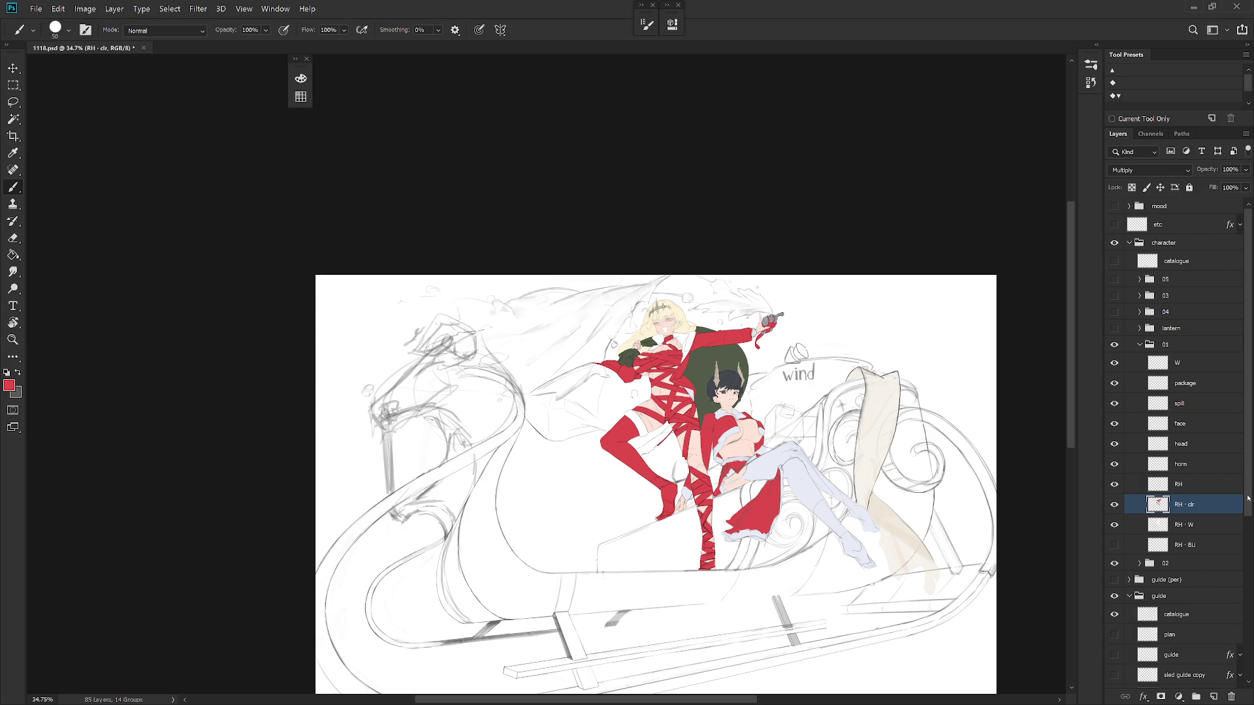
scroll(1248, 498, "down", 5)
left_click(1175, 564)
left_click(1114, 565)
left_click(1114, 566)
Add Layer 17 above it and switch to the Pencil with swapped colours
key("ctrl+shift+n")
key("Return")
key("shift+b")
key("x")
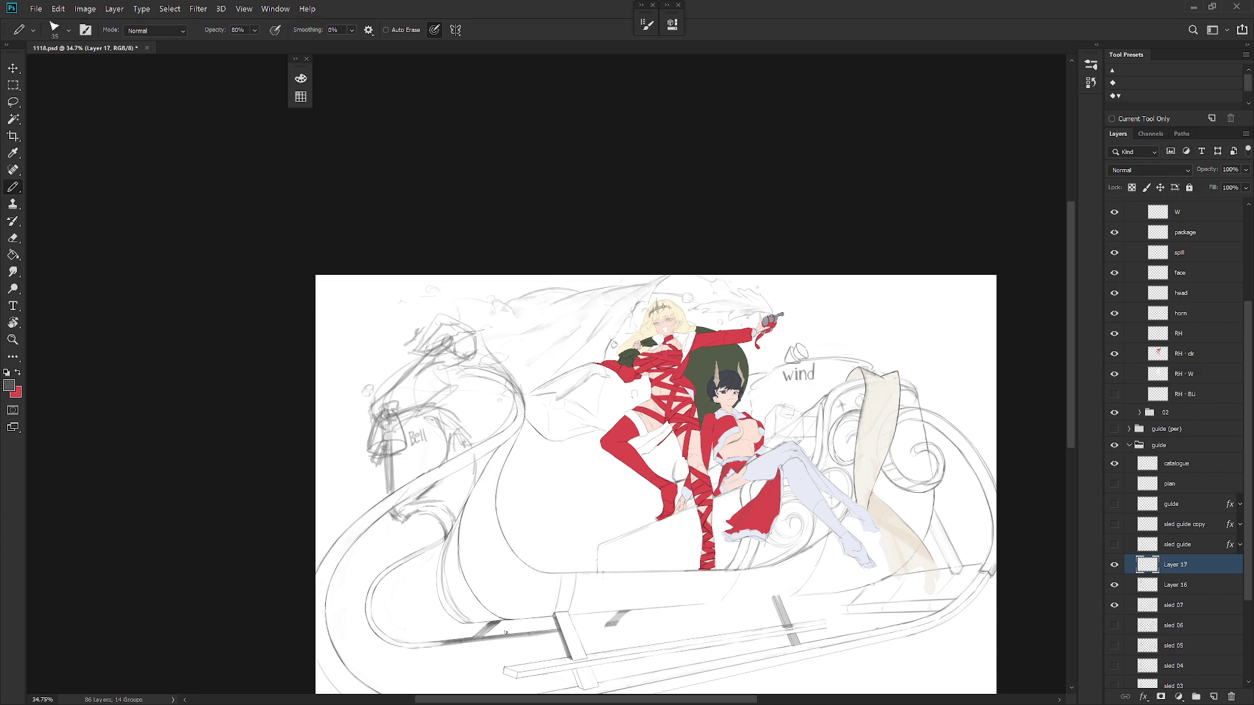
Sketch the bell's base near the sled curl, redrawing a missed stroke
left_click_drag(390, 523, 404, 535)
left_click_drag(389, 535, 404, 533)
key("ctrl+z")
left_click_drag(393, 518, 402, 533)
left_click_drag(391, 533, 398, 526)
Hatch shading strokes left of the sled curve around the bell sketch
mouse_move(456, 411)
left_mouse_down()
mouse_move(439, 423)
mouse_move(457, 433)
mouse_move(491, 379)
mouse_move(515, 371)
mouse_move(465, 424)
mouse_move(434, 419)
mouse_move(436, 436)
mouse_move(497, 367)
mouse_move(511, 368)
left_mouse_up()
mouse_move(427, 419)
left_mouse_down()
mouse_move(441, 424)
mouse_move(445, 451)
mouse_move(496, 352)
mouse_move(515, 363)
mouse_move(508, 355)
left_mouse_up()
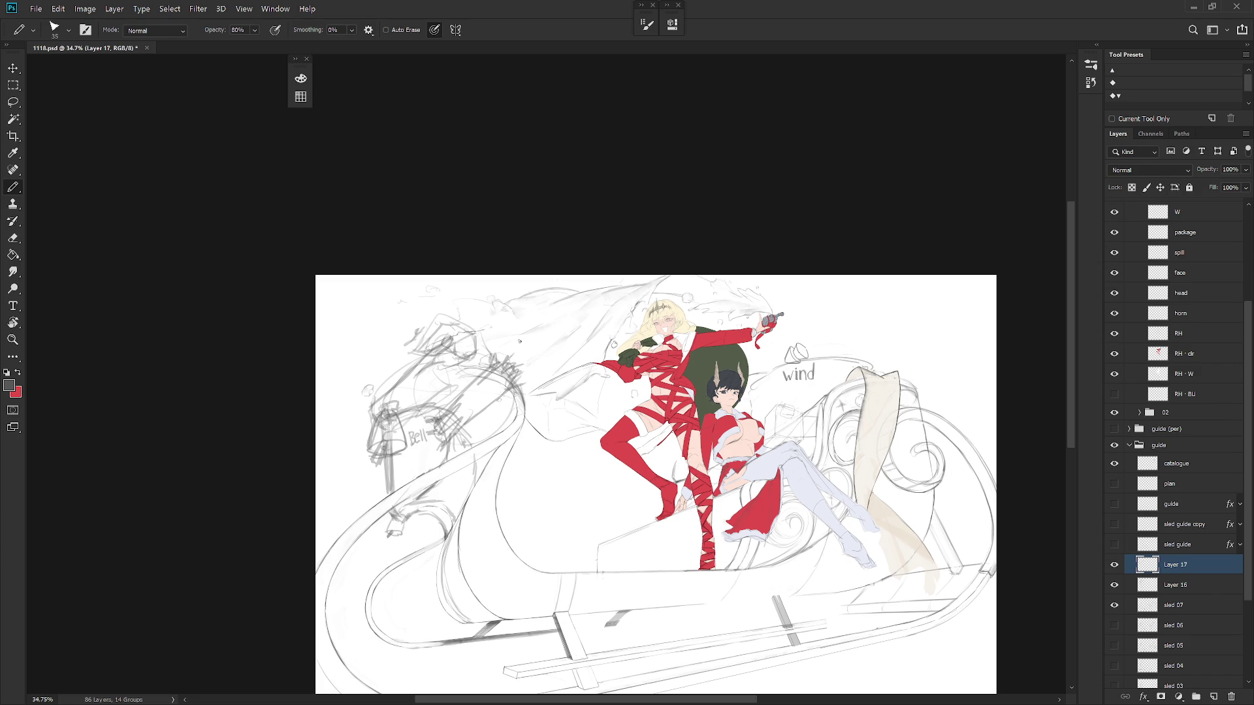
key("l")
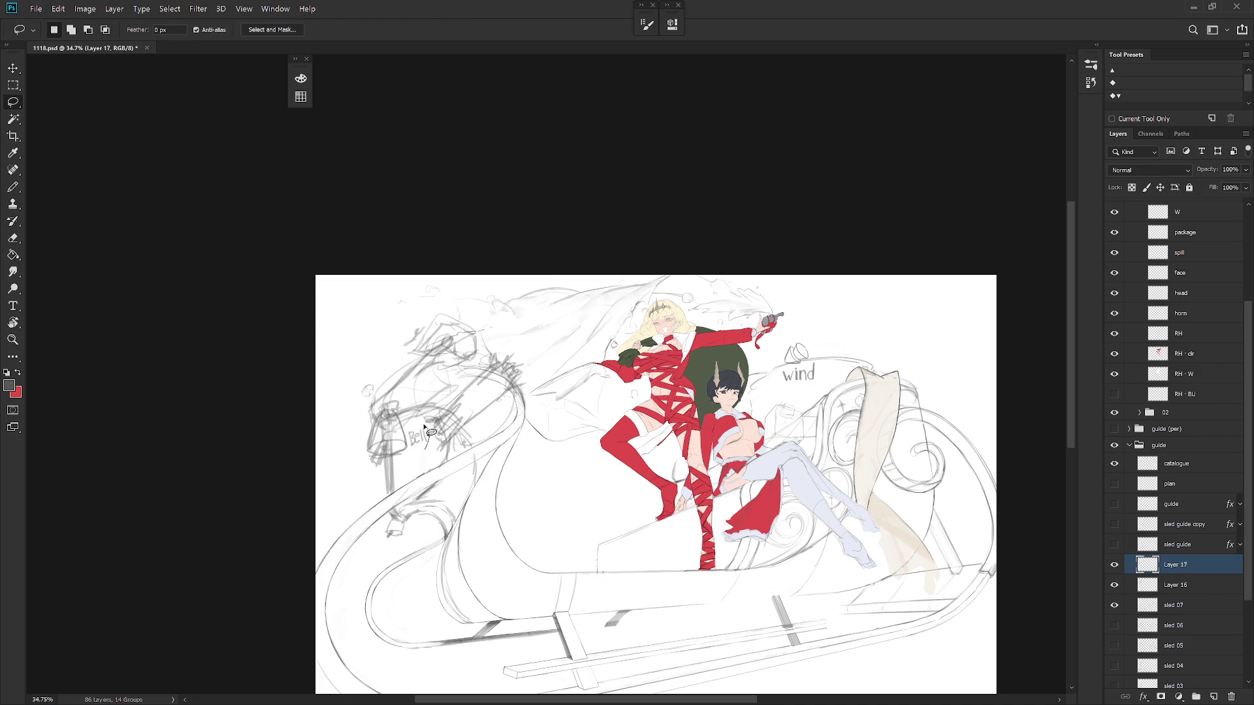
scroll(1169, 247, "up", 3)
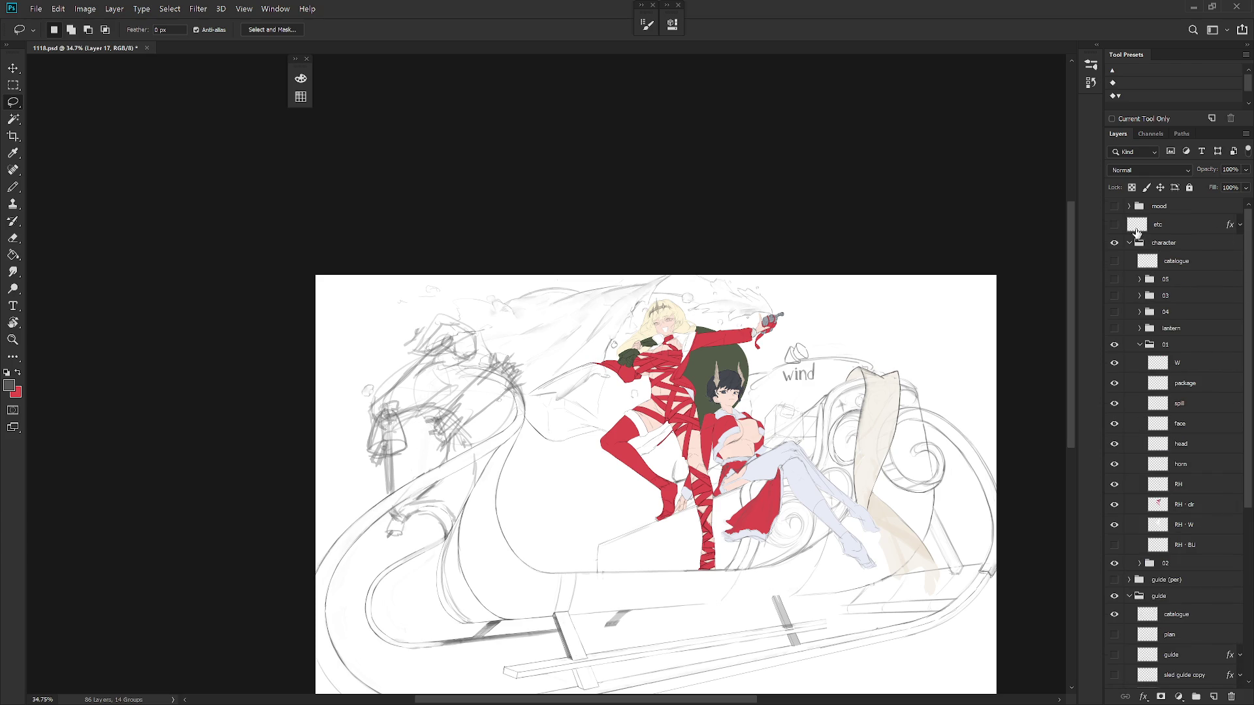
Show and select the etc layer and choose the Hard Round brush preset
left_click(1140, 225)
key("b")
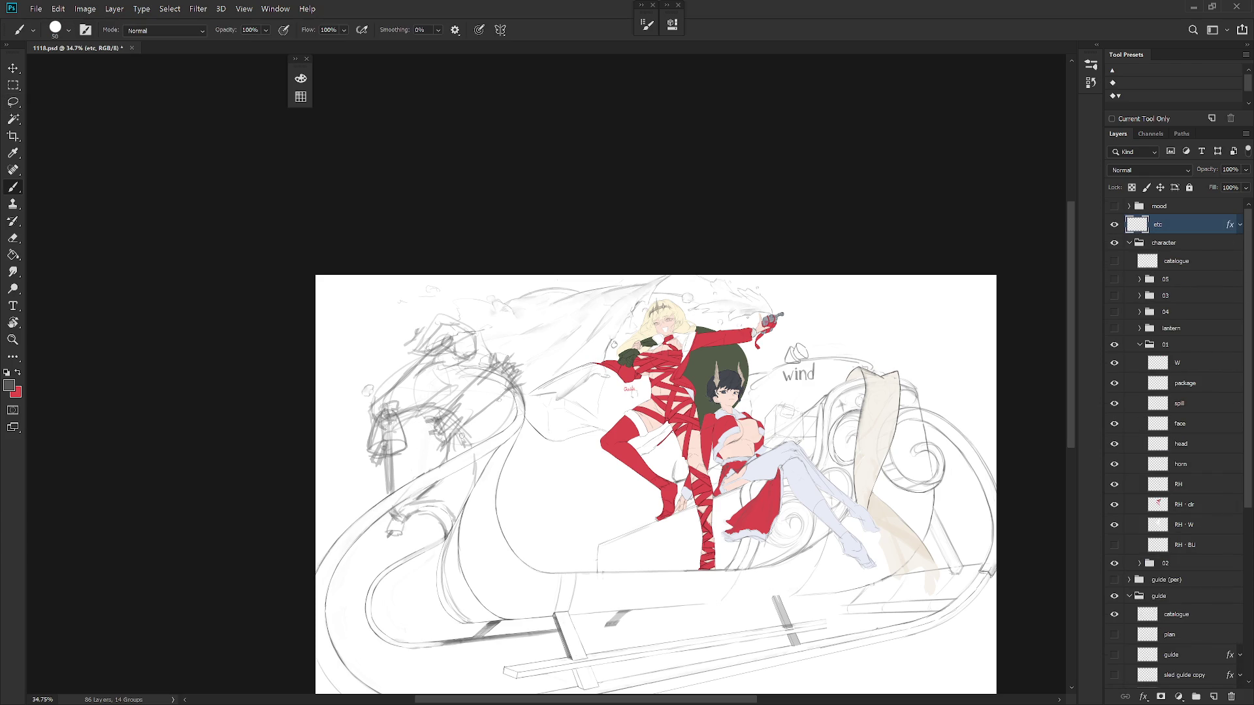
right_click(621, 440)
scroll(737, 645, "down", 5)
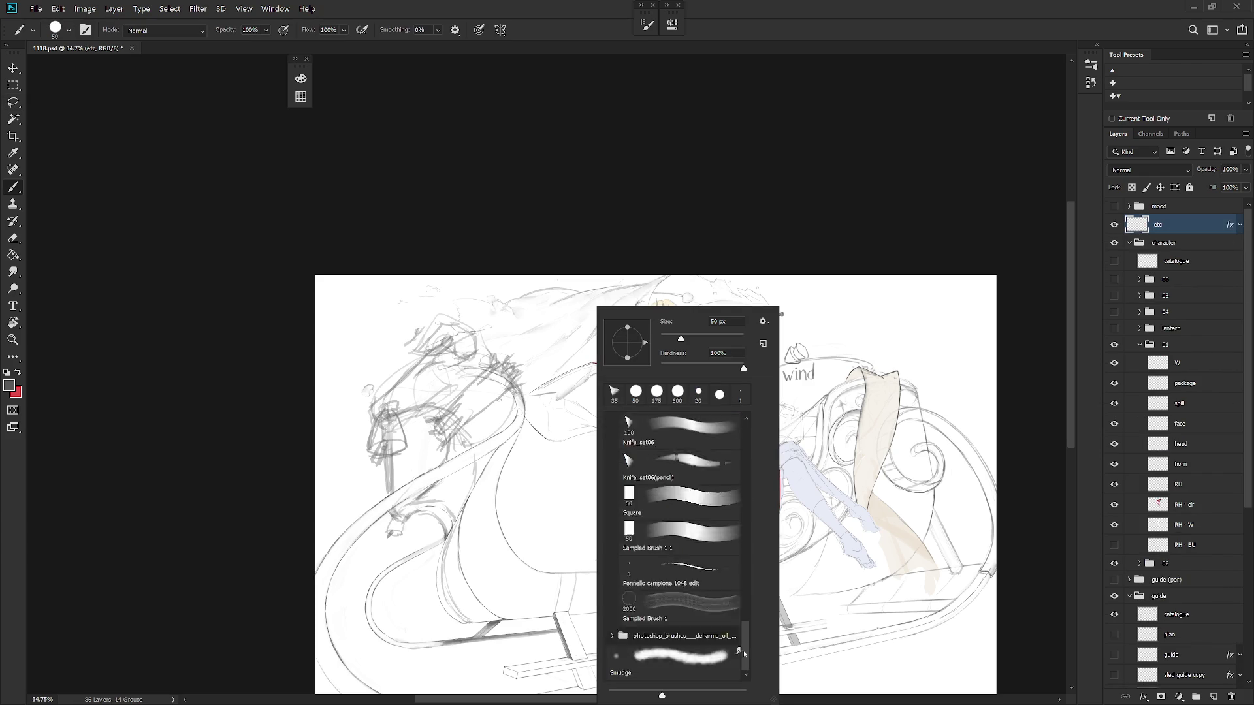
left_click(660, 558)
key("Return")
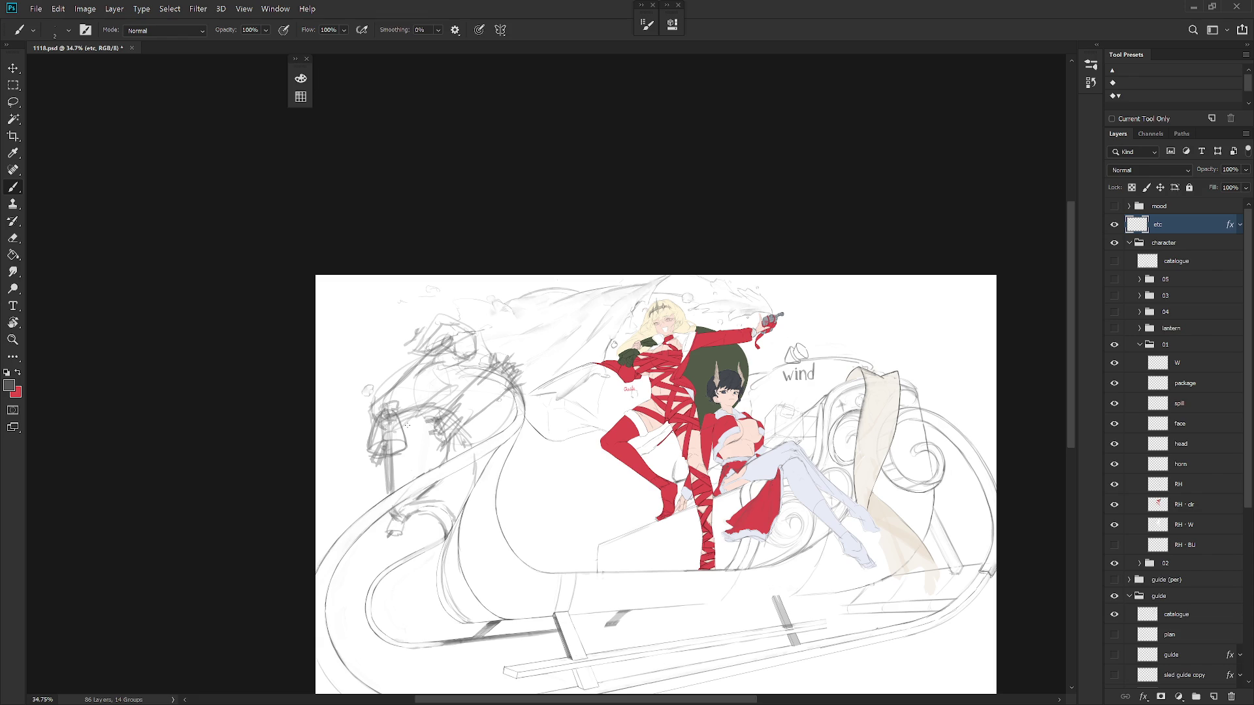
Handwrite red labels 'Bell' beside the bell and 'Wreath' near the sled curve
left_click_drag(406, 432, 409, 437)
key("ctrl+z")
left_click_drag(418, 436, 421, 438)
left_click_drag(466, 402, 470, 405)
key("ctrl+z")
left_click_drag(478, 389, 485, 399)
Hide group 02, the seated dark-haired character, leaving only the blonde figure visible
scroll(816, 640, "up", 3)
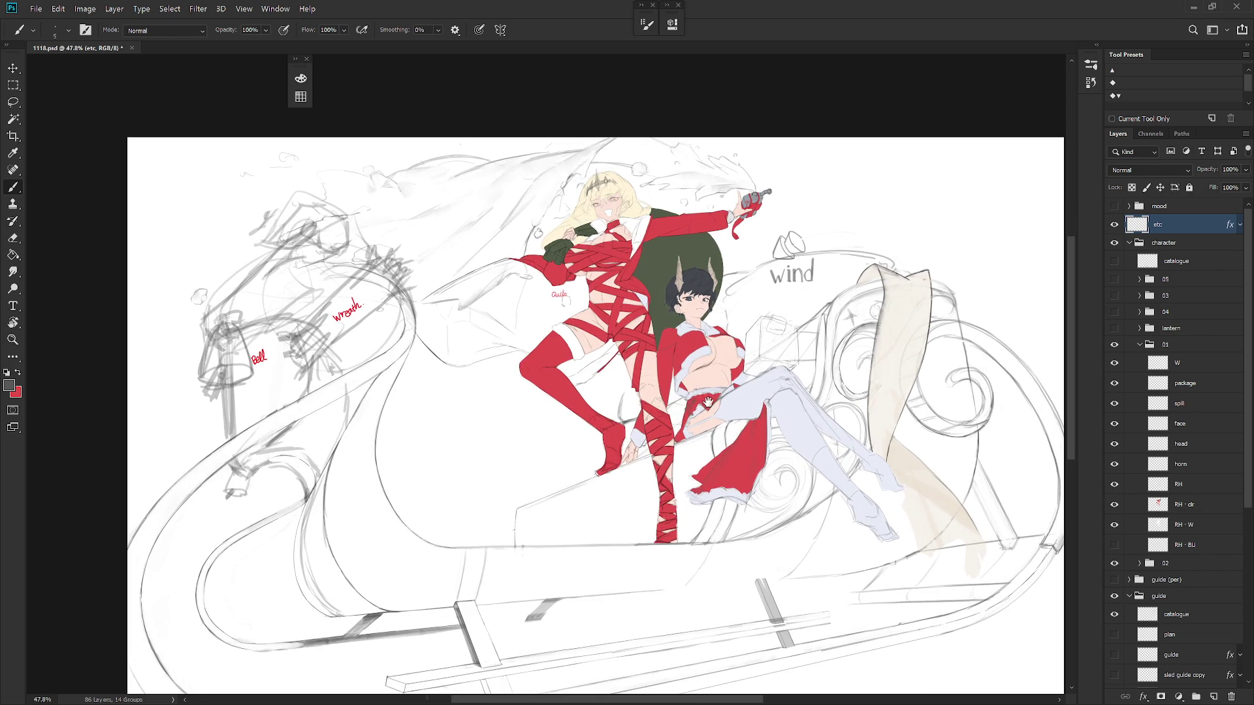
key("shift+b")
scroll(725, 434, "up", 5)
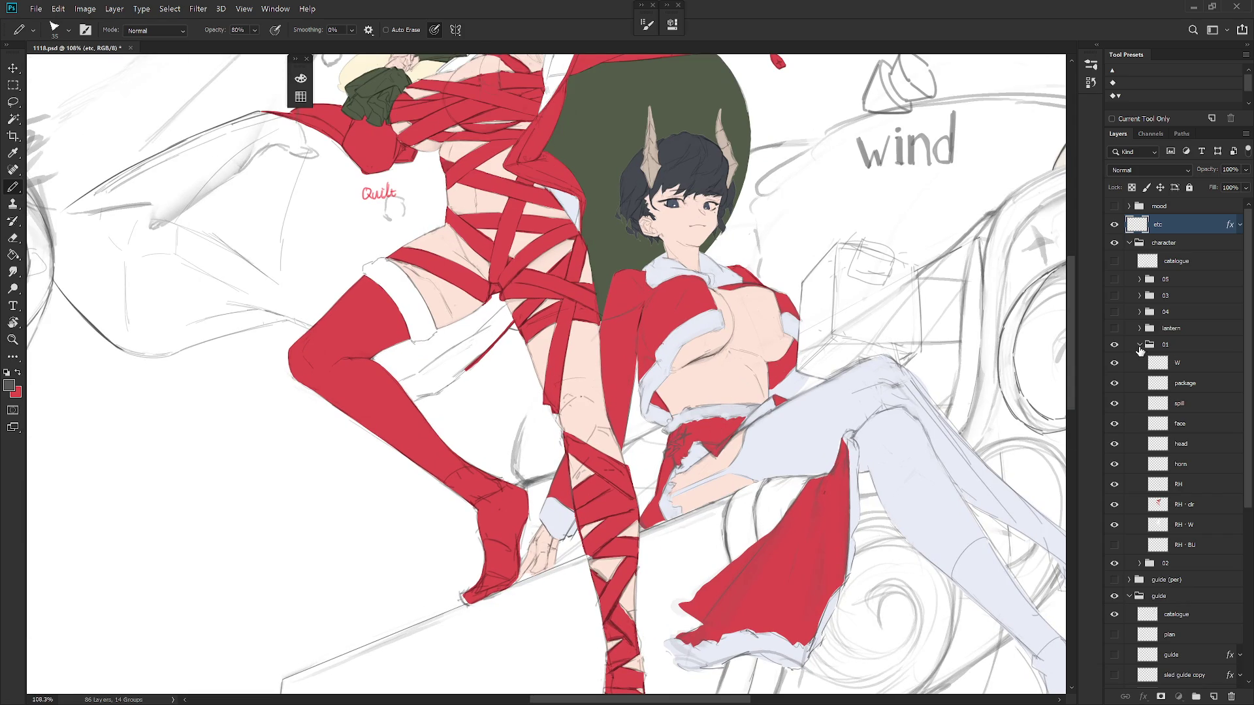
left_click(1139, 344)
scroll(818, 437, "down", 4)
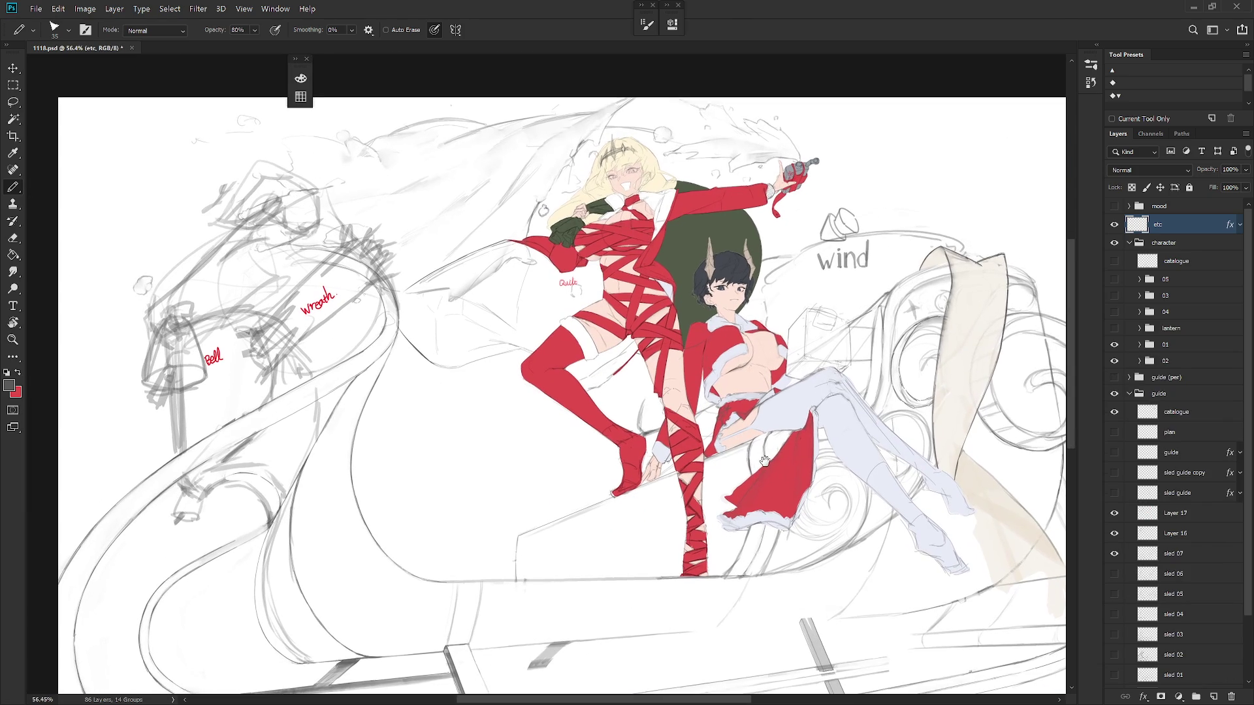
left_click(1139, 345)
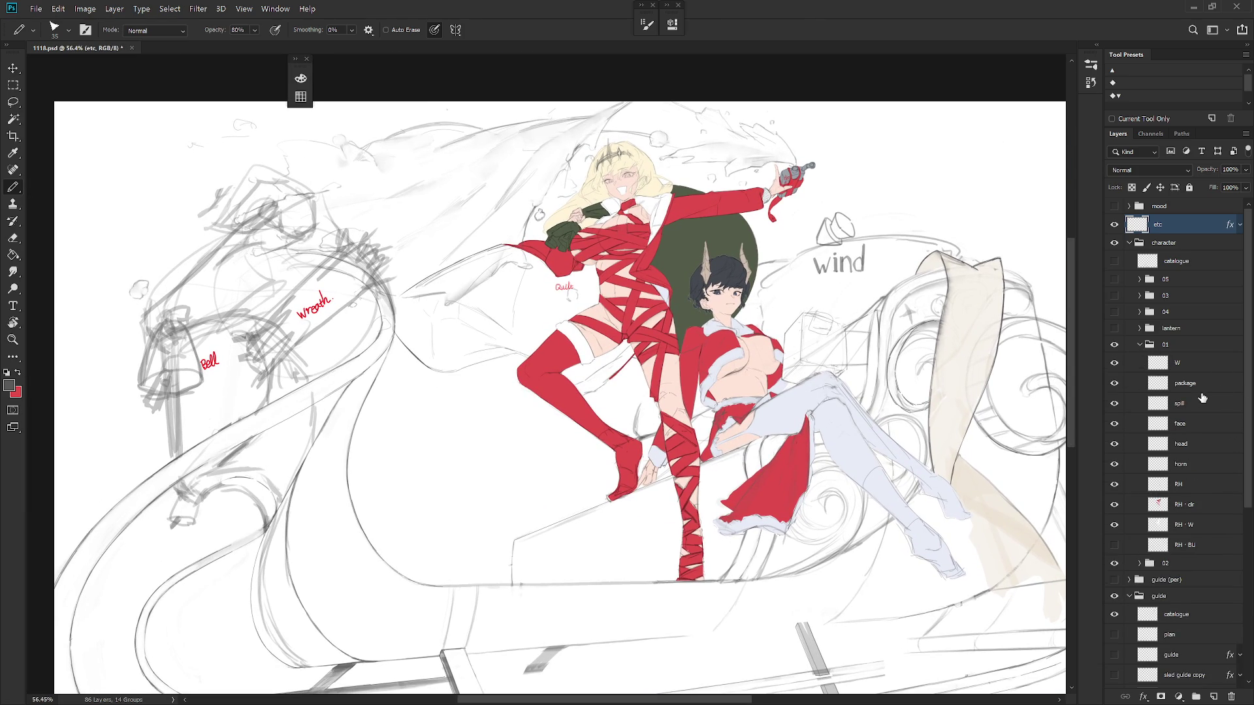
scroll(733, 370, "up", 2)
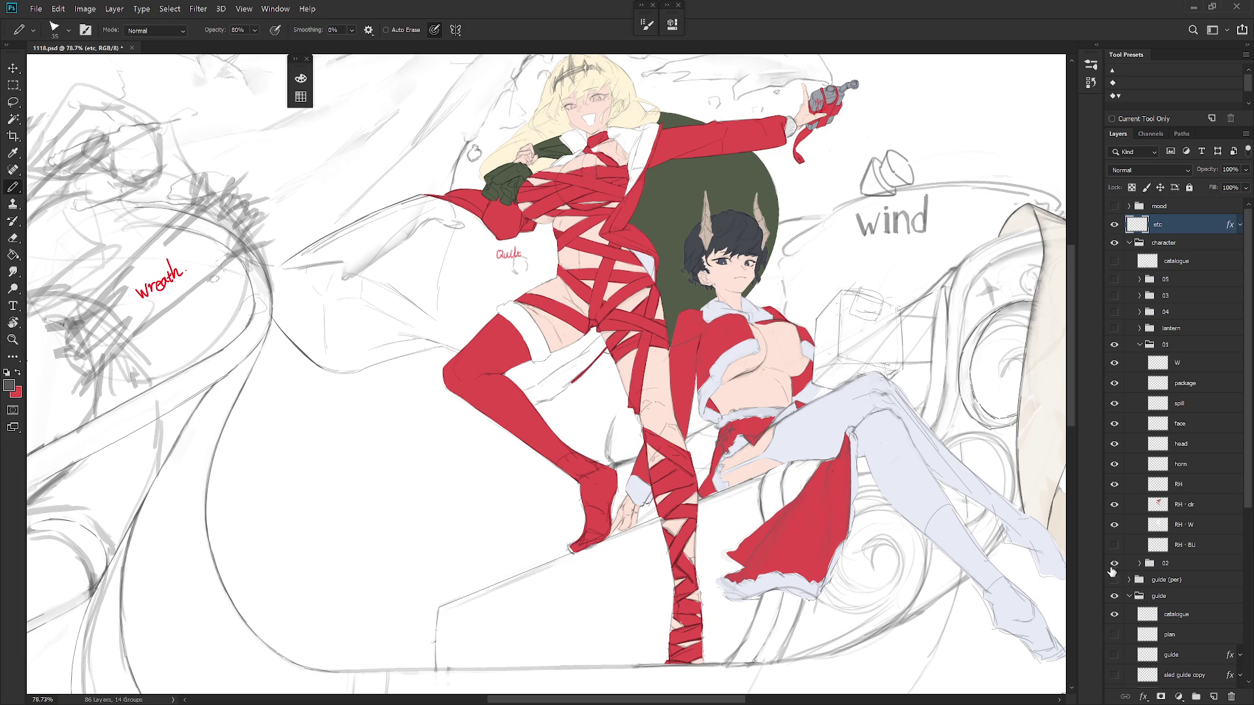
left_click(1114, 563)
key("l")
scroll(653, 437, "up", 2)
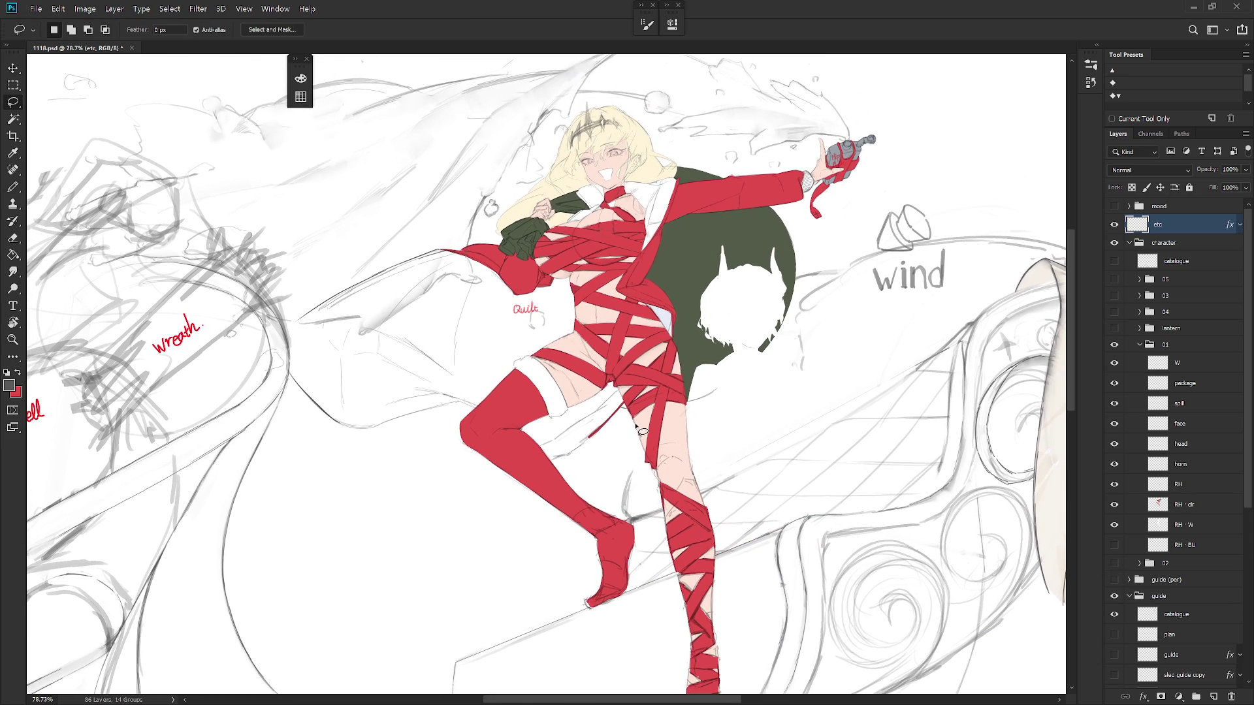
Lasso a long cape shape covering the thigh, jacket edge, sleeve top and a curve toward the sled
mouse_move(556, 461)
left_mouse_down()
mouse_move(614, 426)
mouse_move(637, 377)
mouse_move(534, 356)
mouse_move(512, 437)
mouse_move(523, 461)
mouse_move(556, 461)
left_mouse_up()
left_click_drag(633, 444, 668, 514)
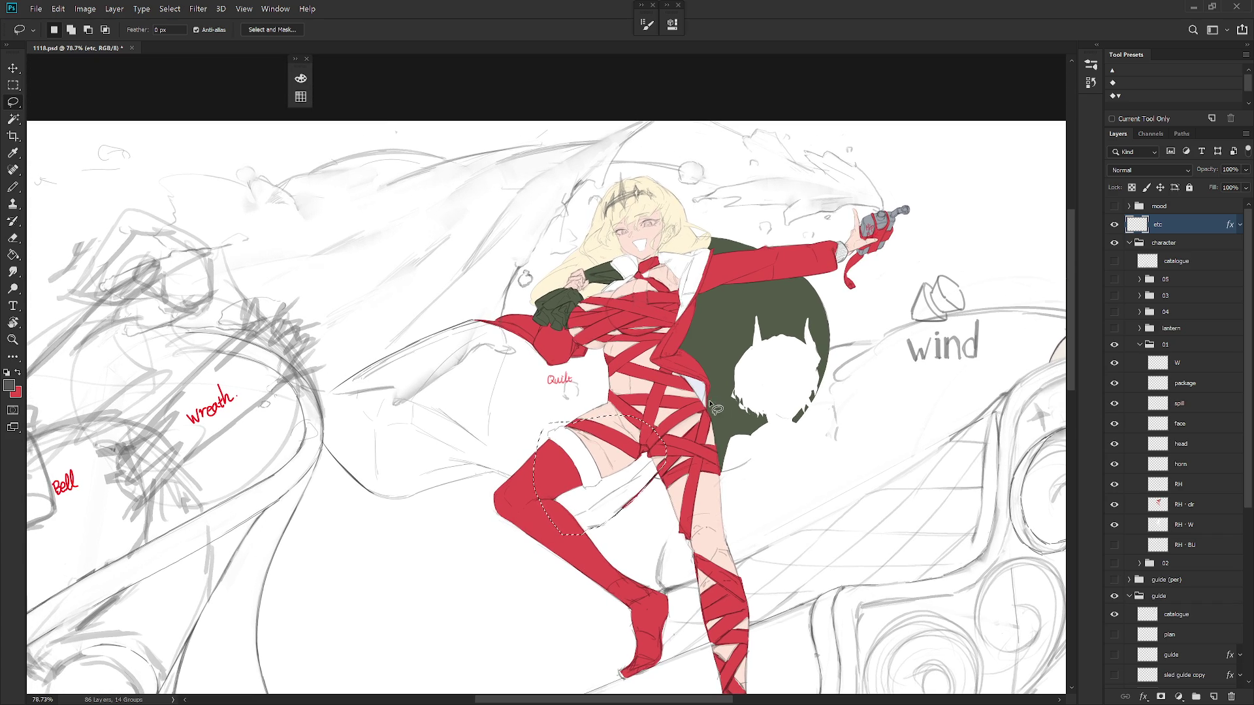
mouse_move(642, 406)
left_mouse_down()
mouse_move(711, 274)
mouse_move(709, 248)
mouse_move(605, 264)
mouse_move(615, 423)
left_mouse_up()
mouse_move(596, 340)
left_mouse_down()
mouse_move(565, 346)
mouse_move(473, 321)
mouse_move(318, 407)
mouse_move(324, 446)
mouse_move(503, 428)
mouse_move(548, 405)
mouse_move(549, 437)
left_mouse_up()
mouse_move(323, 443)
left_mouse_down()
mouse_move(356, 485)
mouse_move(407, 504)
mouse_move(484, 485)
mouse_move(574, 484)
mouse_move(579, 410)
left_mouse_up()
key("b")
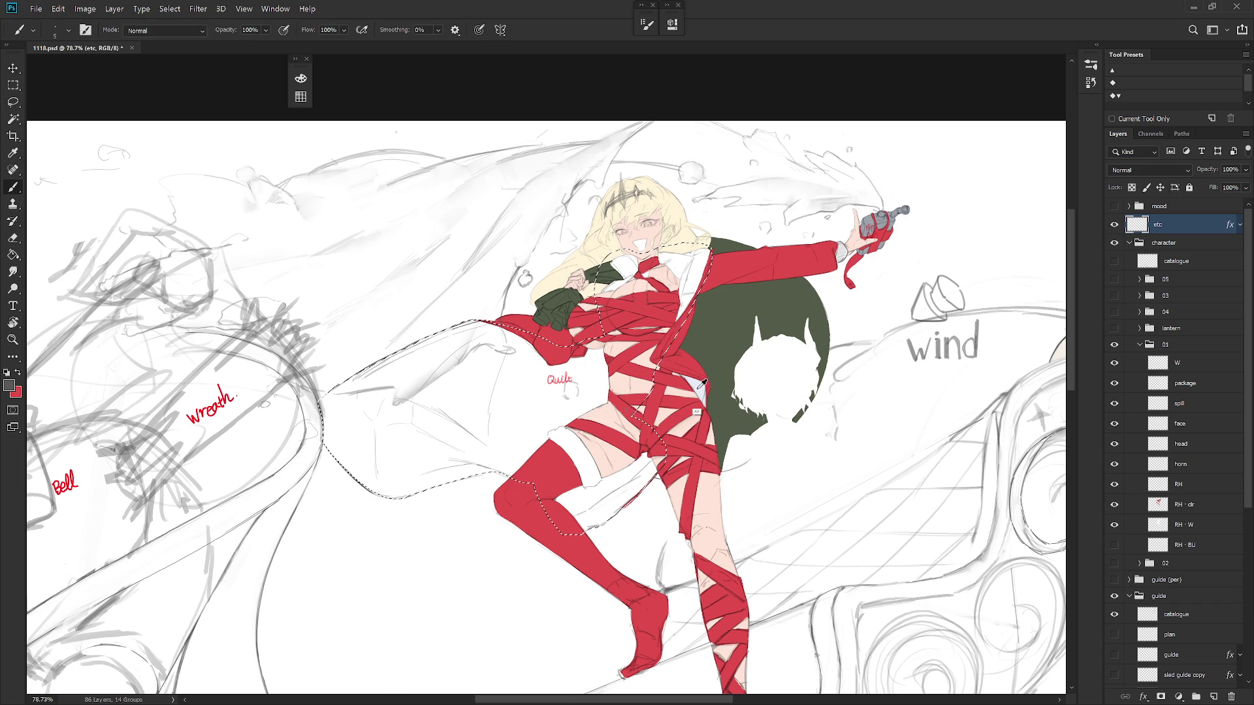
right_click(724, 408, "shift")
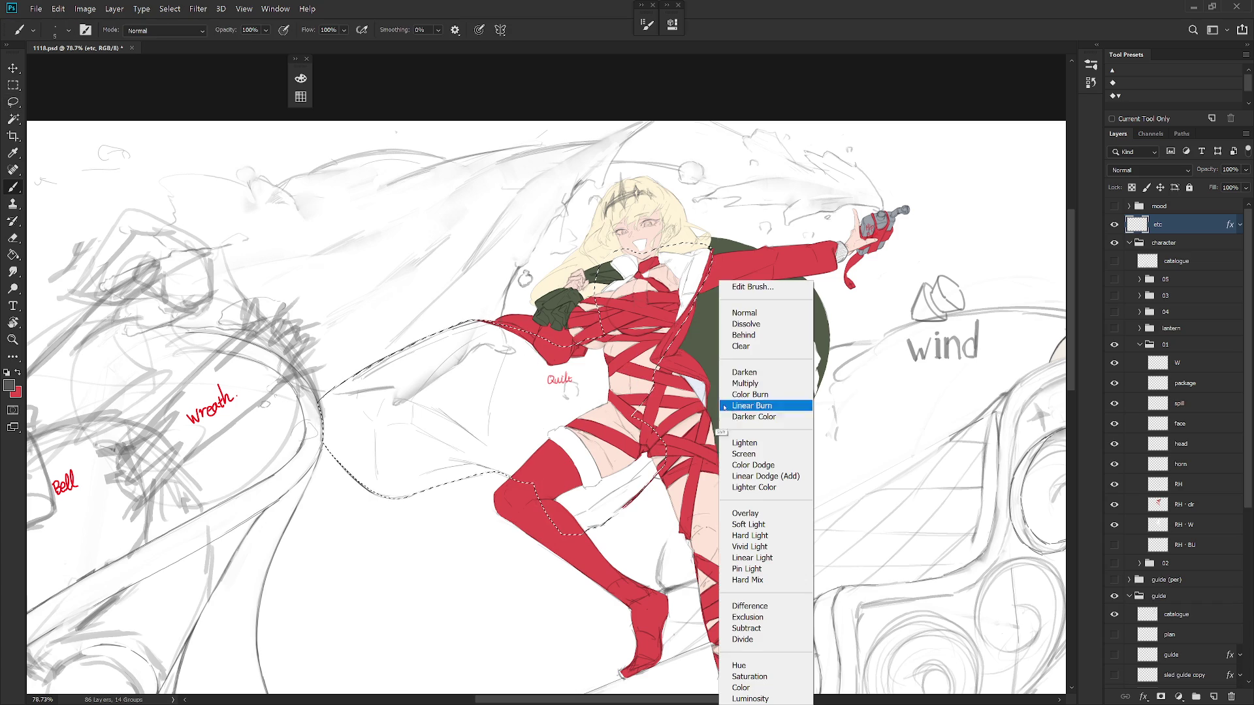
Hide the etc notes and fill the cape selection pale lavender on RH · clr in Behind mode
left_click(743, 335)
left_click(1114, 224)
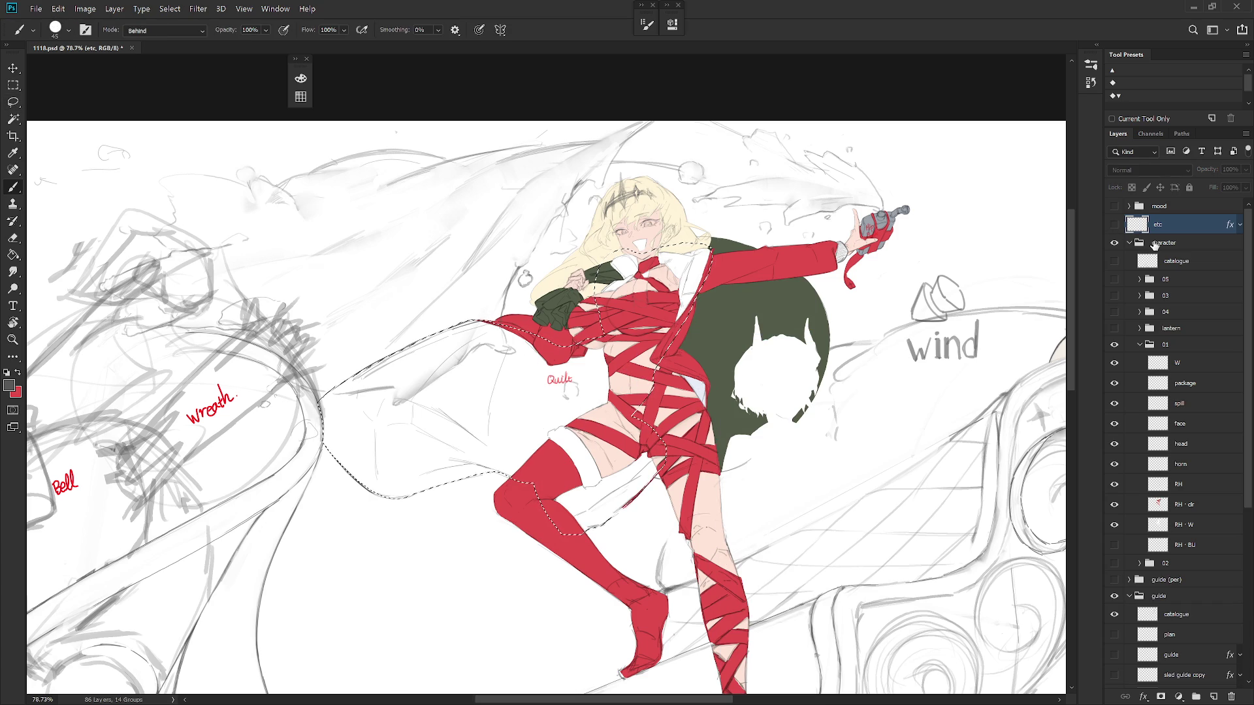
left_click(1199, 505)
key("bracketright")
key("bracketright")
key("bracketright")
key("d")
key("x")
mouse_move(392, 340)
left_mouse_down()
mouse_move(366, 360)
mouse_move(339, 516)
mouse_move(523, 408)
mouse_move(556, 471)
mouse_move(627, 499)
left_mouse_up()
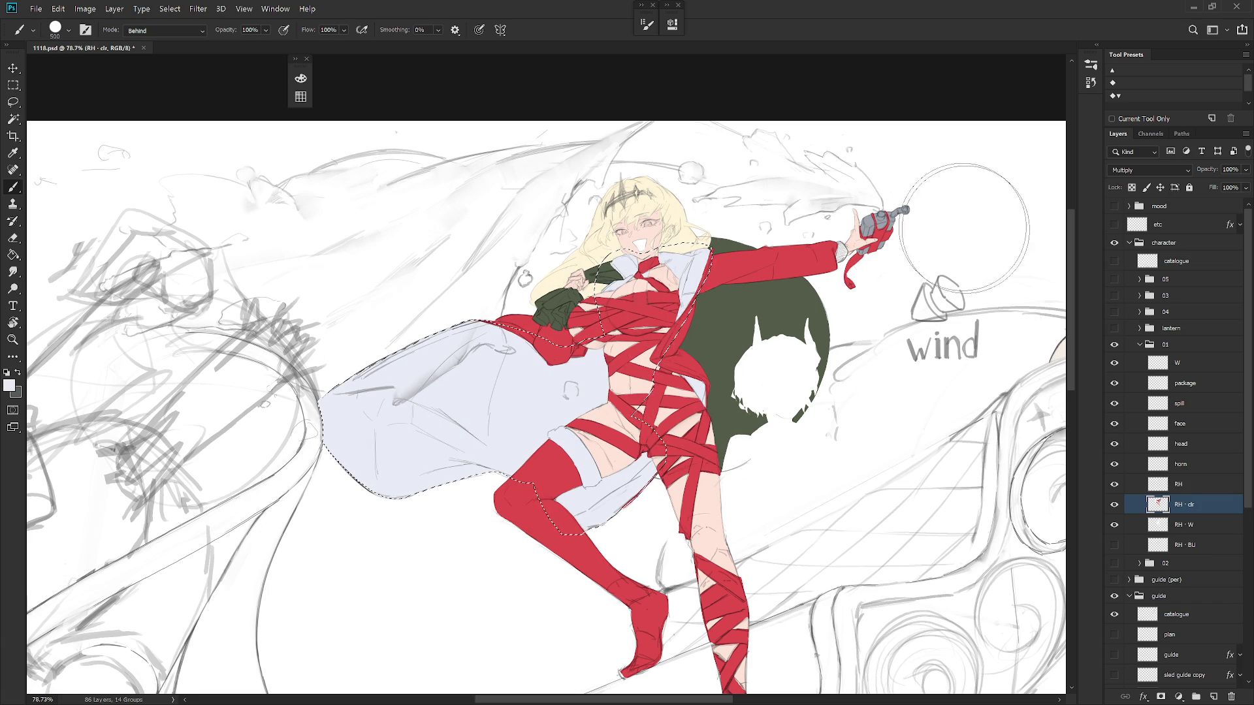
key("ctrl+d")
Return the brush to Normal mode at a smaller size
key("bracketleft")
right_click(675, 278, "shift")
left_click(708, 310)
key("bracketleft")
key("bracketleft")
key("bracketleft")
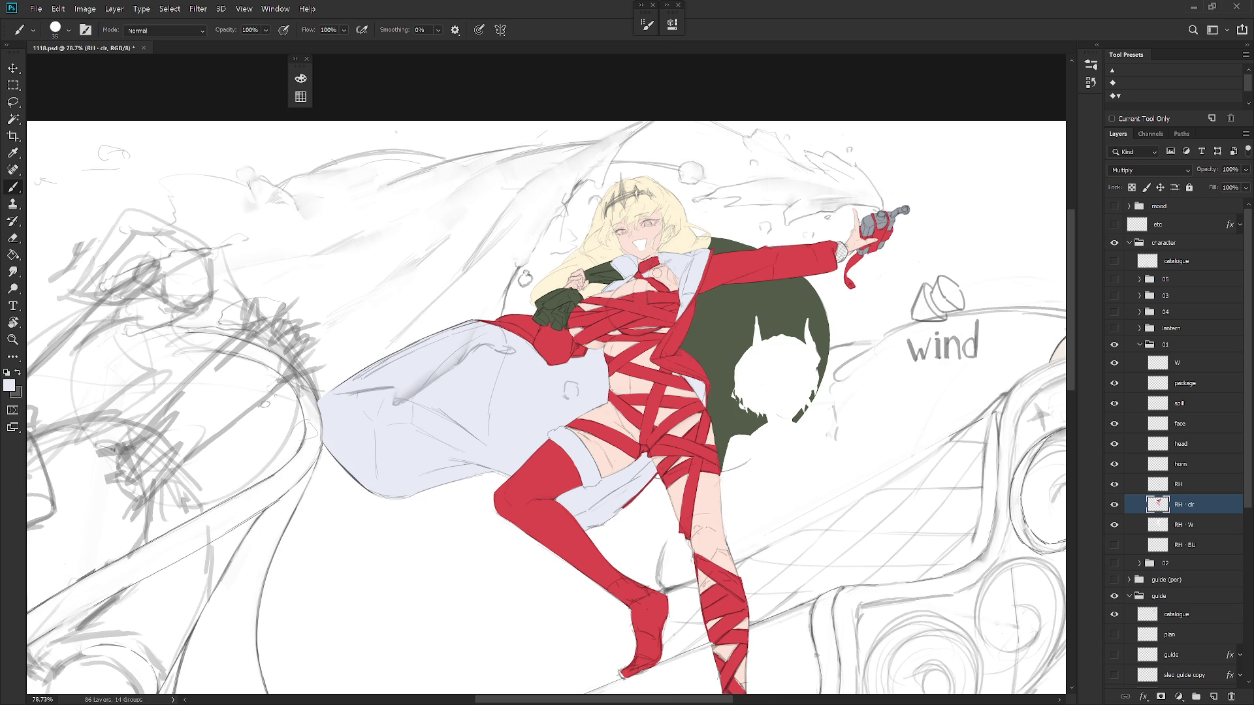
scroll(656, 268, "up", 5)
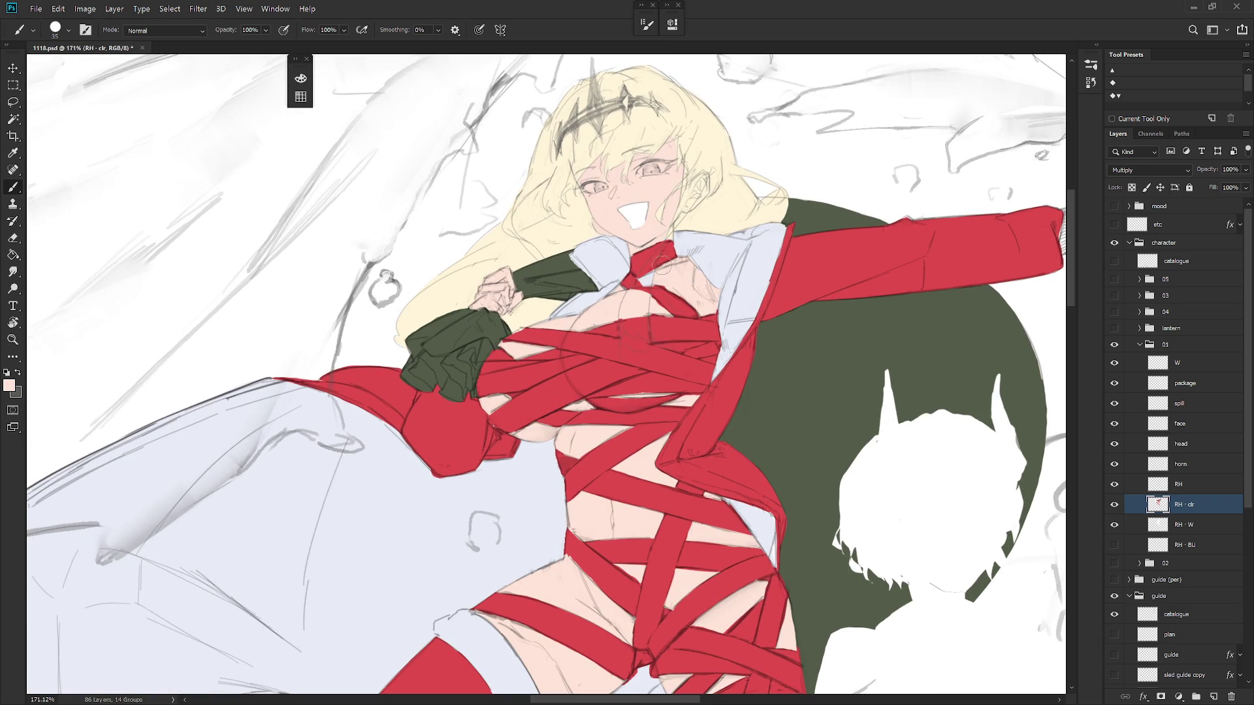
Choose the Hard_set03 brush preset and set the paint colour to red
right_click(676, 269)
scroll(826, 397, "up", 10)
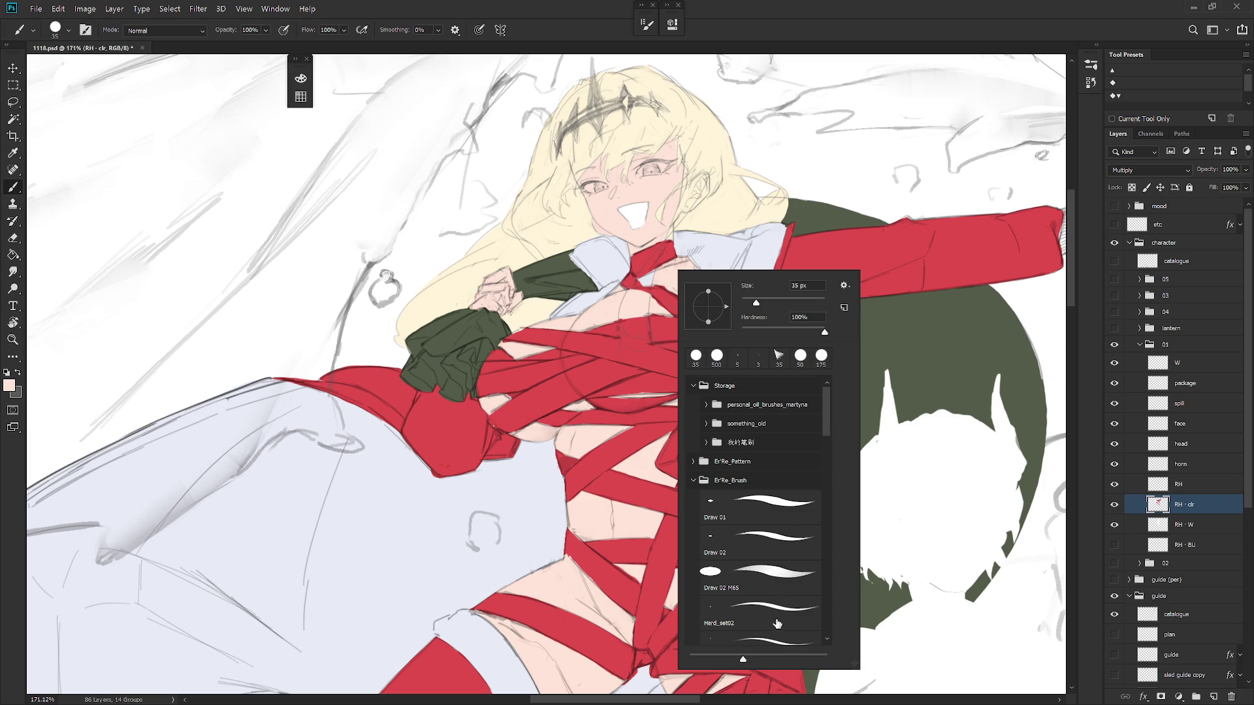
left_click(777, 643)
key("Return")
key("bracketright")
key("bracketright")
key("bracketright")
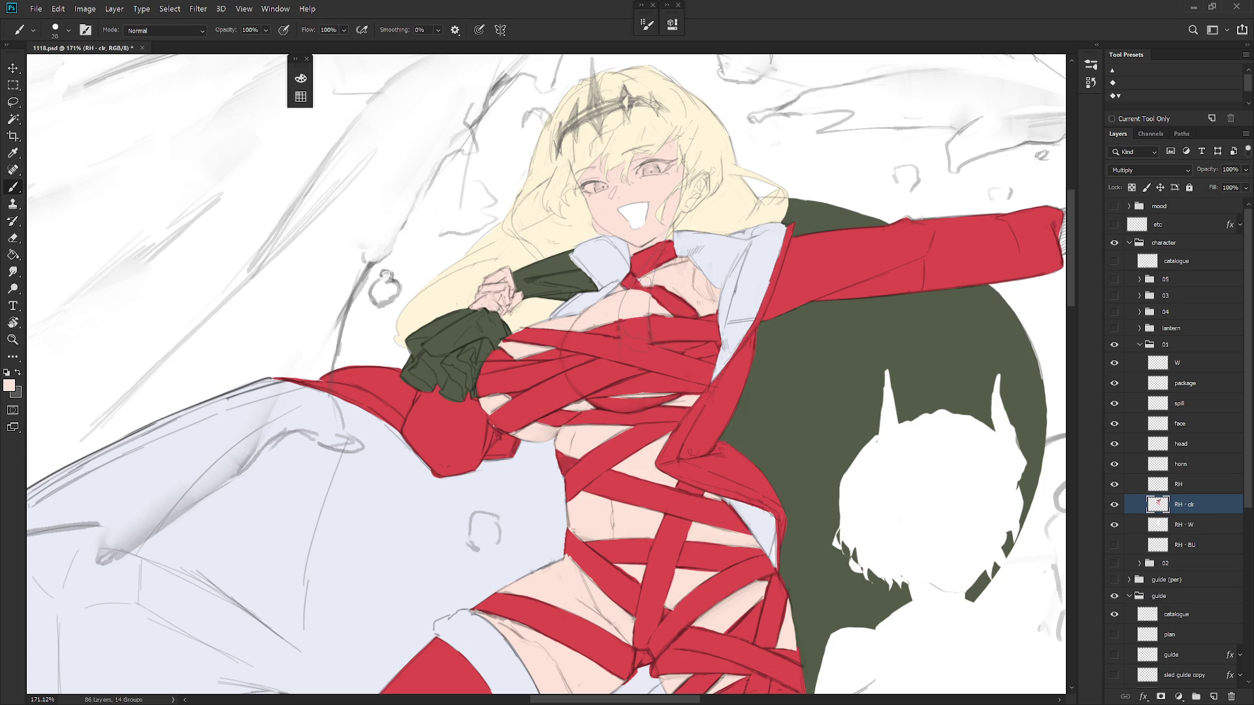
scroll(646, 281, "down", 5)
scroll(627, 580, "up", 2)
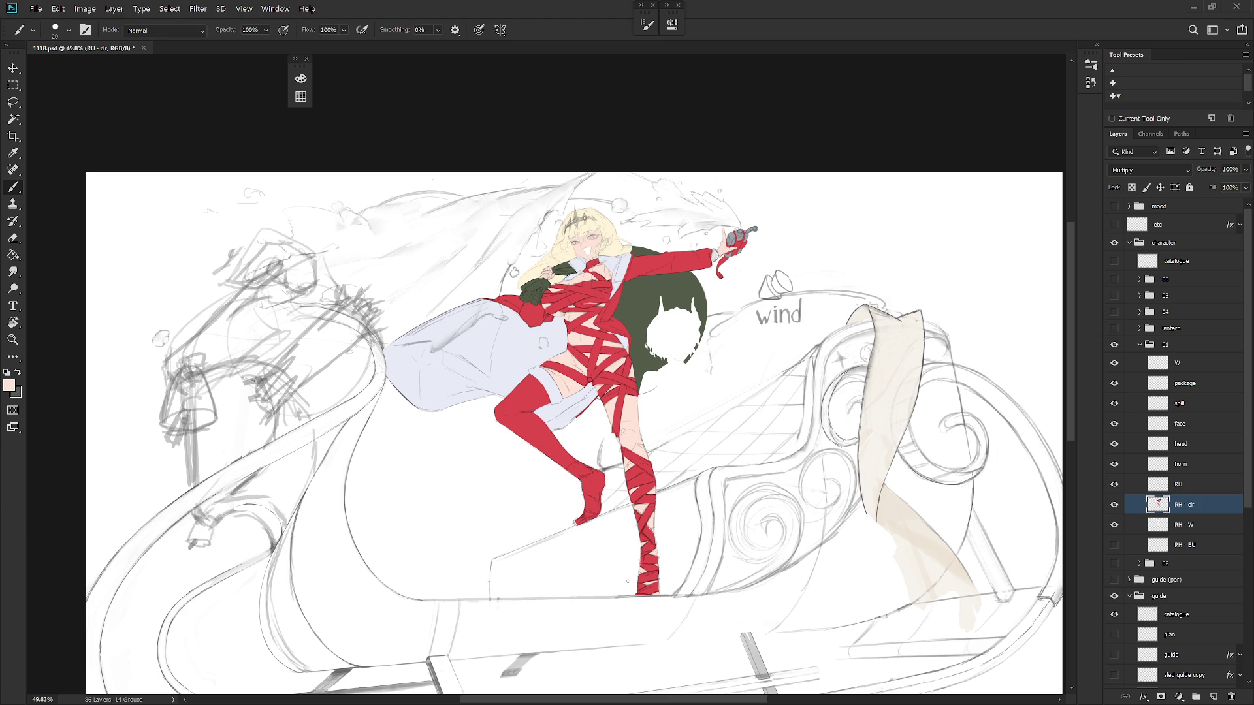
left_click(713, 301, "alt")
Paint the striped cuff edge red, then pick a dull red-brown in the Color panel
mouse_move(724, 271)
left_mouse_down()
mouse_move(727, 319)
mouse_move(729, 275)
mouse_move(738, 315)
mouse_move(742, 293)
left_mouse_up()
scroll(750, 376, "down", 5)
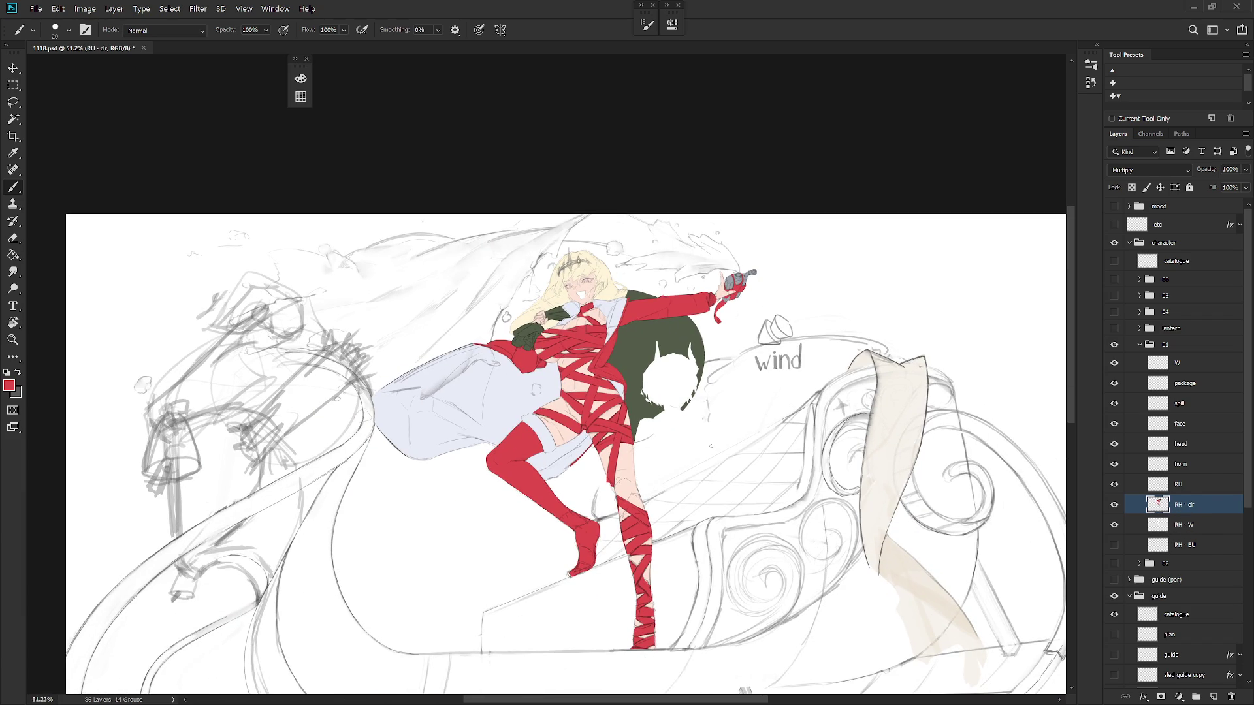
left_click(300, 78)
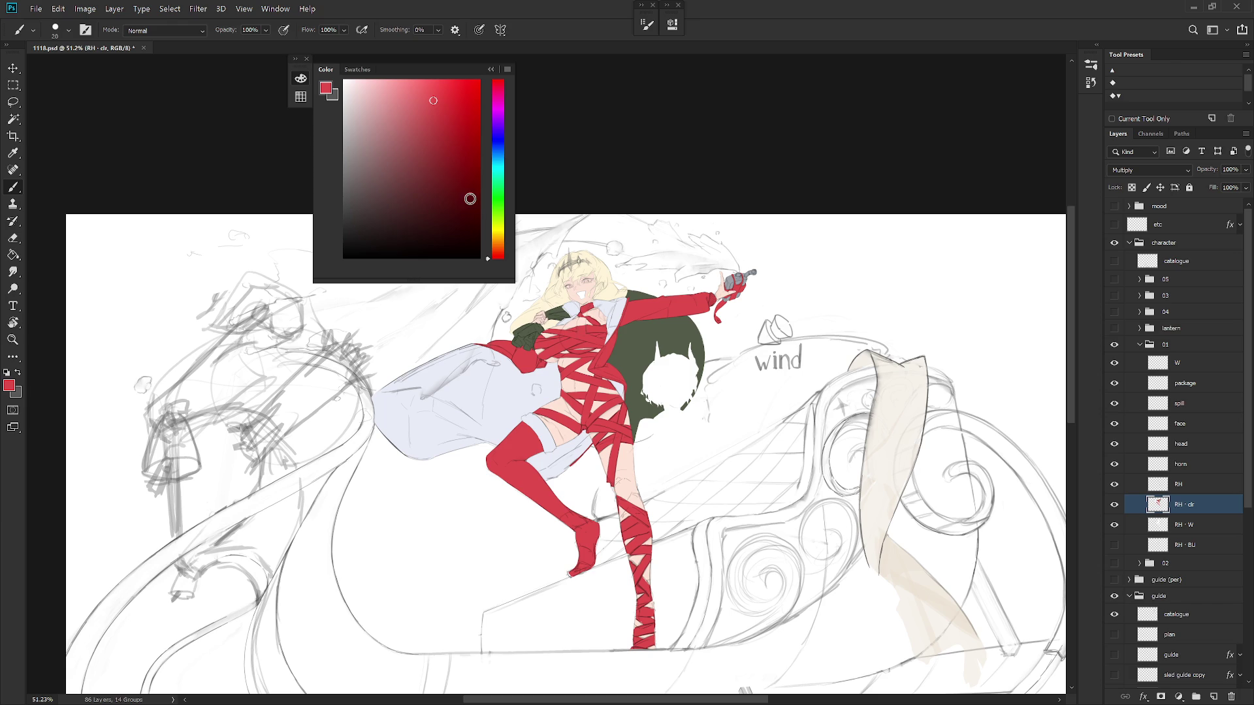
left_click(384, 181)
scroll(559, 298, "up", 5)
left_click(404, 162)
scroll(650, 307, "up", 4)
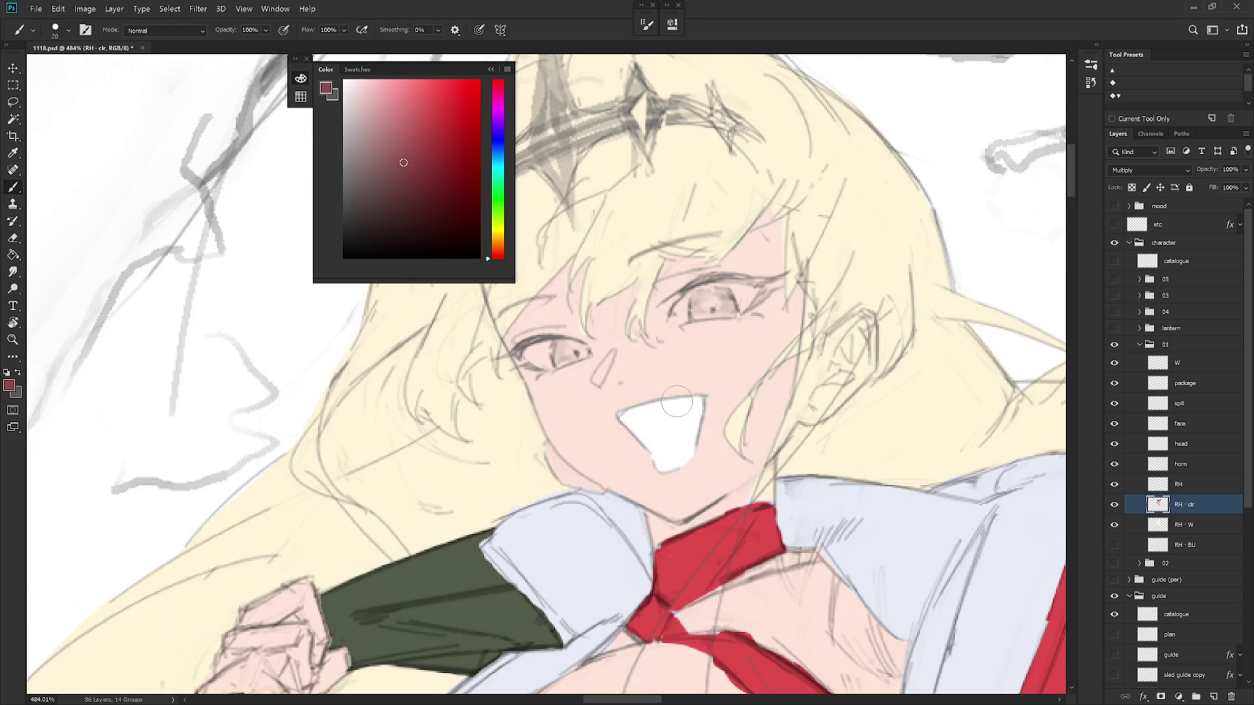
Switch to Behind mode and try dark and brighter red fills inside the mouth, undoing them
right_click(678, 391, "shift")
left_click(711, 333)
mouse_move(626, 410)
left_mouse_down()
mouse_move(647, 444)
mouse_move(654, 412)
mouse_move(666, 471)
left_mouse_up()
key("ctrl+z")
left_click(365, 139)
left_click(418, 131)
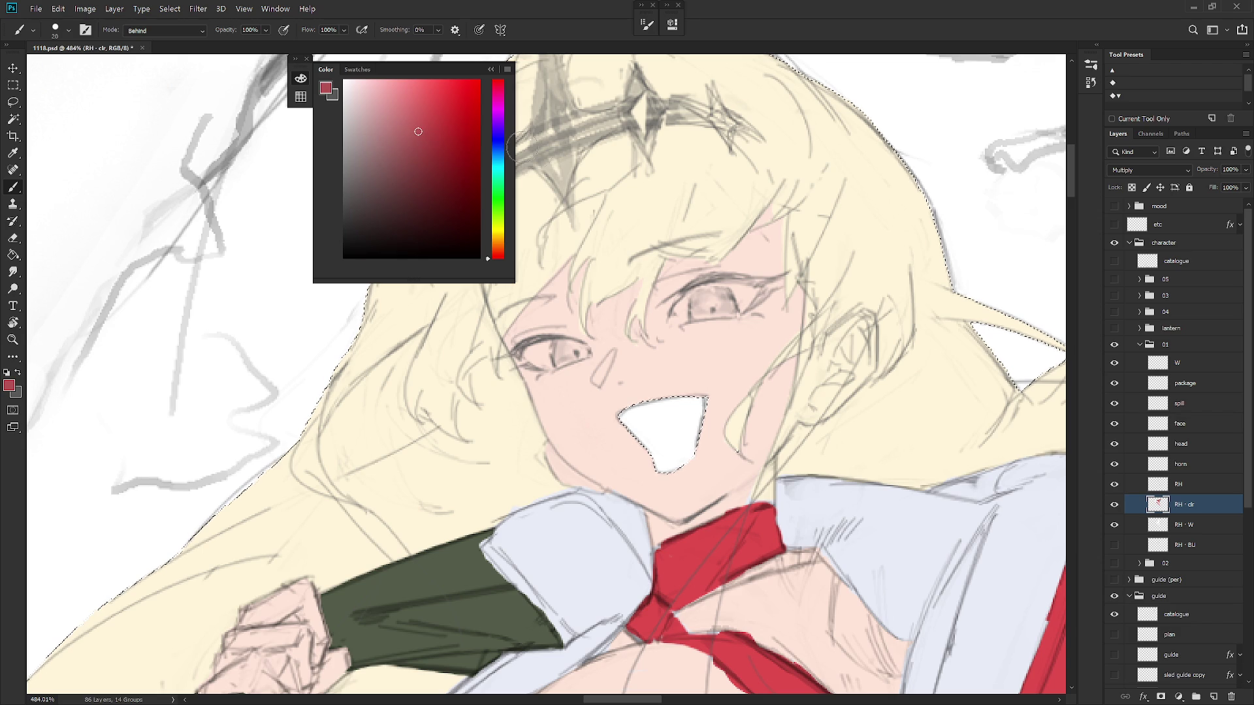
key("ctrl+d")
mouse_move(630, 402)
left_mouse_down()
mouse_move(673, 457)
mouse_move(686, 408)
mouse_move(686, 444)
left_mouse_up()
scroll(796, 431, "down", 5)
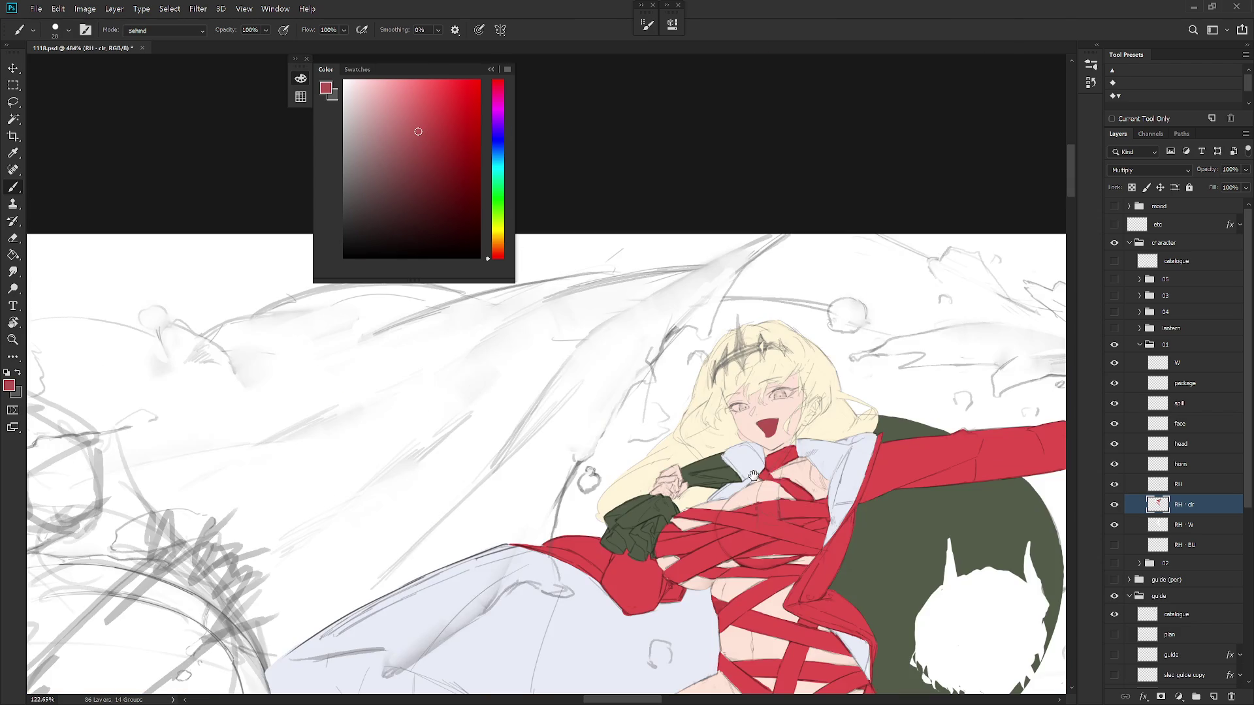
key("ctrl+z")
key("ctrl+z")
key("ctrl+z")
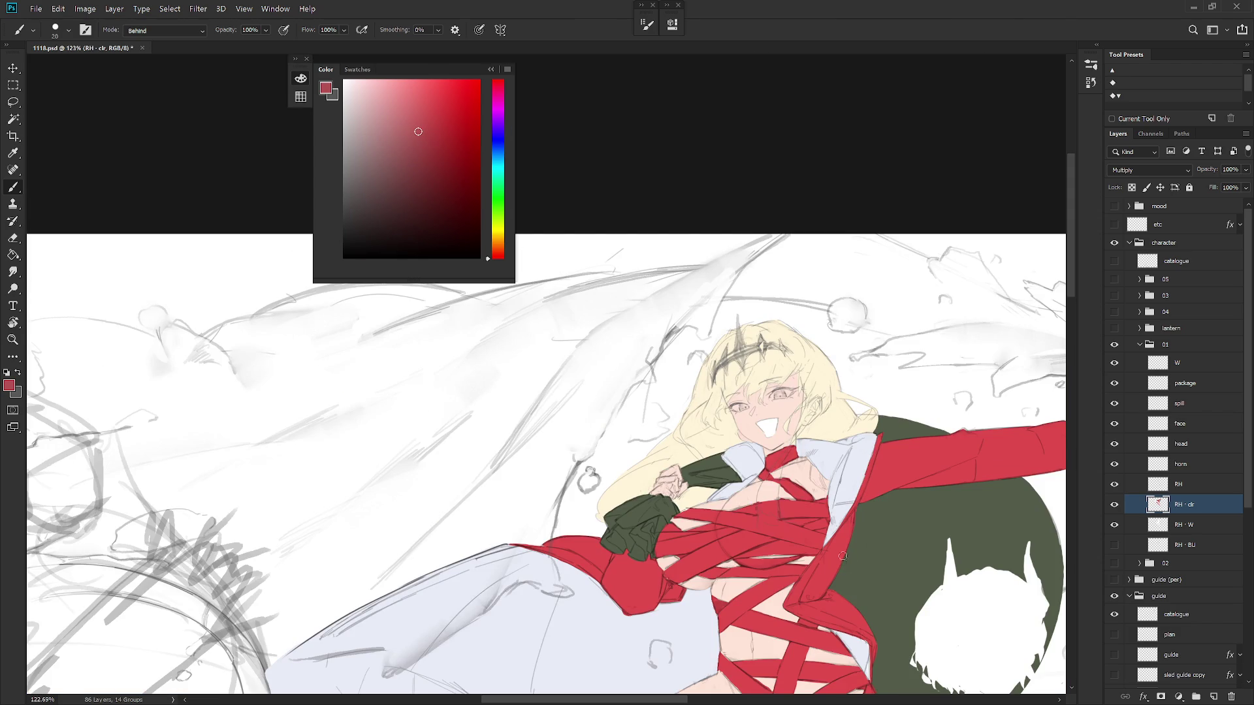
Mix a light magenta pink and paint the open mouth interior
left_click(373, 108)
left_click(387, 88)
left_click(497, 92)
left_click(373, 81)
left_click_drag(761, 422, 769, 438)
left_click(360, 80)
scroll(808, 432, "up", 1)
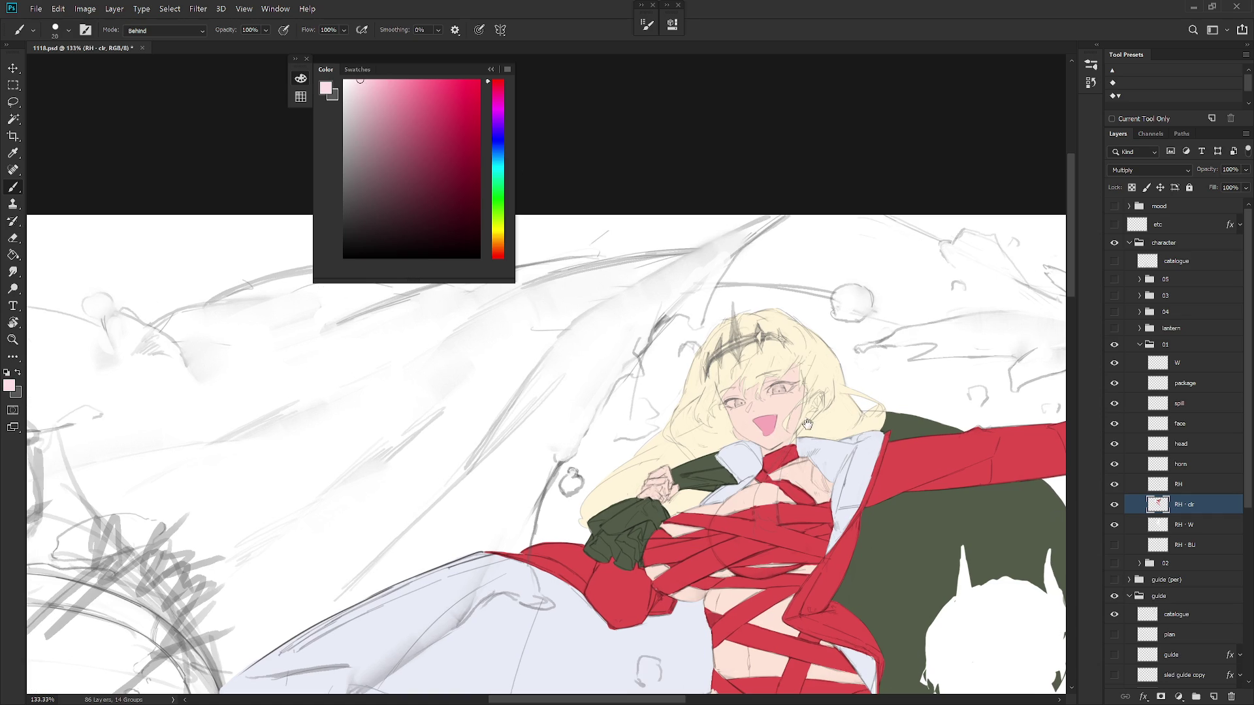
Magic Wand the tongue area, reset the brush to Normal, and mix a dusty rose pink for it
right_click(782, 399)
left_click(833, 312)
key("w")
scroll(777, 431, "up", 3)
left_click(777, 433)
key("b")
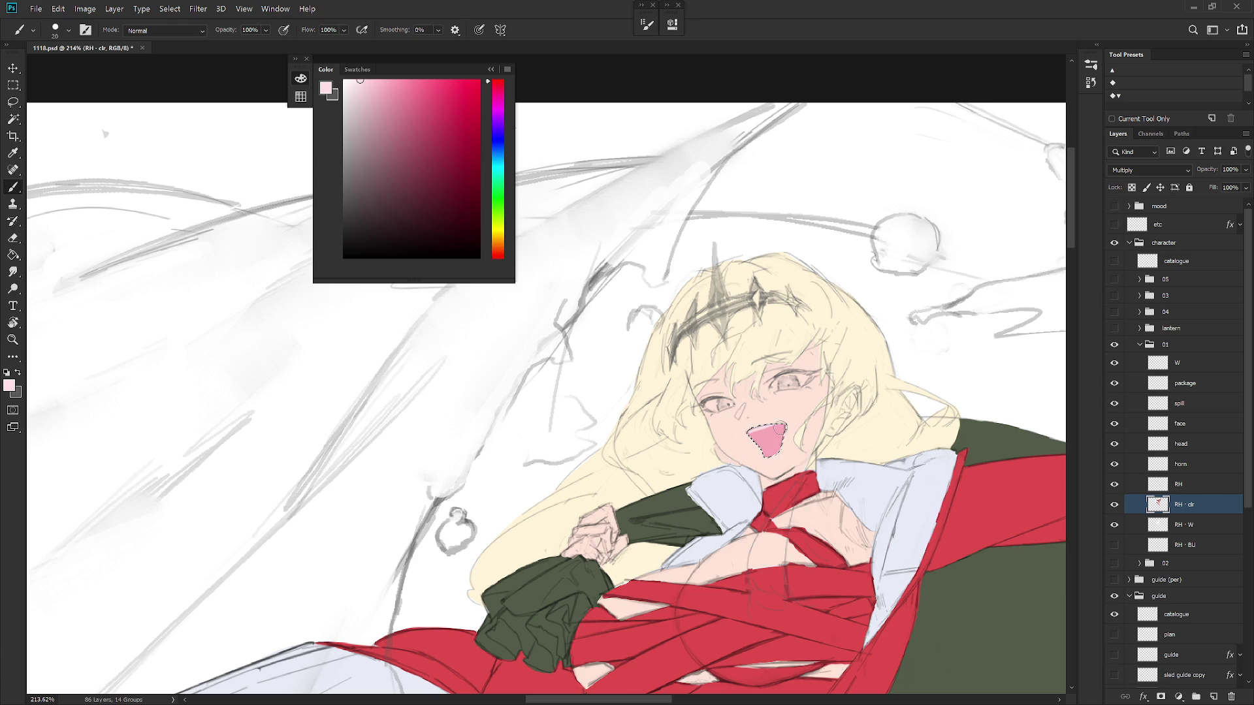
left_click(747, 432, "alt")
left_click(500, 254)
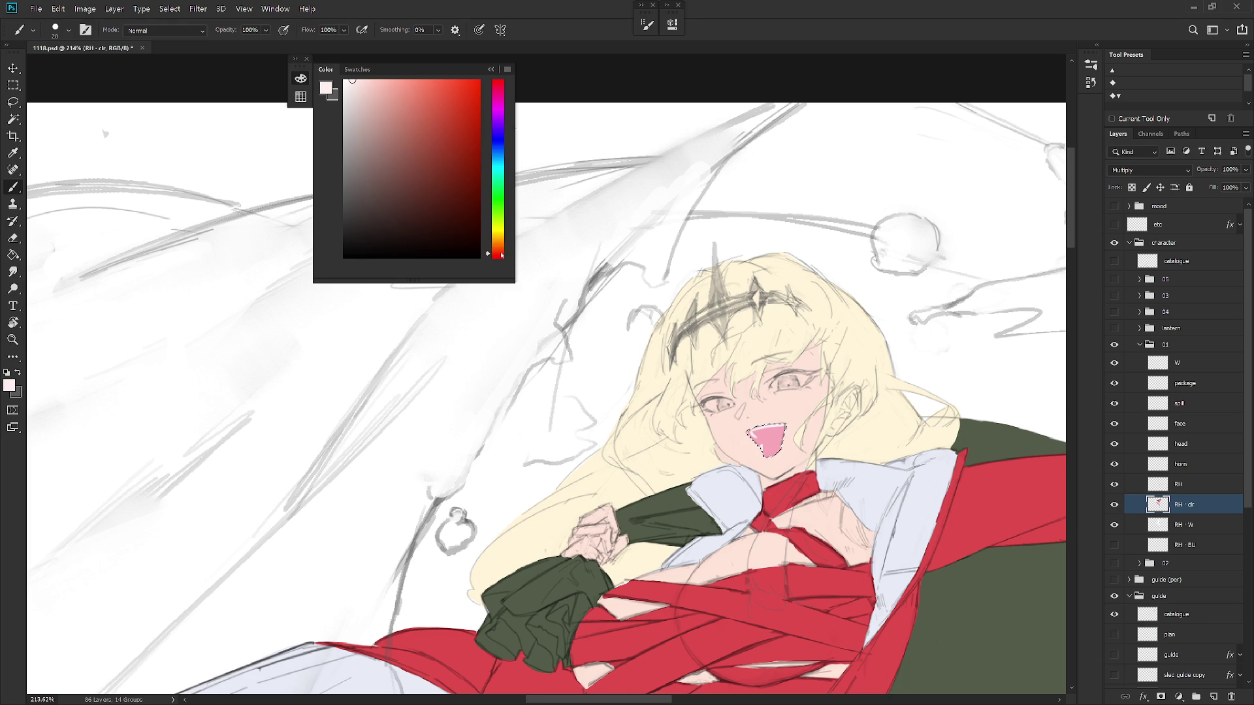
left_click(367, 119)
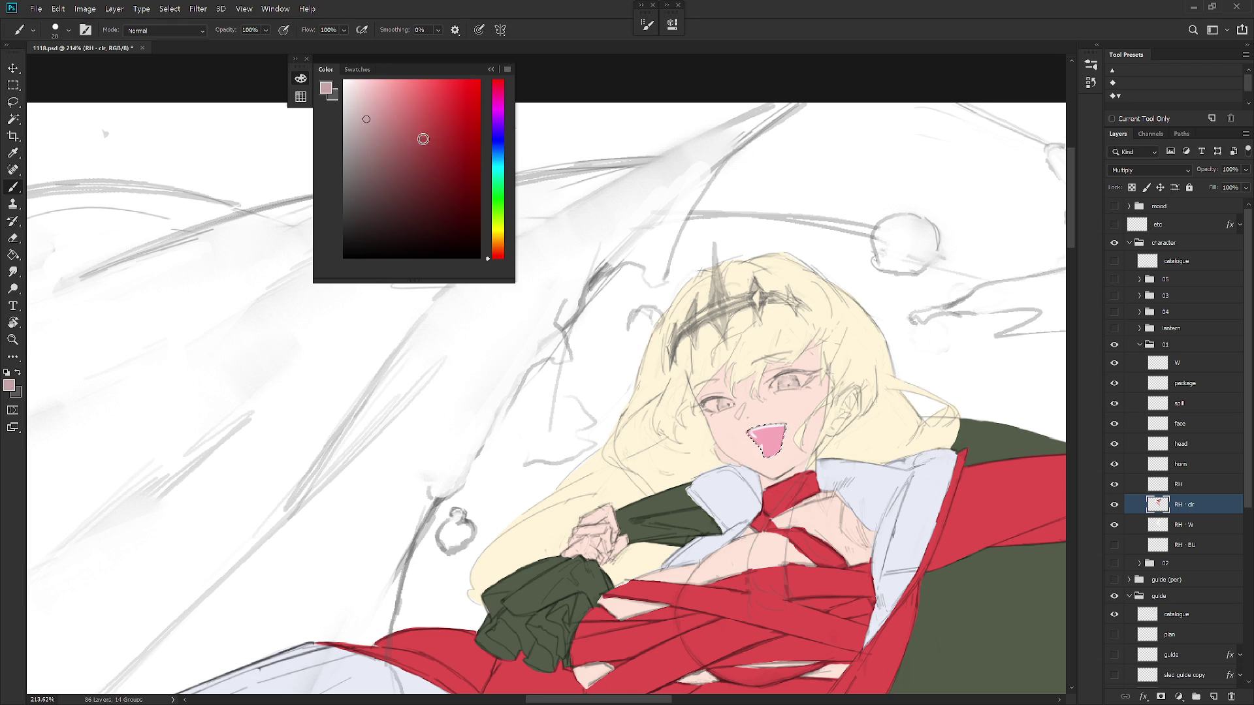
left_click(384, 147)
left_click(411, 119)
On RH · W, lasso the blonde character, tighten the selection and fill it
scroll(788, 437, "down", 5)
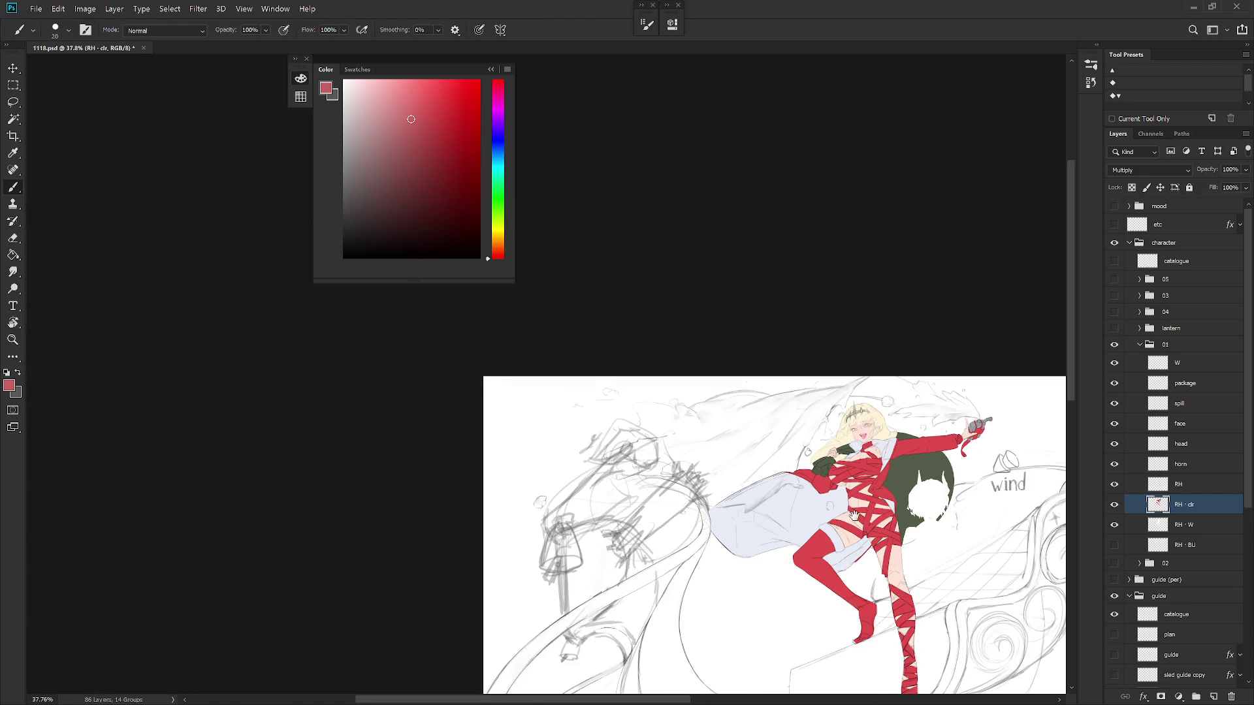
scroll(766, 429, "up", 3)
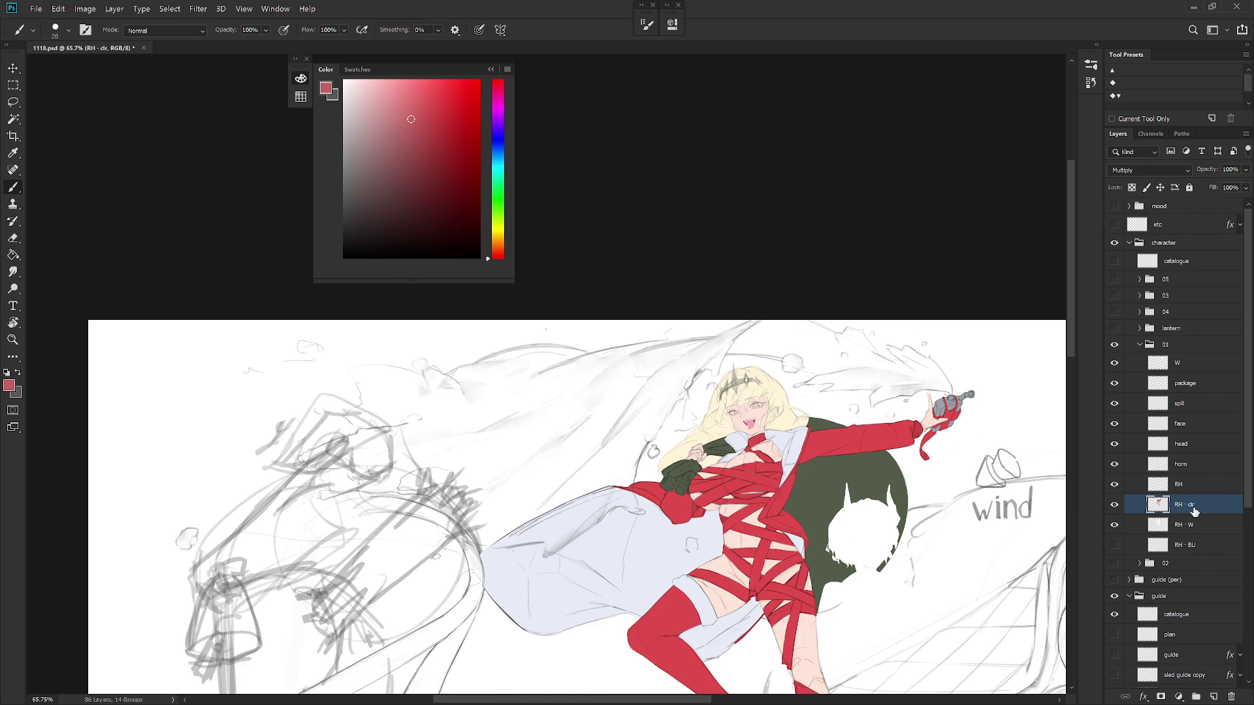
scroll(819, 569, "down", 3)
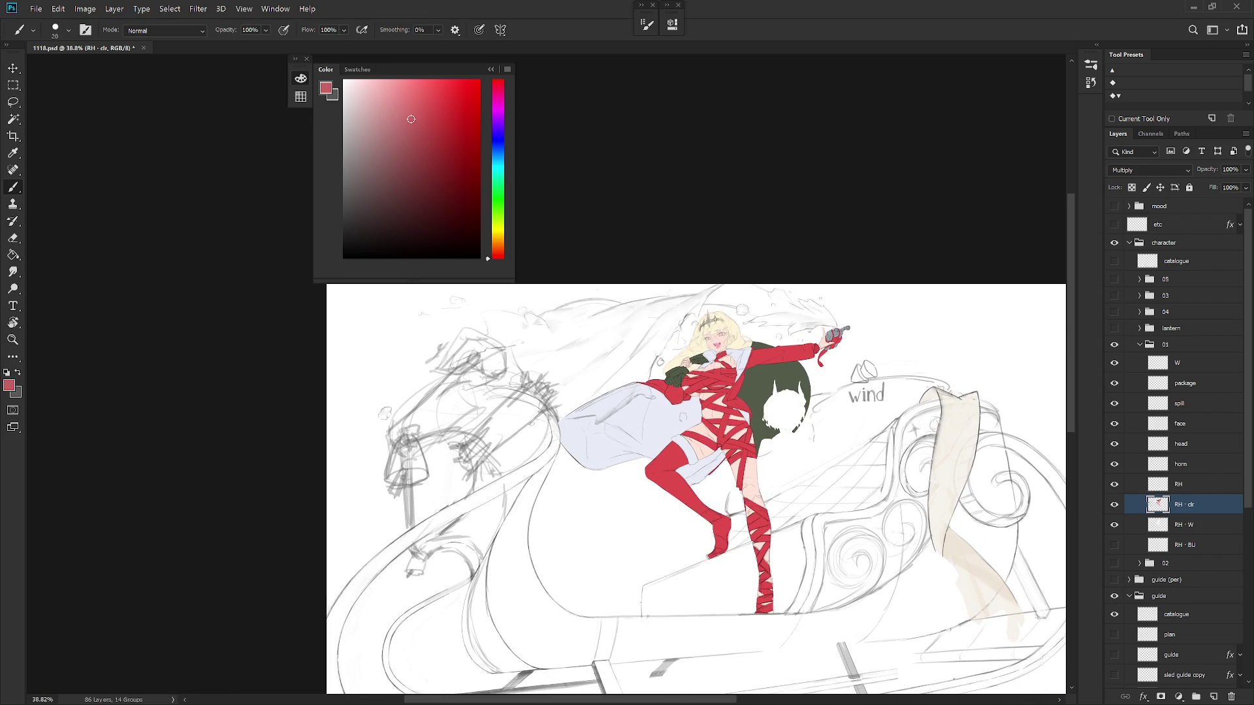
left_click(1172, 526)
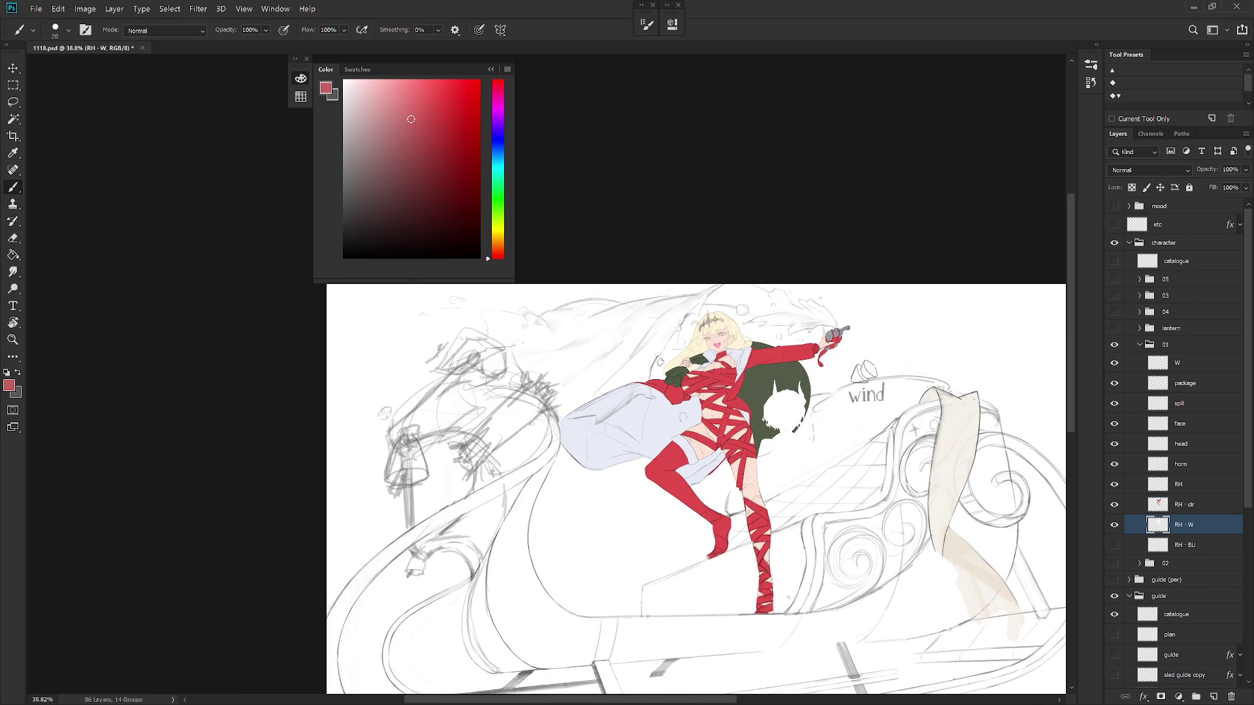
key("l")
mouse_move(711, 655)
left_mouse_down()
mouse_move(811, 216)
mouse_move(715, 655)
left_mouse_up()
key("ctrl+Up")
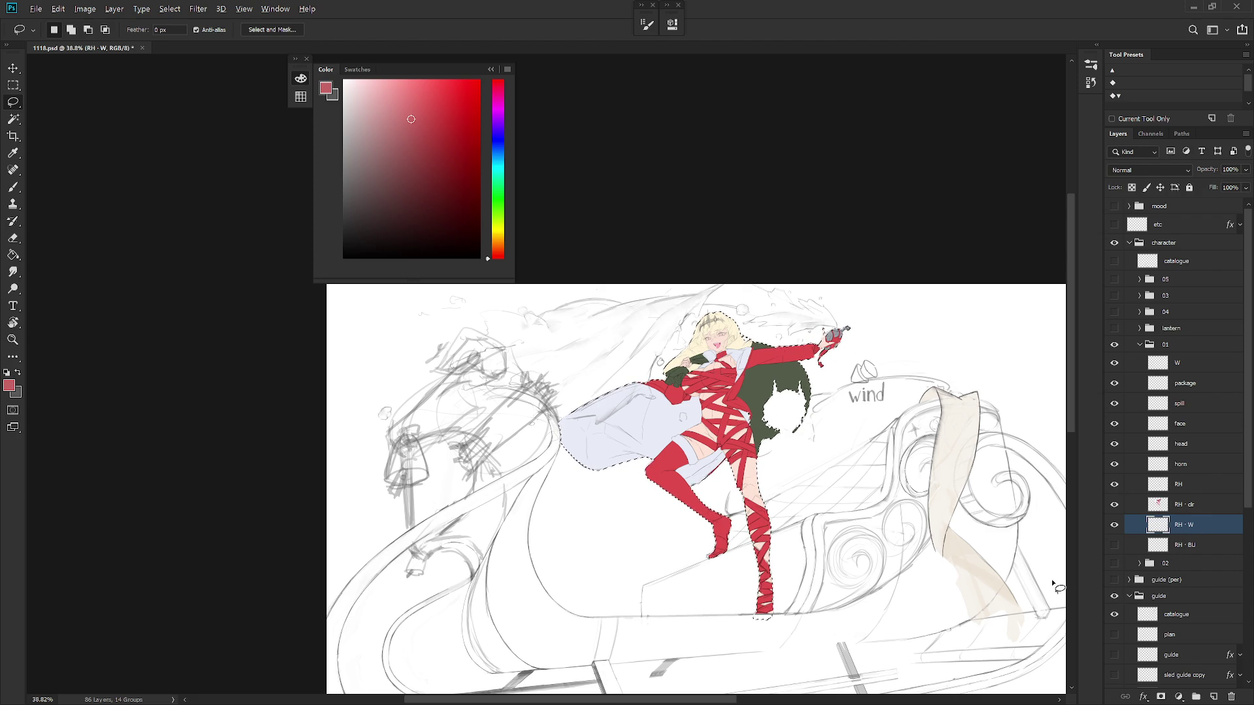
key("alt+BackSpace")
key("ctrl+d")
Raise the fill's Lightness with Hue/Saturation to turn it white
key("i")
key("ctrl+u")
key("Tab")
key("Tab")
key("shift+Up")
key("shift+Up")
key("shift+Up")
key("Return")
Collapse group 01 and show group 02, revealing the horned character
key("l")
left_click(1140, 344)
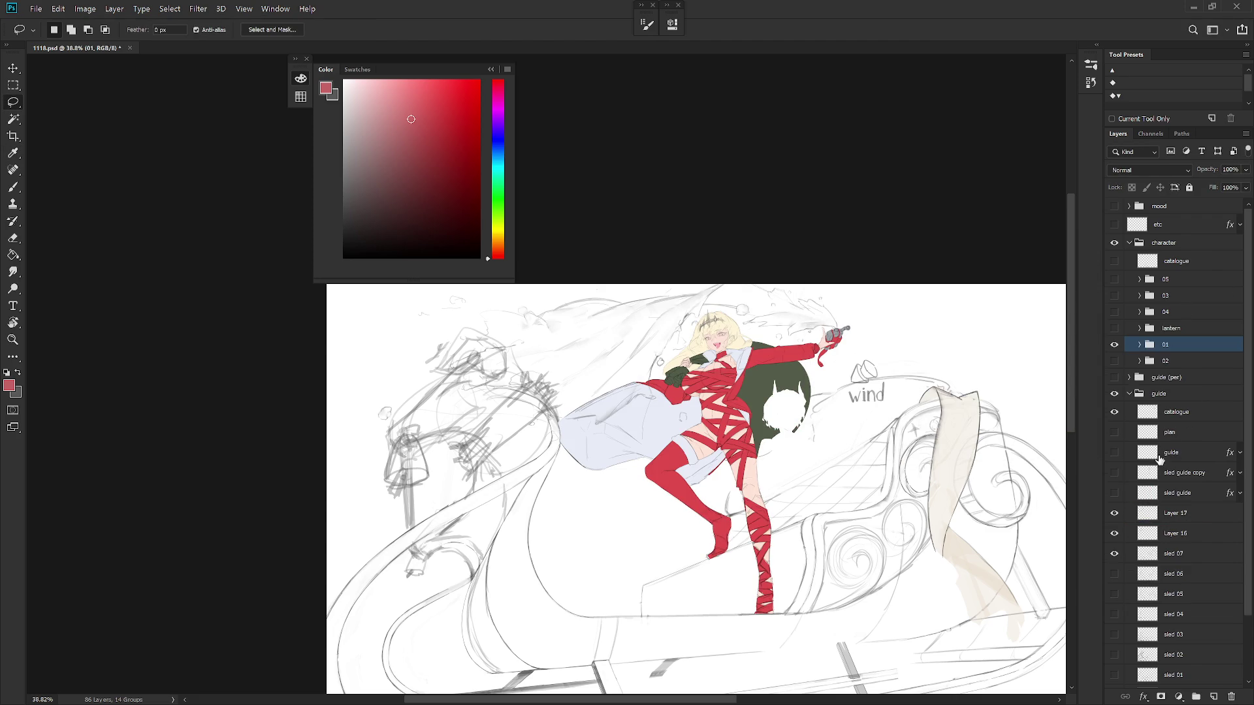
left_click(1114, 361)
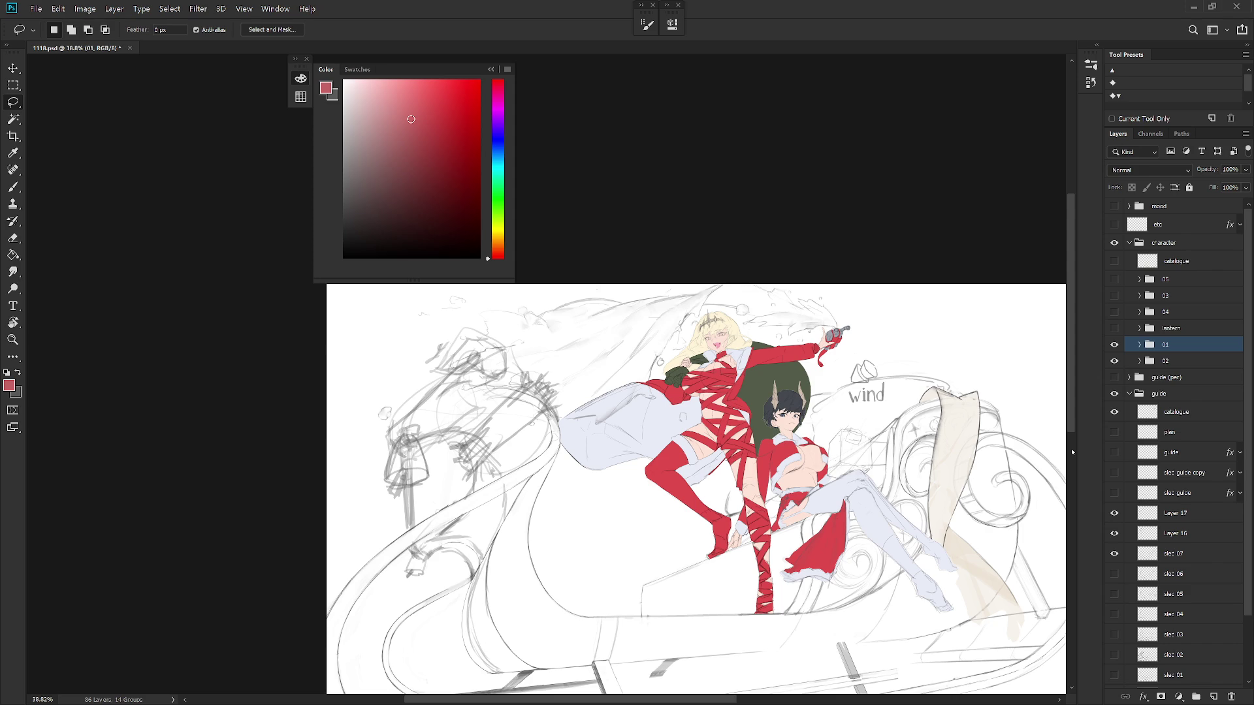
scroll(743, 333, "up", 5)
mouse_move(586, 451)
left_mouse_down()
mouse_move(620, 431)
mouse_move(588, 451)
left_mouse_up()
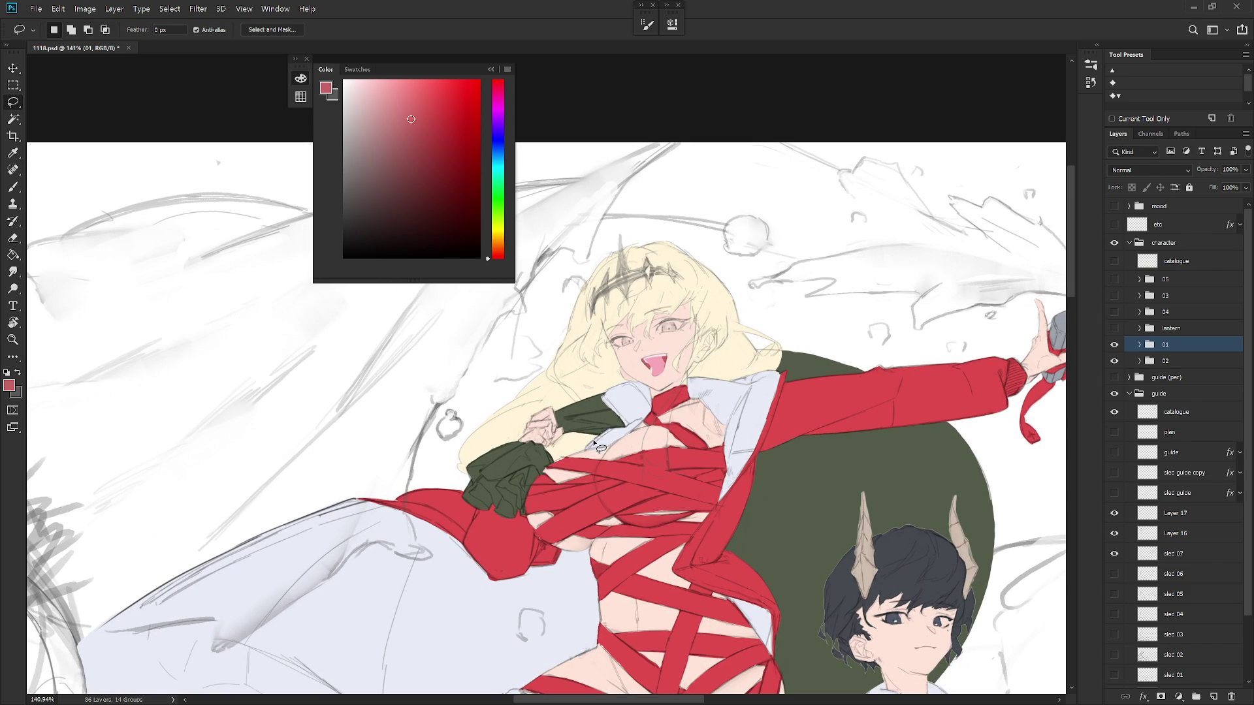
left_click_drag(602, 394, 633, 439)
key("ctrl+d")
key("w")
left_click(675, 318)
left_click(681, 281)
left_click(1123, 514)
left_click(1116, 514)
left_click(1116, 513)
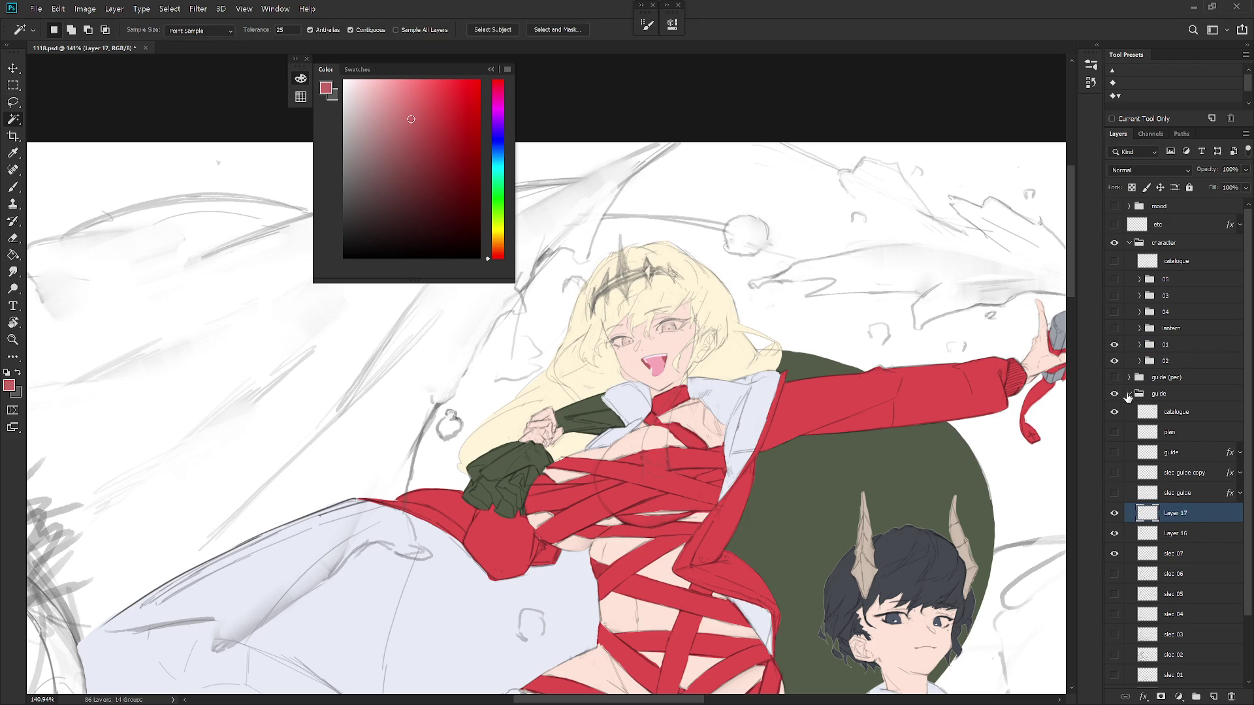
left_click(1145, 393)
scroll(696, 581, "down", 2)
Rename Layer 17 to 'deco' after checking its strokes
scroll(696, 581, "down", 3)
left_click(1115, 514)
left_click(1114, 513)
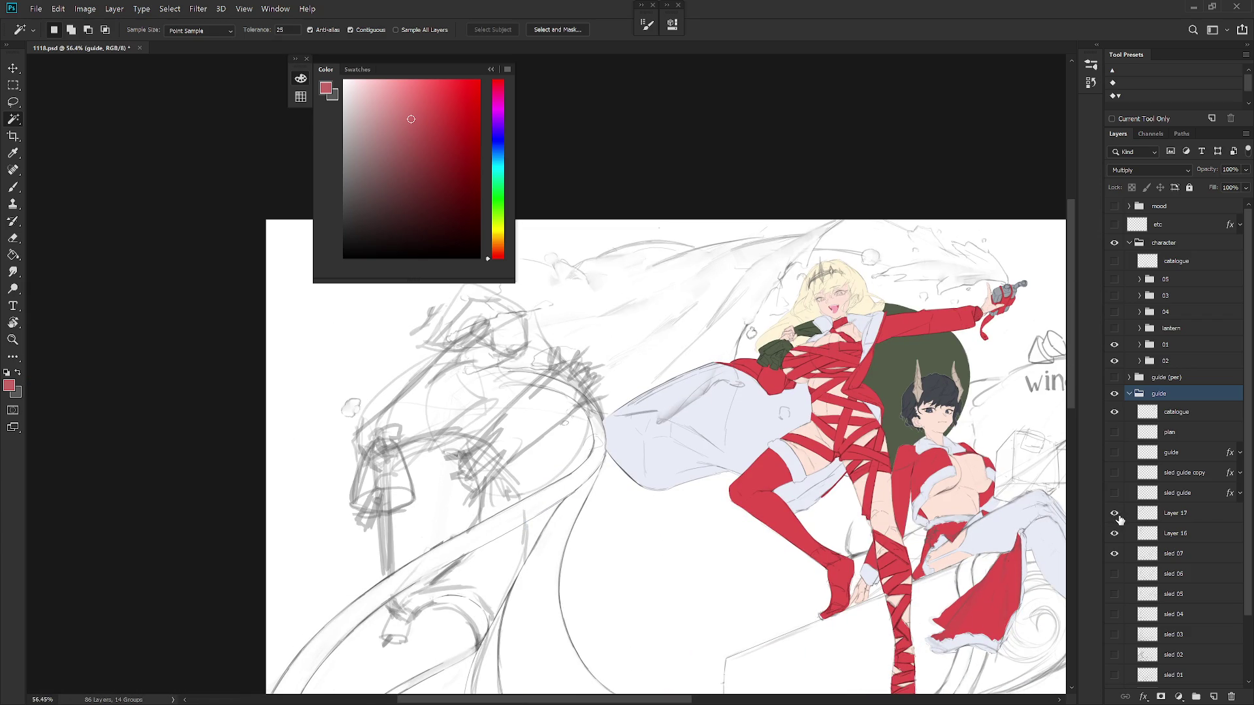
double_click(1179, 513)
type("deco")
key("Return")
Rename Layer 16 to 'head' after checking its strokes
left_click(1115, 533)
left_click(1114, 533)
double_click(1179, 533)
type("head")
key("Return")
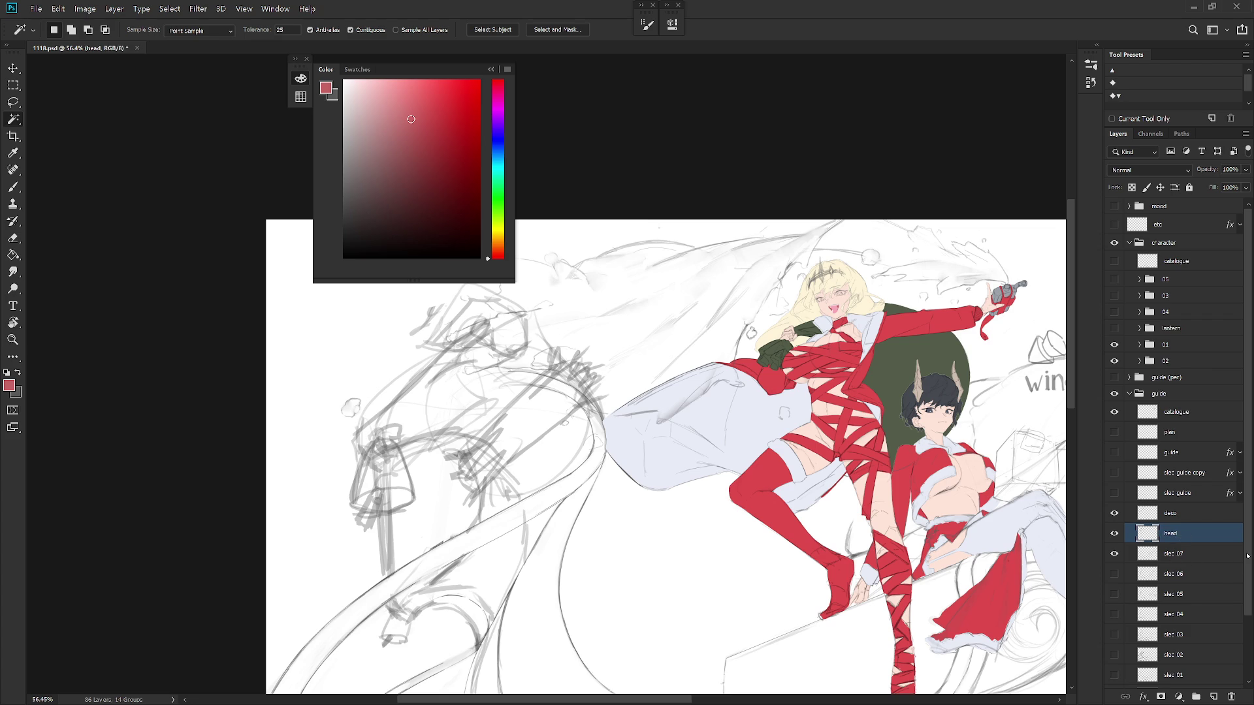
Delete the seven old sled layers (sled 00–06) and the wind direction layer
scroll(1245, 557, "down", 2)
left_click(1190, 501)
left_click(1190, 622, "shift")
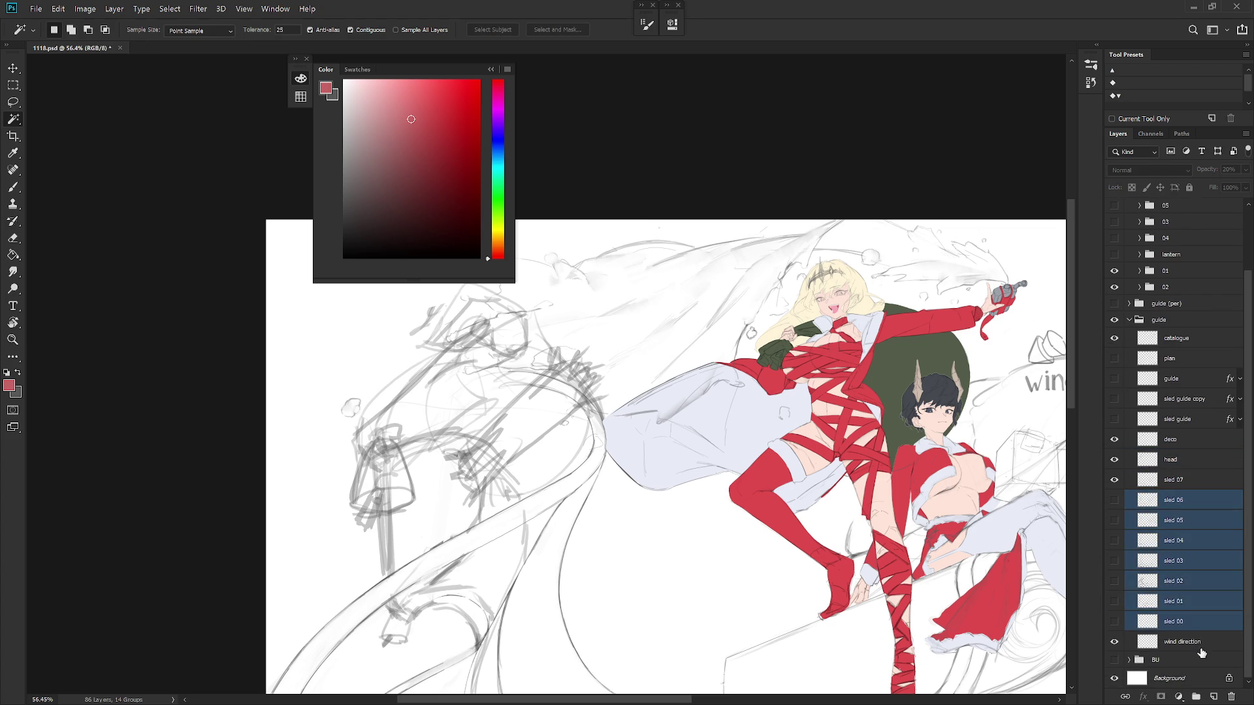
key("Delete")
scroll(815, 565, "down", 3)
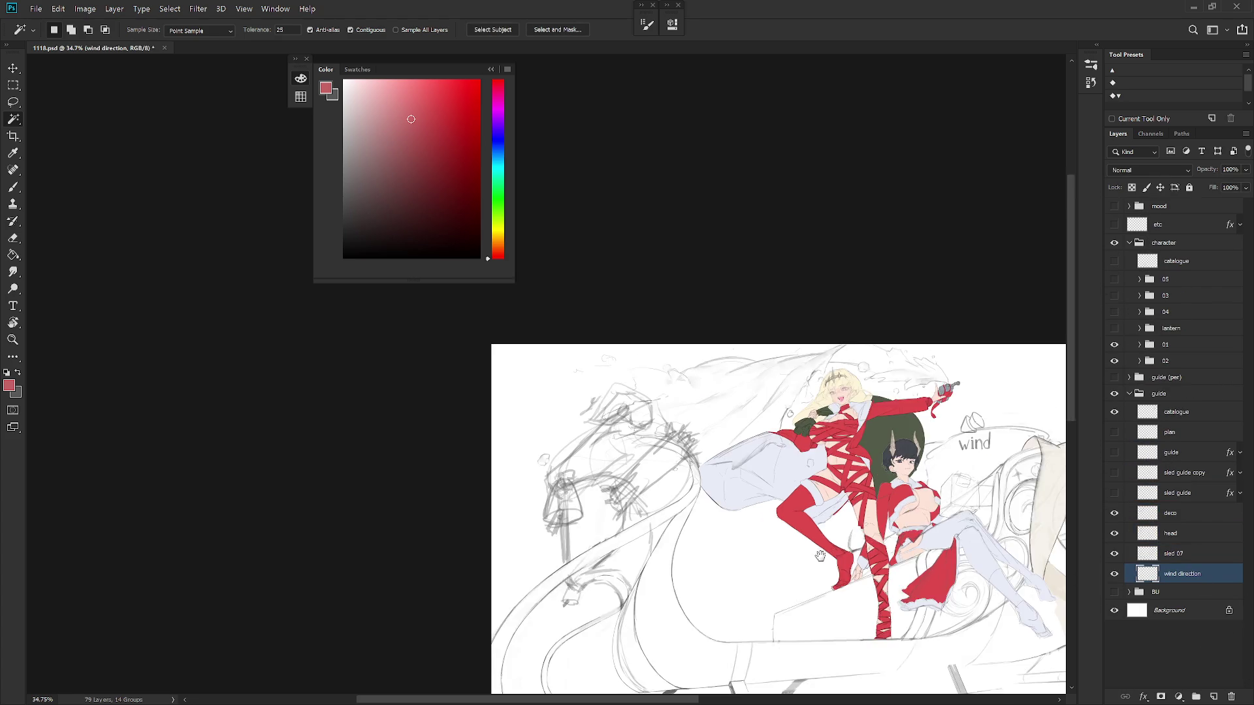
left_click_drag(815, 565, 702, 444)
key("Delete")
left_click_drag(718, 516, 656, 578)
Delete the old sled guide layer and rename its copy to 'sled guide'
left_click(1114, 472)
left_click(1114, 472)
left_click(1168, 495)
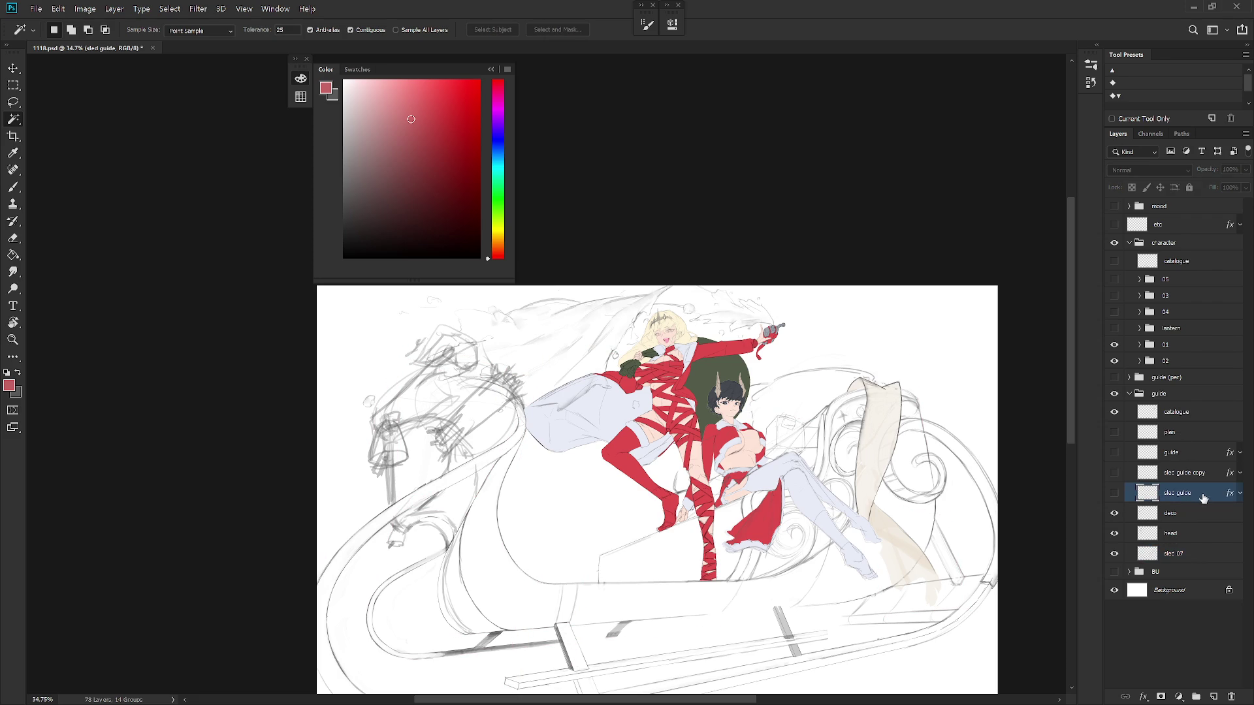
left_click(1114, 472)
left_click(1116, 499)
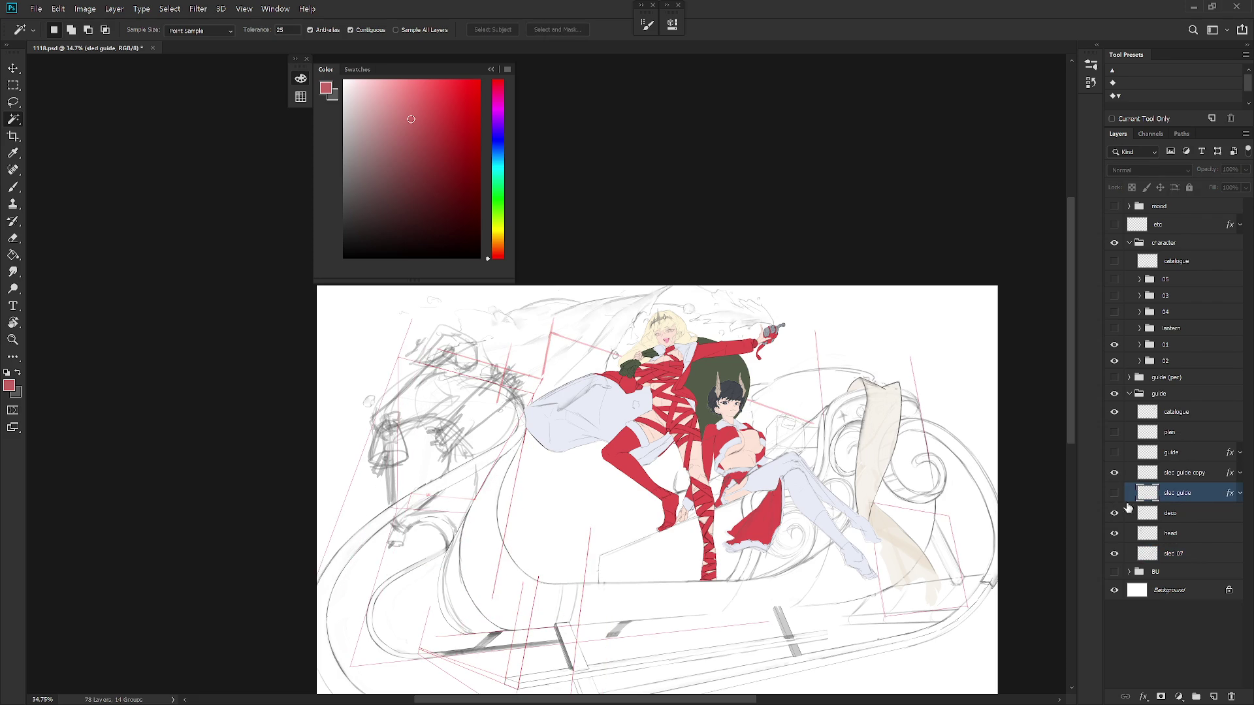
key("Delete")
double_click(1189, 472)
double_click(1208, 472)
key("BackSpace")
key("Return")
Show the blue guide layer and make it the active layer
right_click(1243, 461)
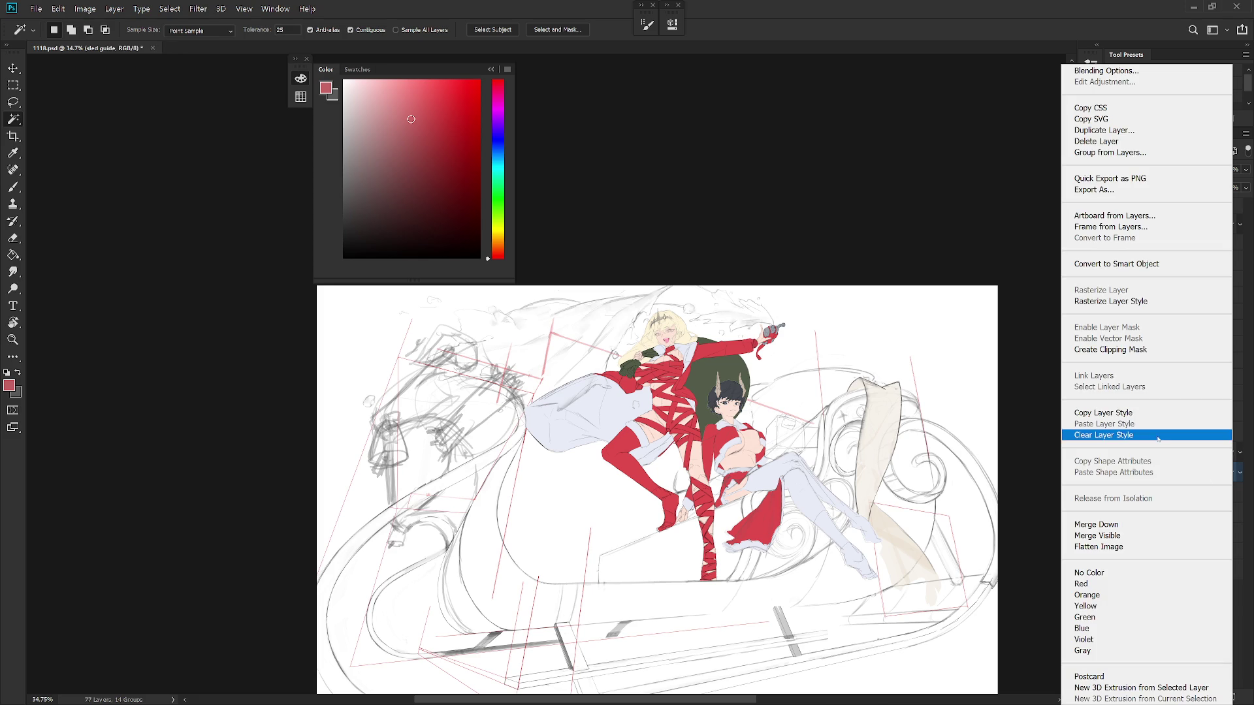
left_click(1241, 540)
left_click(1115, 453)
left_click(1194, 461)
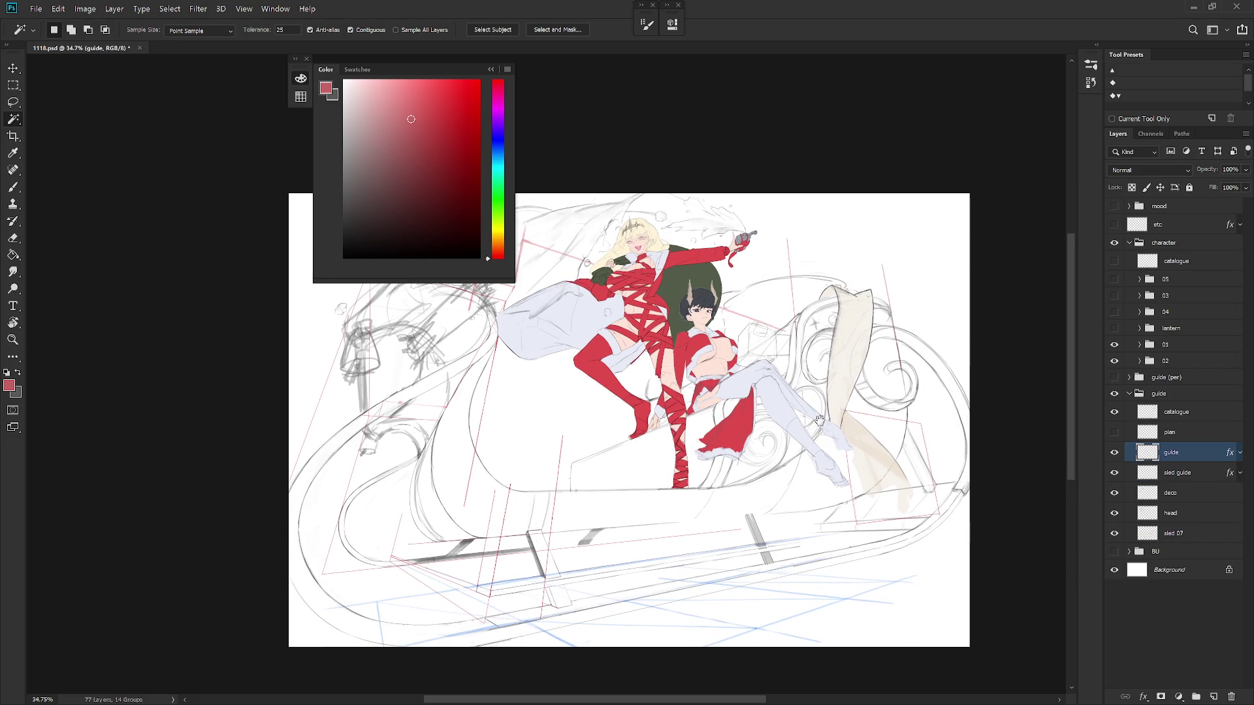
Delete the guide layer and move the catalogue layer below the plan layer
key("Delete")
left_click(1114, 432)
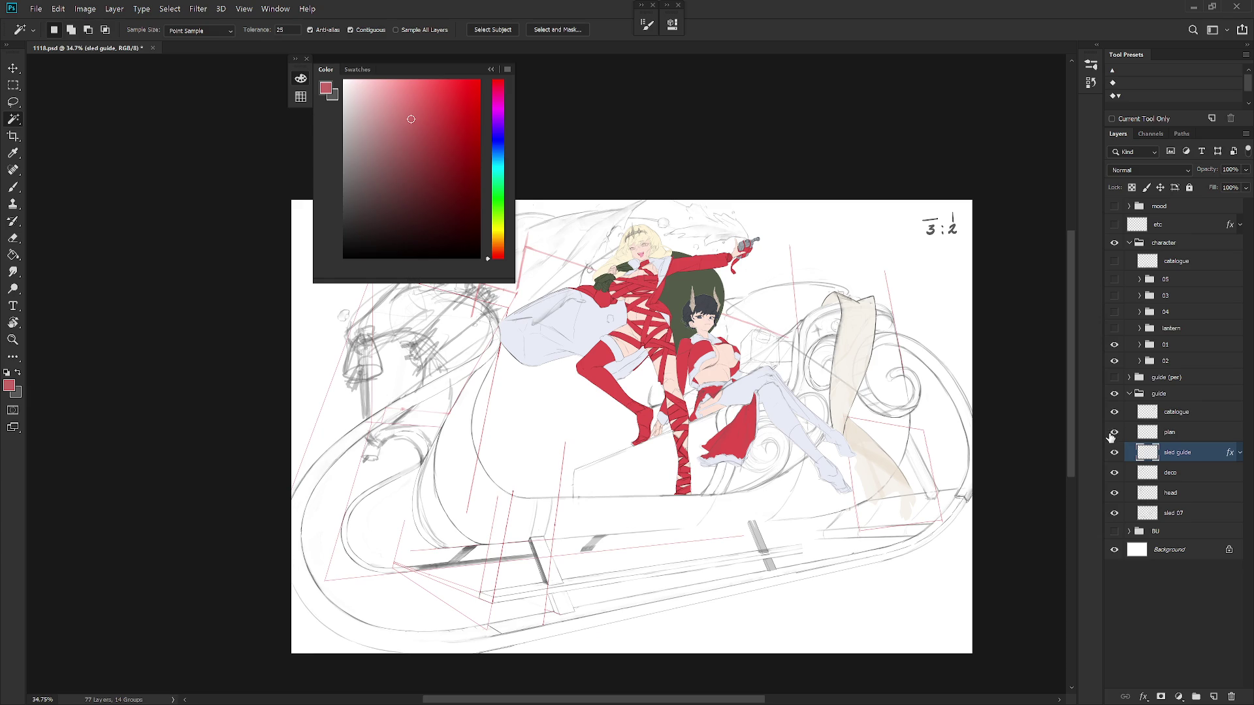
key("ctrl+e")
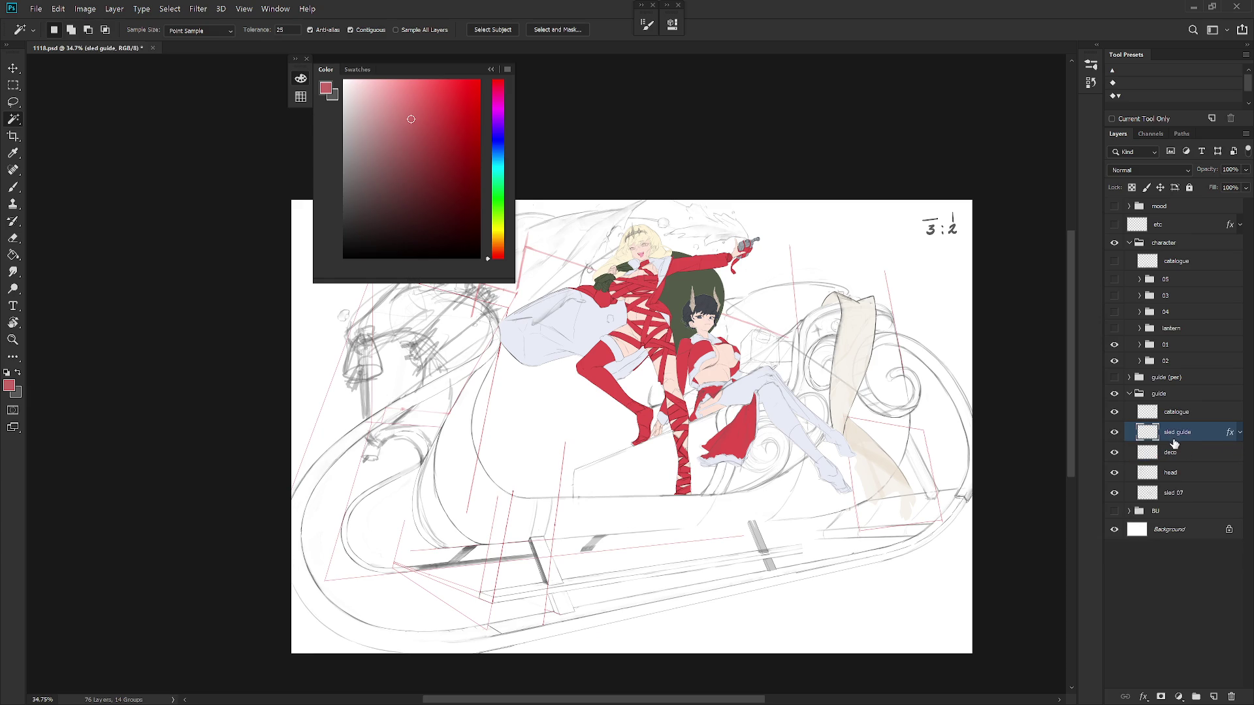
key("ctrl+z")
left_click(1114, 431)
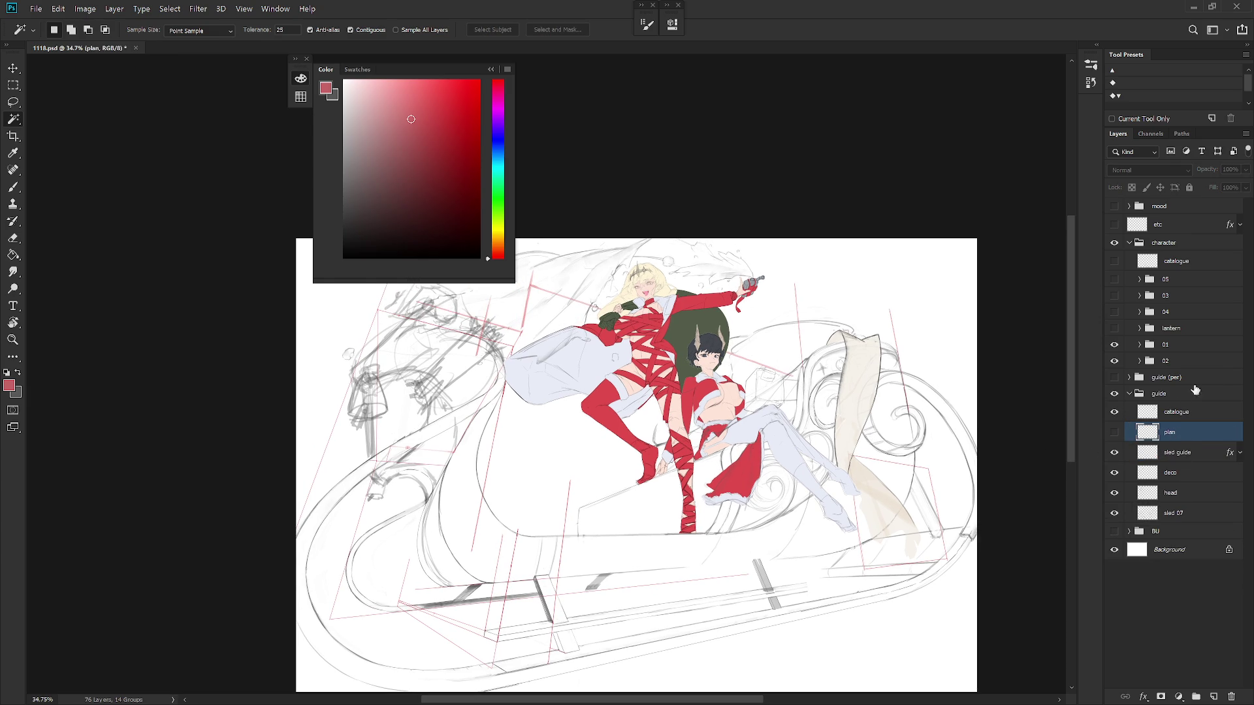
mouse_move(1195, 414)
left_mouse_down()
mouse_move(1199, 472)
mouse_move(1208, 446)
left_mouse_up()
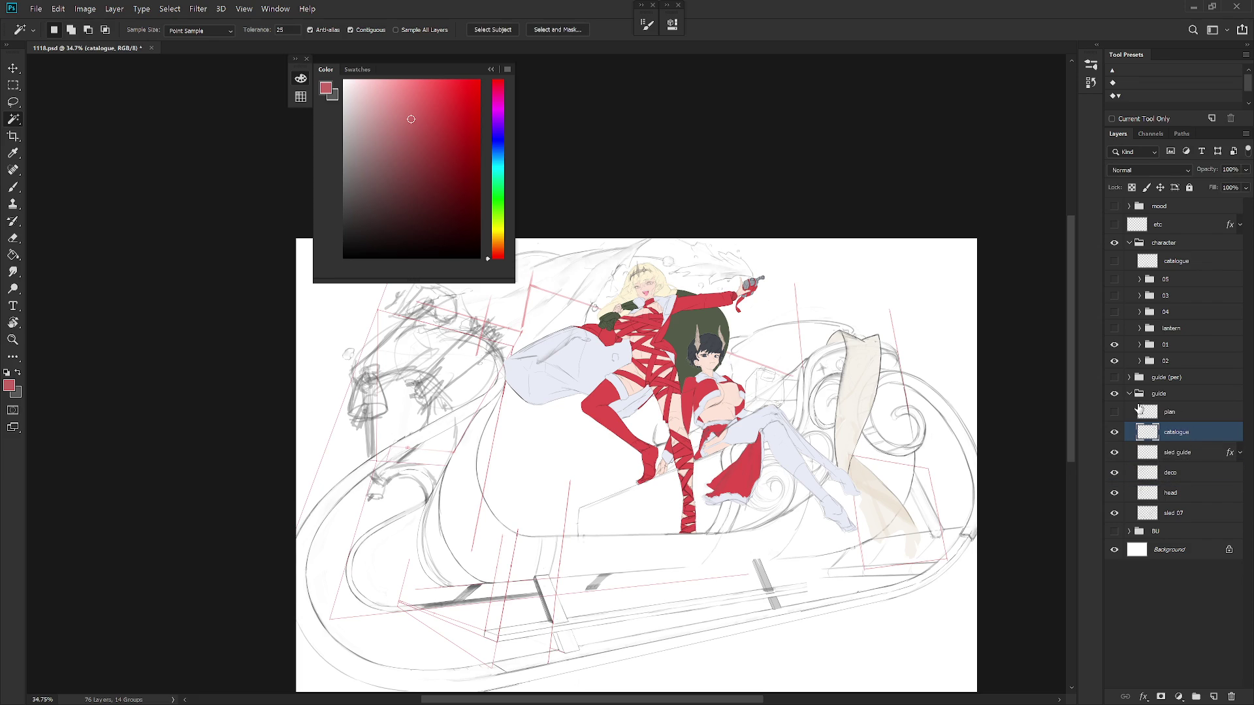
Show the guide (per) group and set its three perspective grid layers to 100% opacity
left_click(1114, 376)
left_click(1146, 392)
left_click(1129, 393)
left_click(1129, 376)
left_click(1210, 400)
left_click(1114, 416)
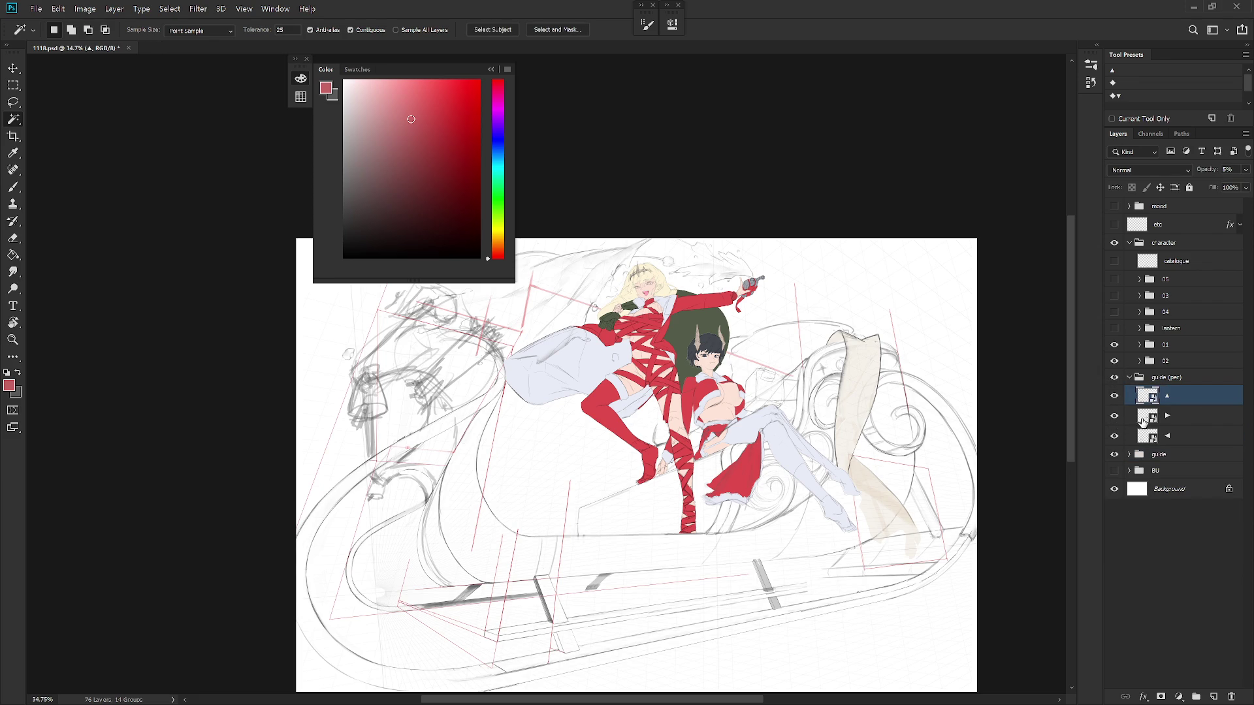
left_click(1182, 436, "shift")
left_click(1246, 170)
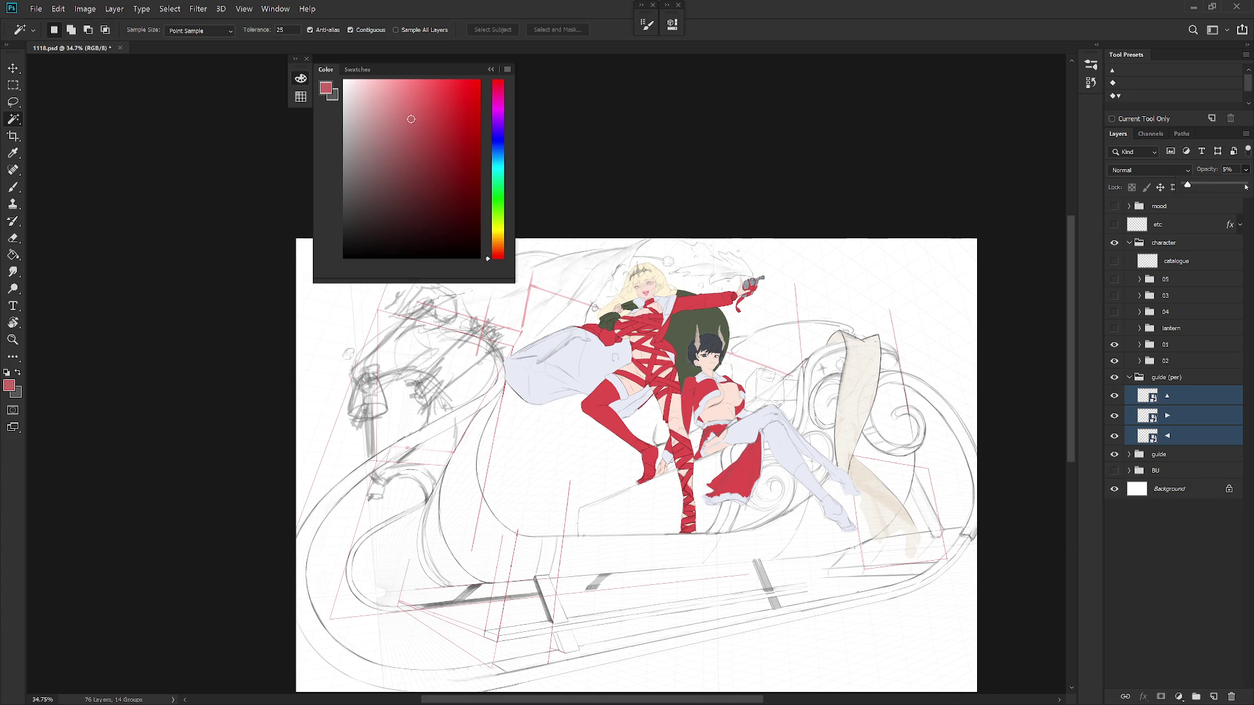
left_click(1245, 188)
Rasterize the ▲, ▶ and ◀ perspective grid layers
left_click(1186, 400)
right_click(1185, 401)
left_click(1103, 327)
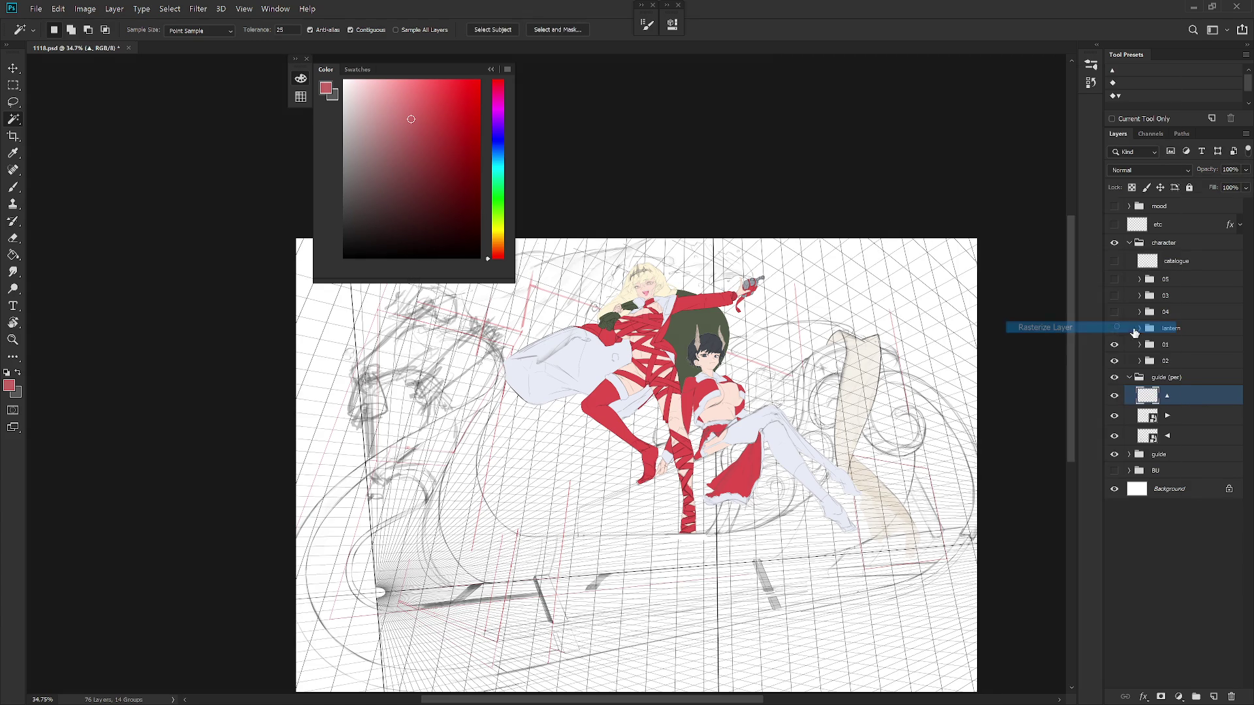
right_click(1191, 418)
left_click(1108, 332)
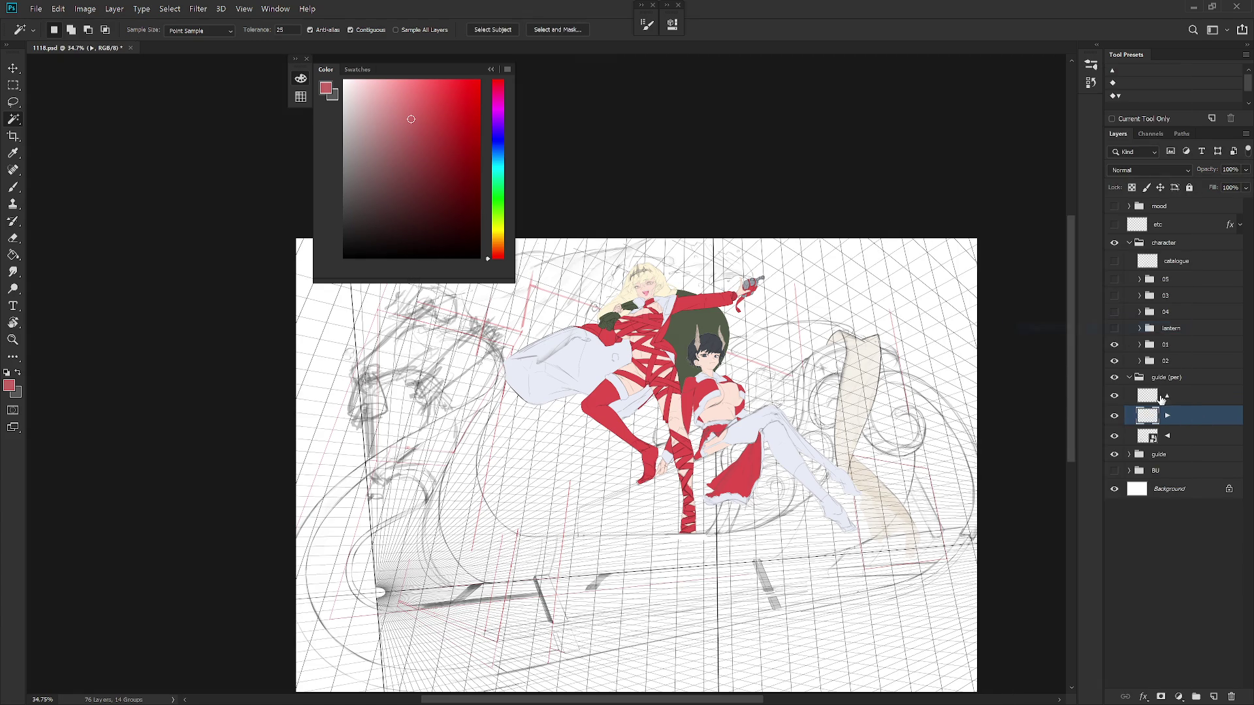
left_click(1185, 436)
right_click(1185, 435)
left_click(1126, 327)
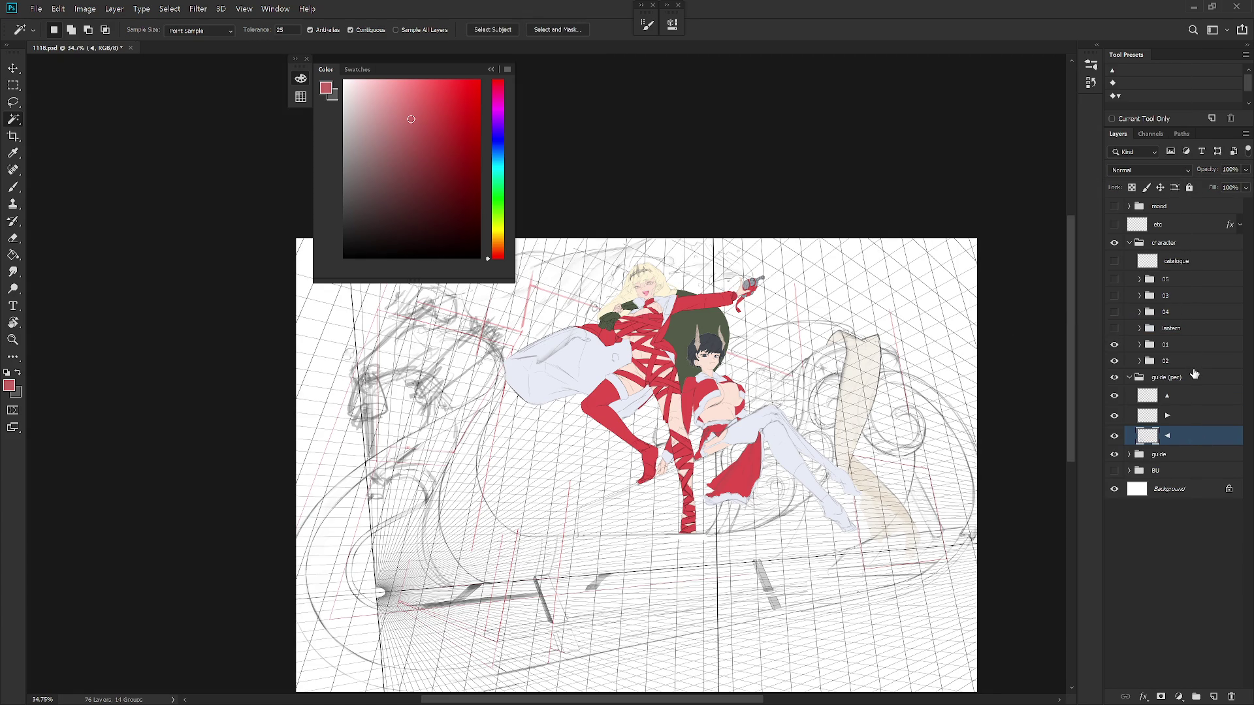
Fade all three perspective grid layers to a faint 10% opacity
left_click(1188, 395, "shift")
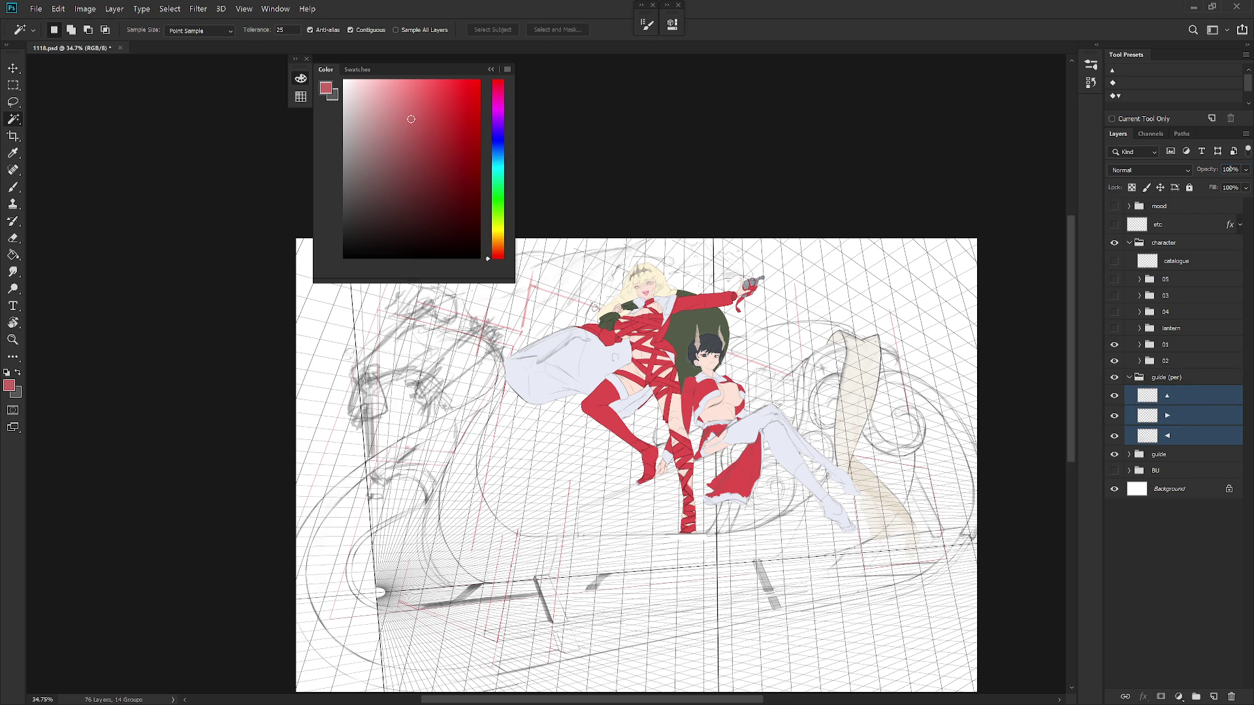
key("5")
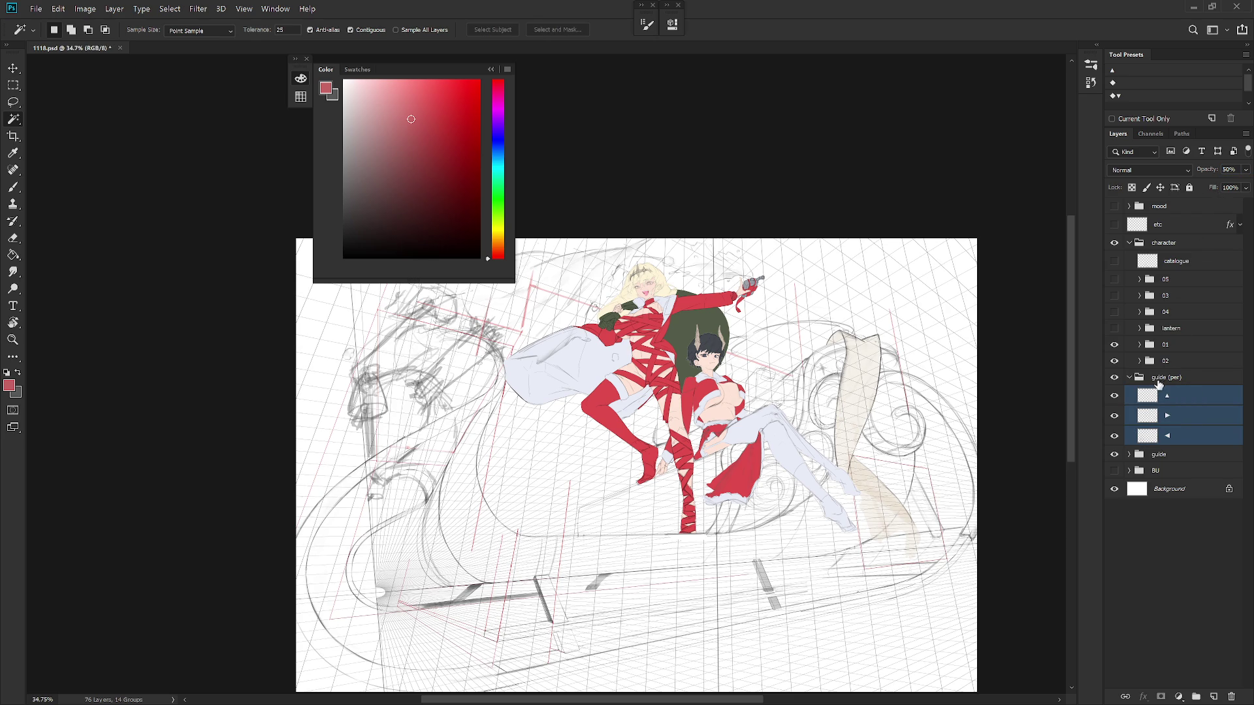
key("0")
key("5")
type("10")
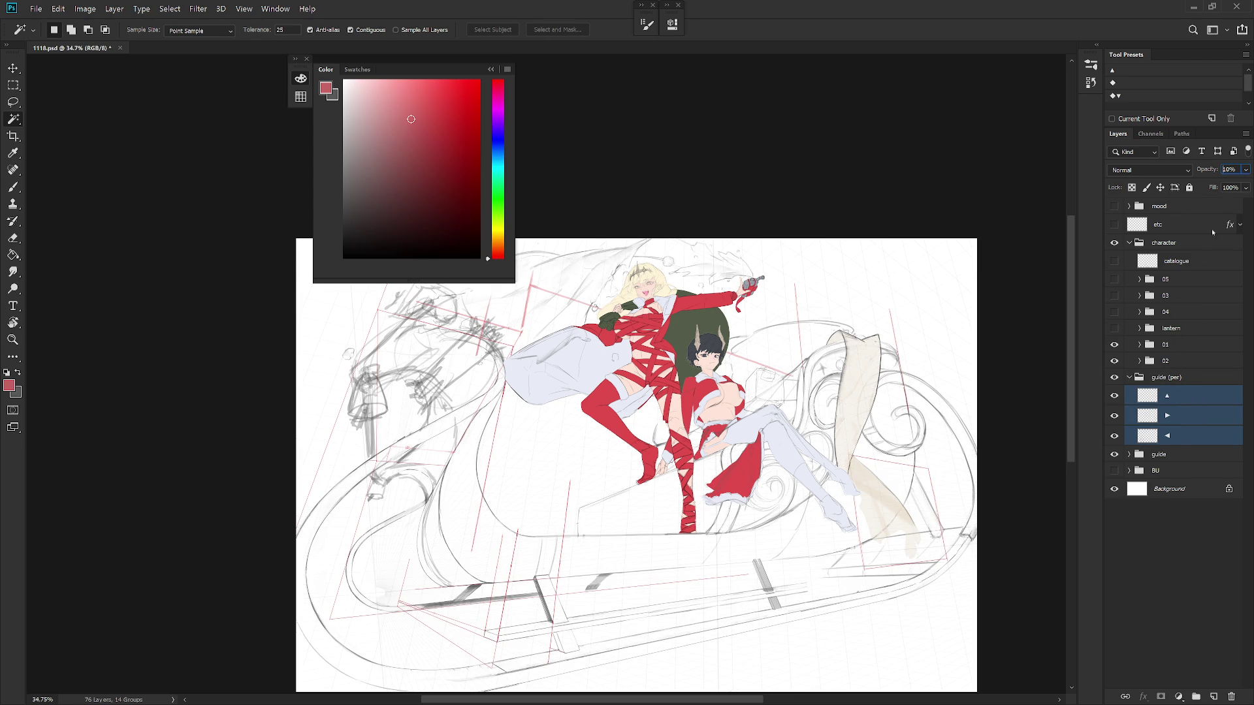
Collapse the guide (per) group and hide it
left_click(1146, 375)
left_click(1129, 377)
left_click(1114, 377)
scroll(825, 487, "down", 2)
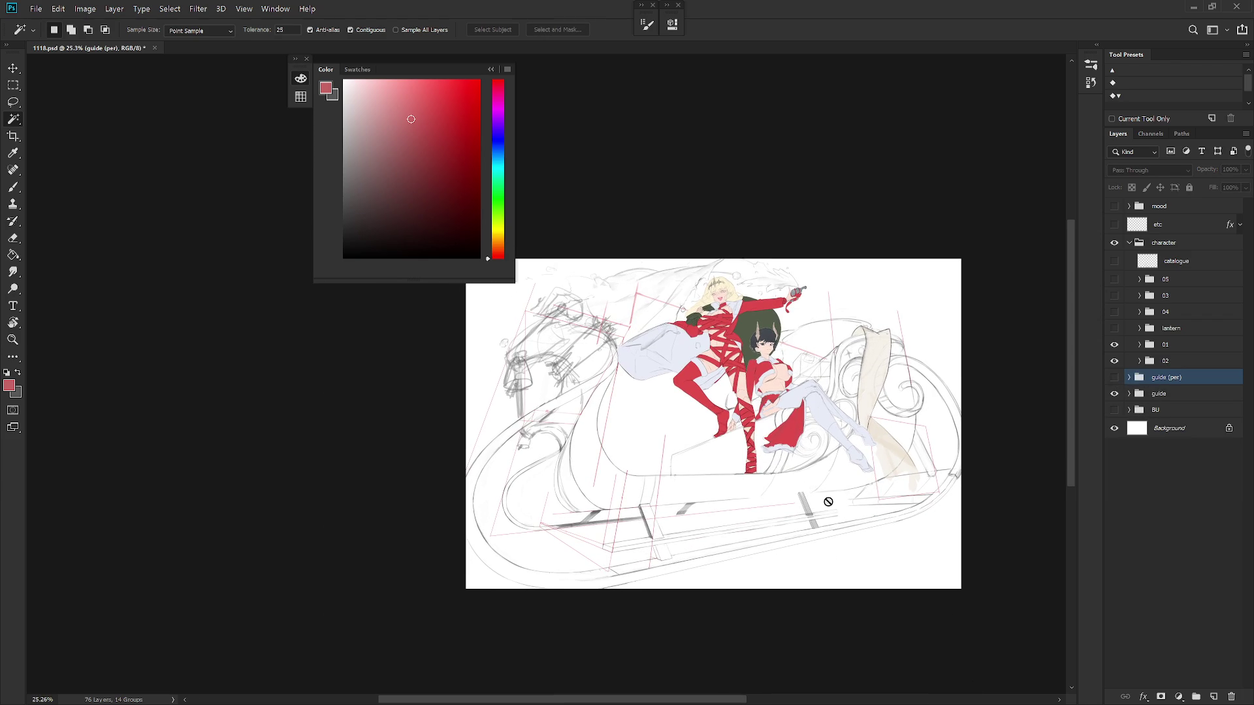
Preview the purple mood overlay, hide it again, and collapse the Color panel
scroll(832, 409, "up", 2)
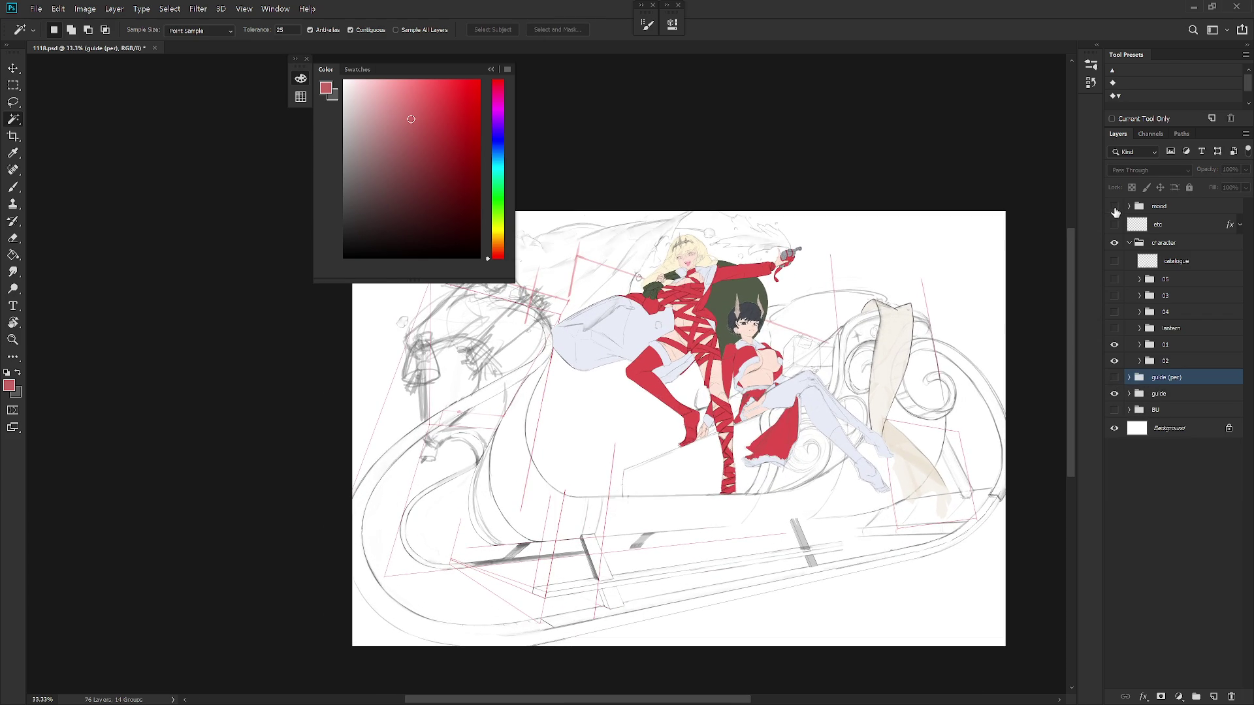
left_click(1115, 207)
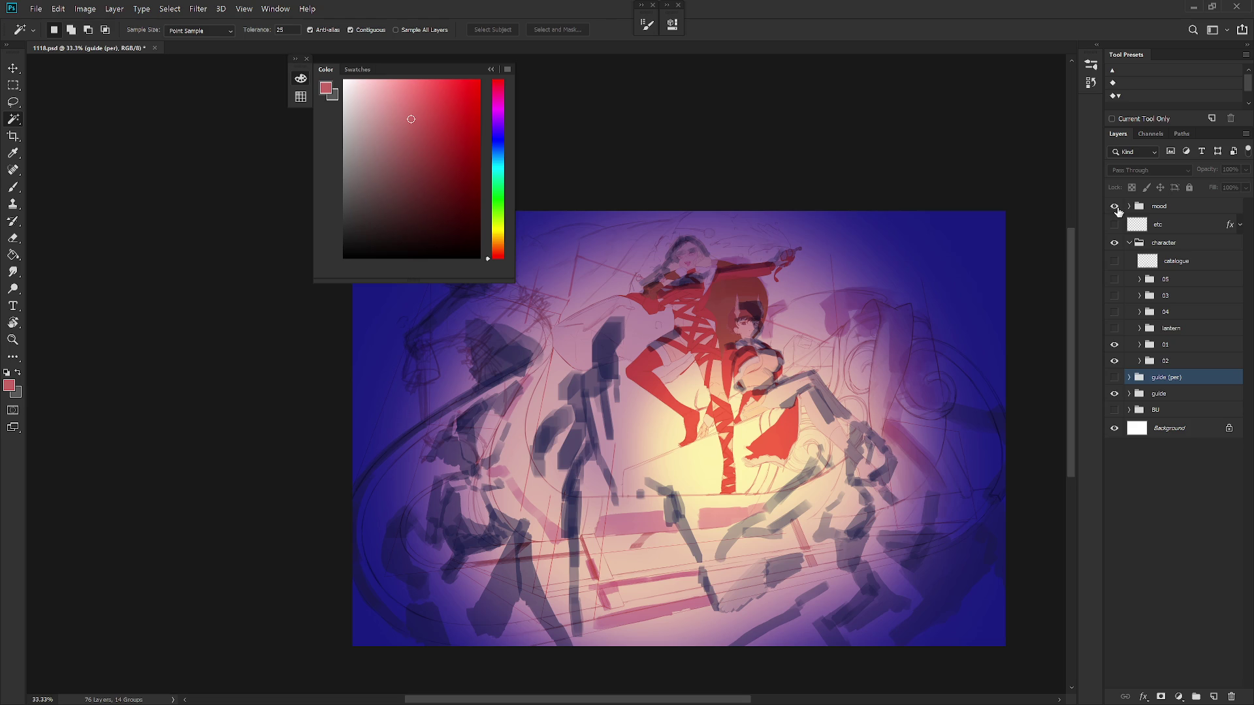
left_click(1115, 207)
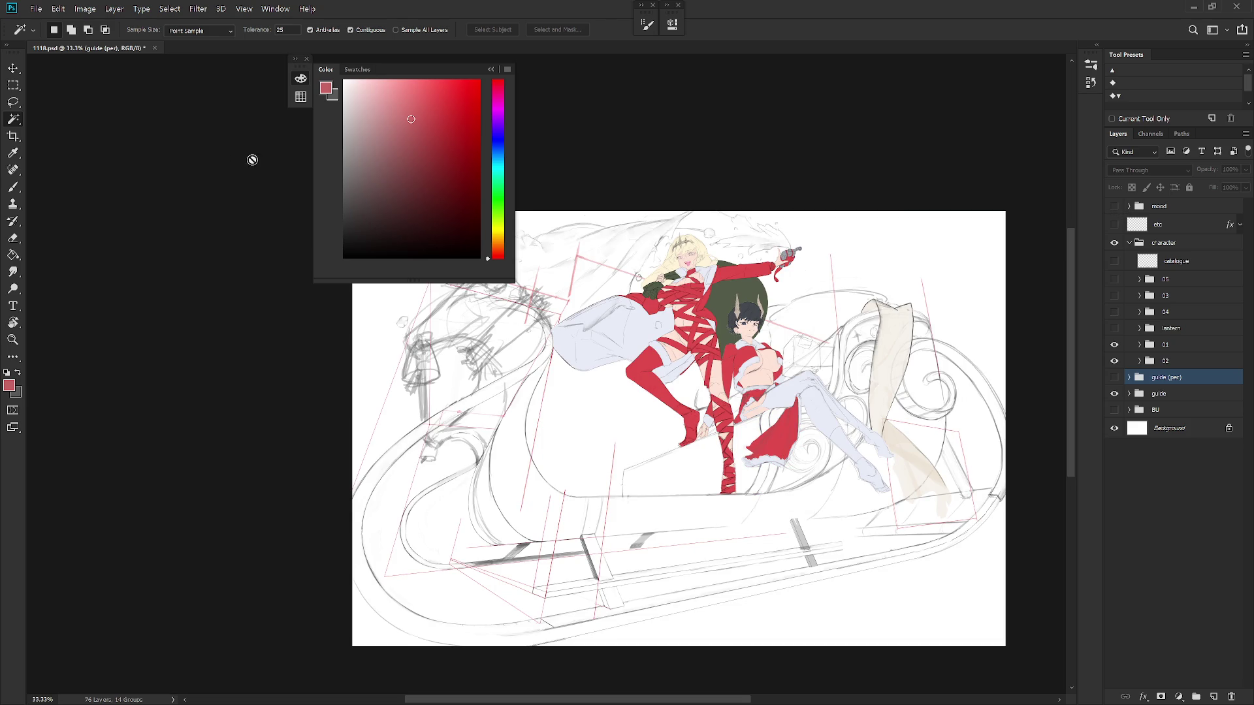
left_click(491, 69)
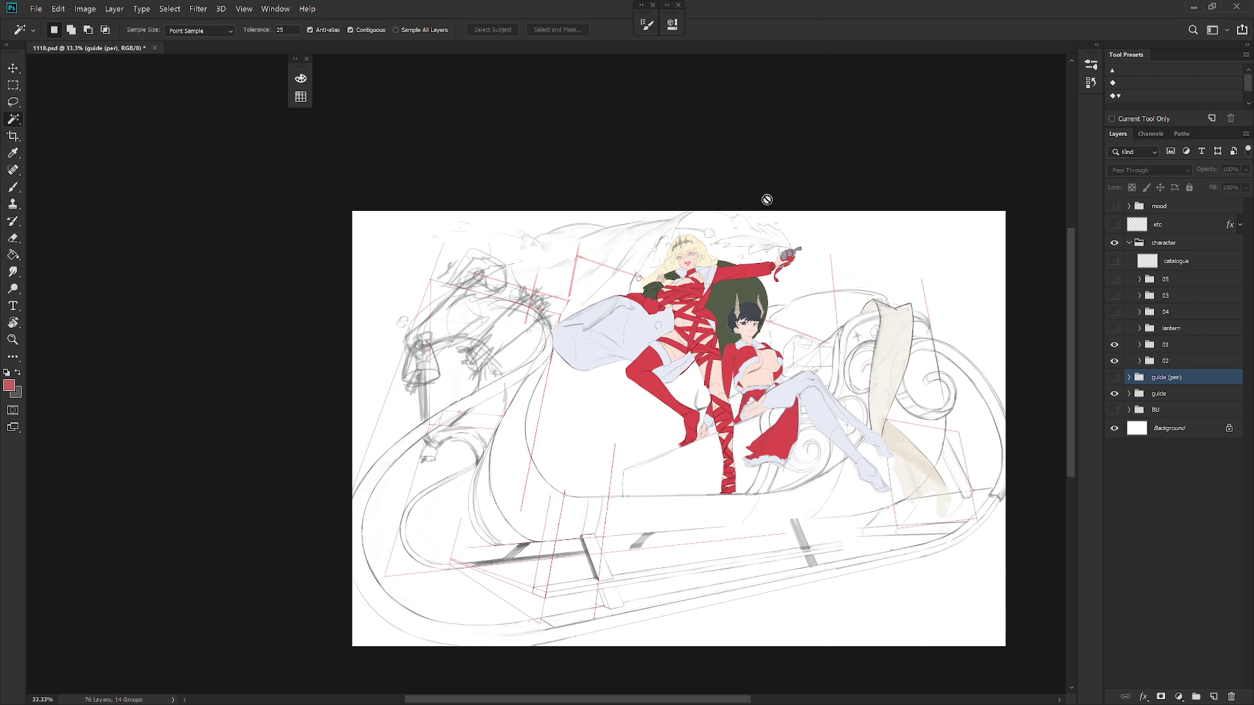
Mirror the canvas view horizontally, glance at History, then flip the view back
key("h")
scroll(790, 261, "up", 2)
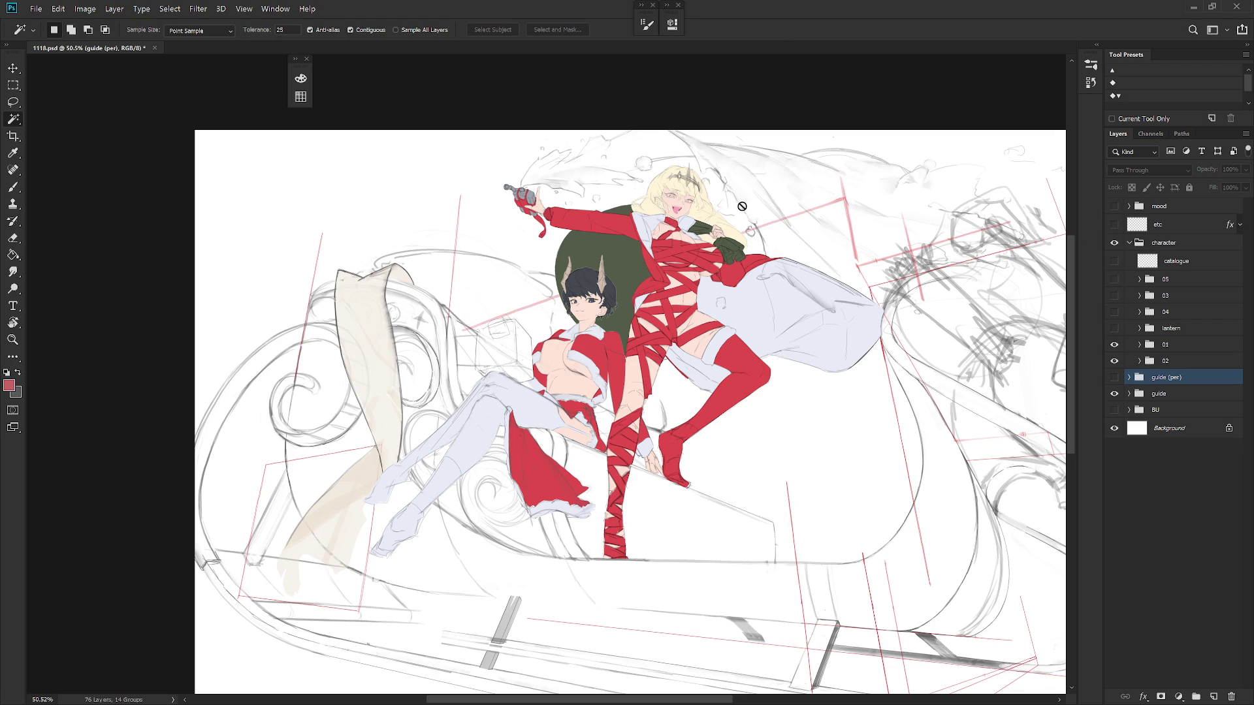
key("ctrl")
left_click(1129, 377)
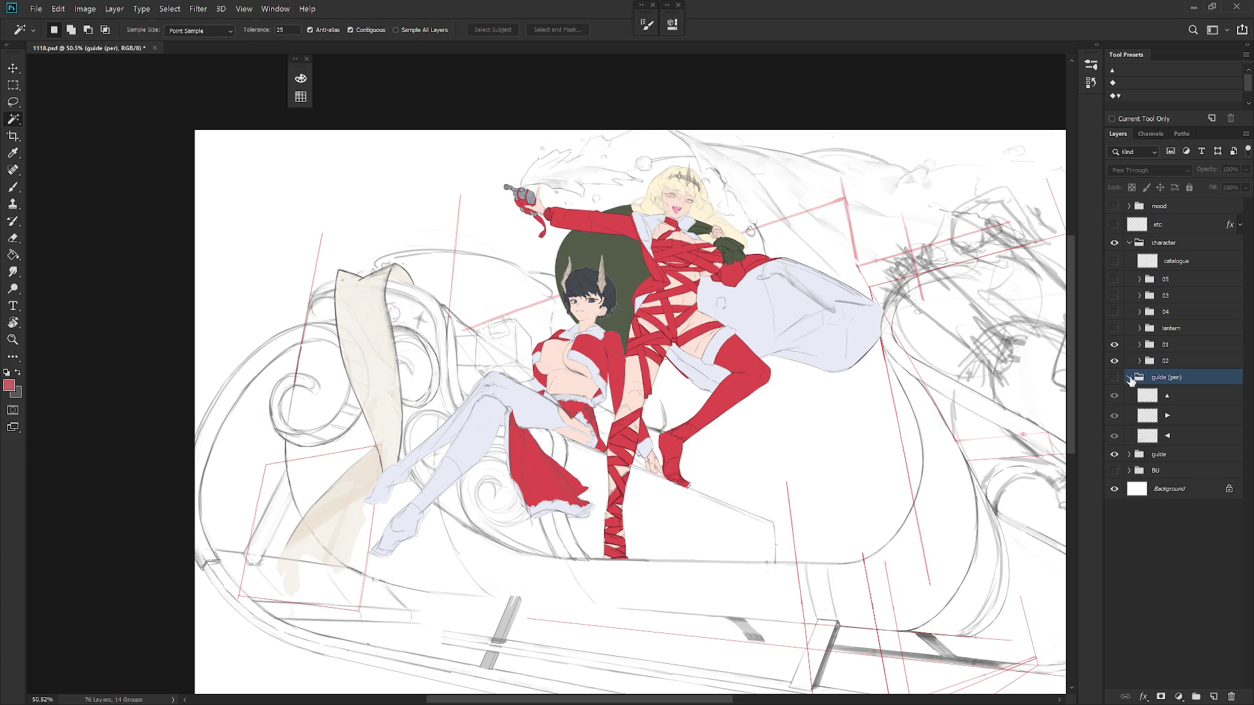
left_click(1099, 46)
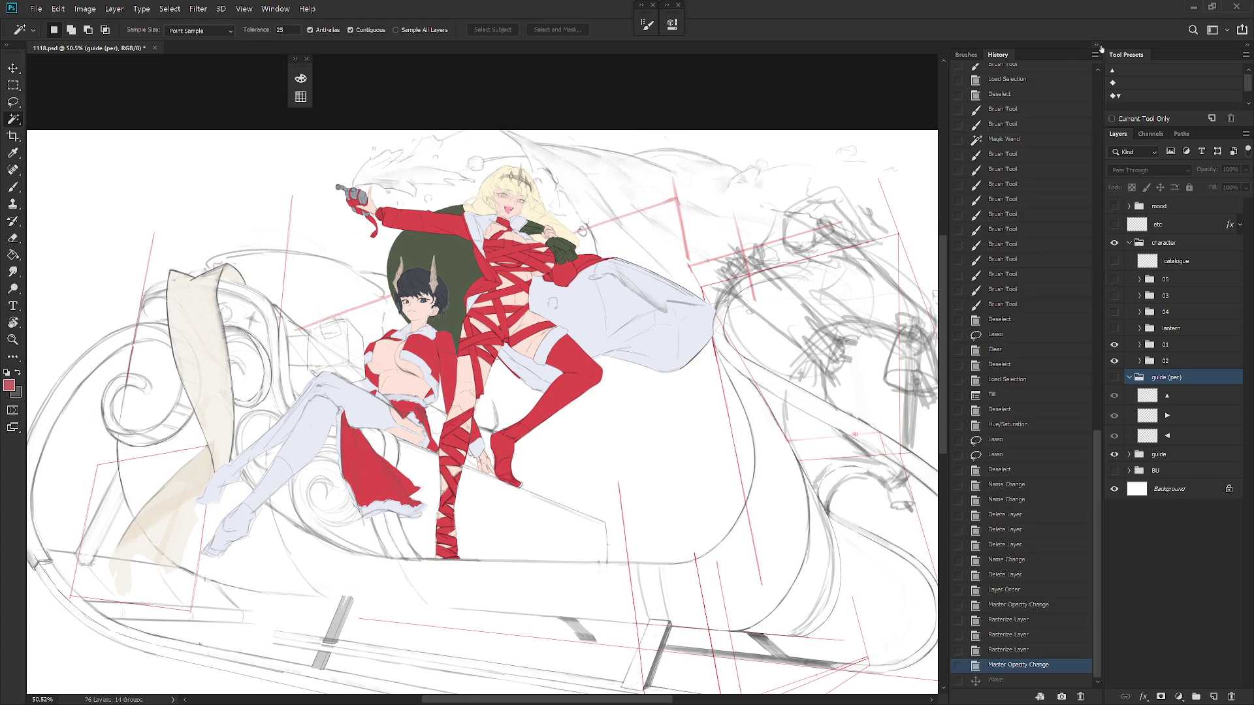
left_click(1101, 48)
scroll(734, 294, "down", 3)
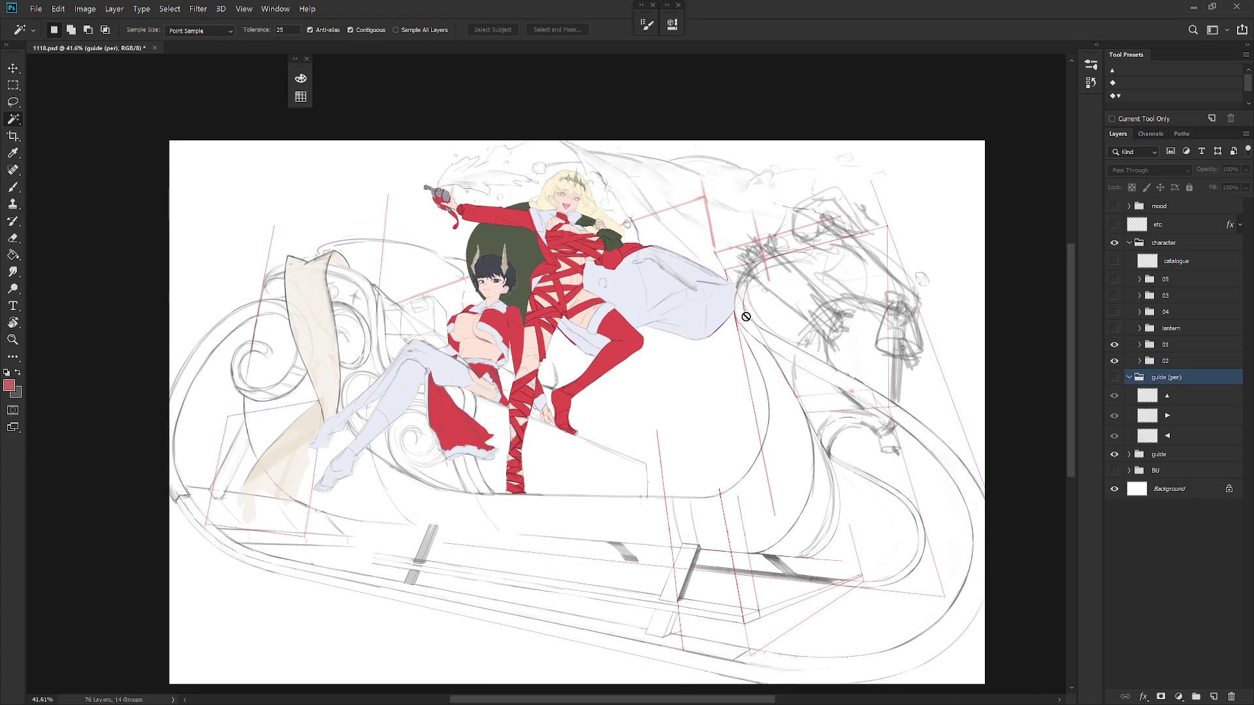
key("h")
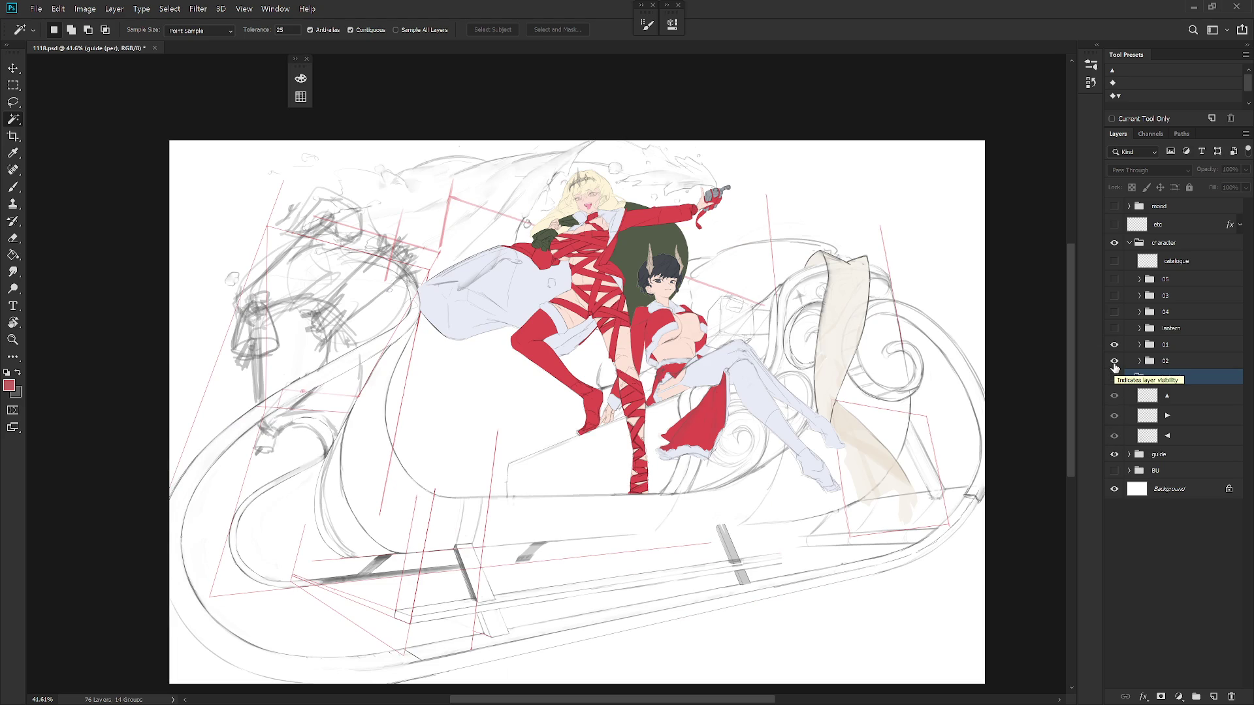
left_click(1129, 376)
Show the lantern and group 04, then hide the blue-haired character's colour layer
left_click(1114, 327)
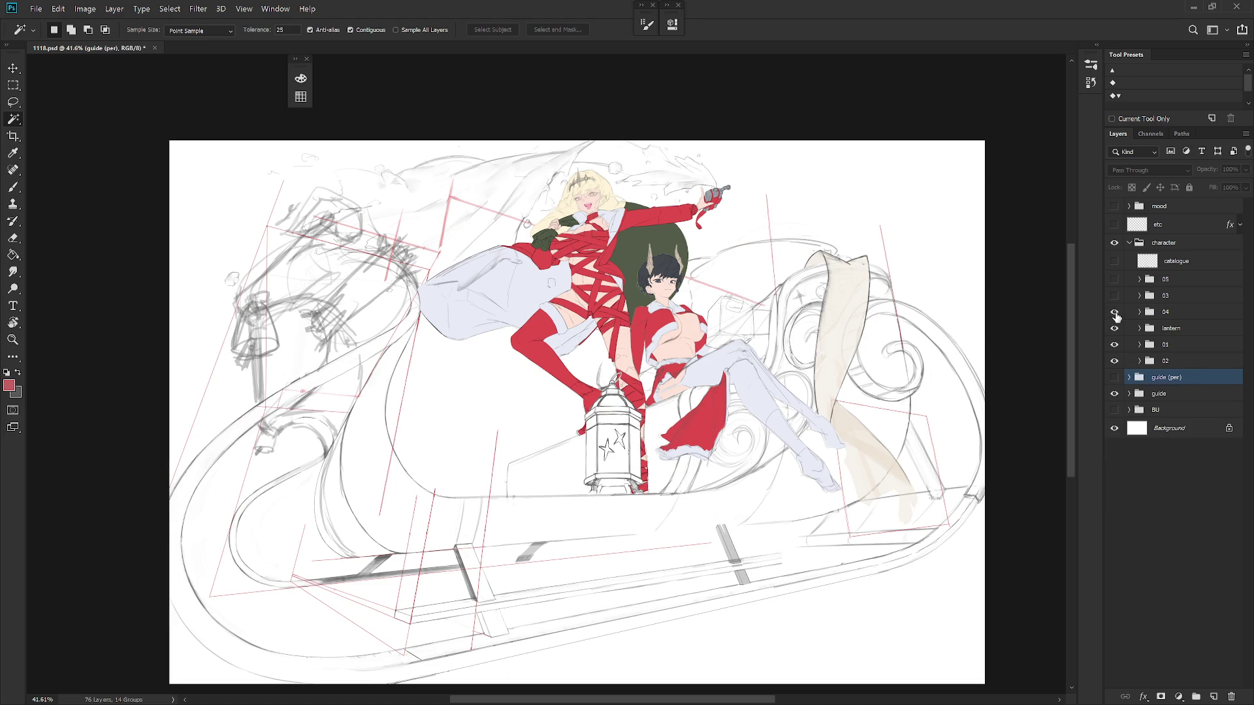
left_click(1114, 312)
left_click(1140, 312)
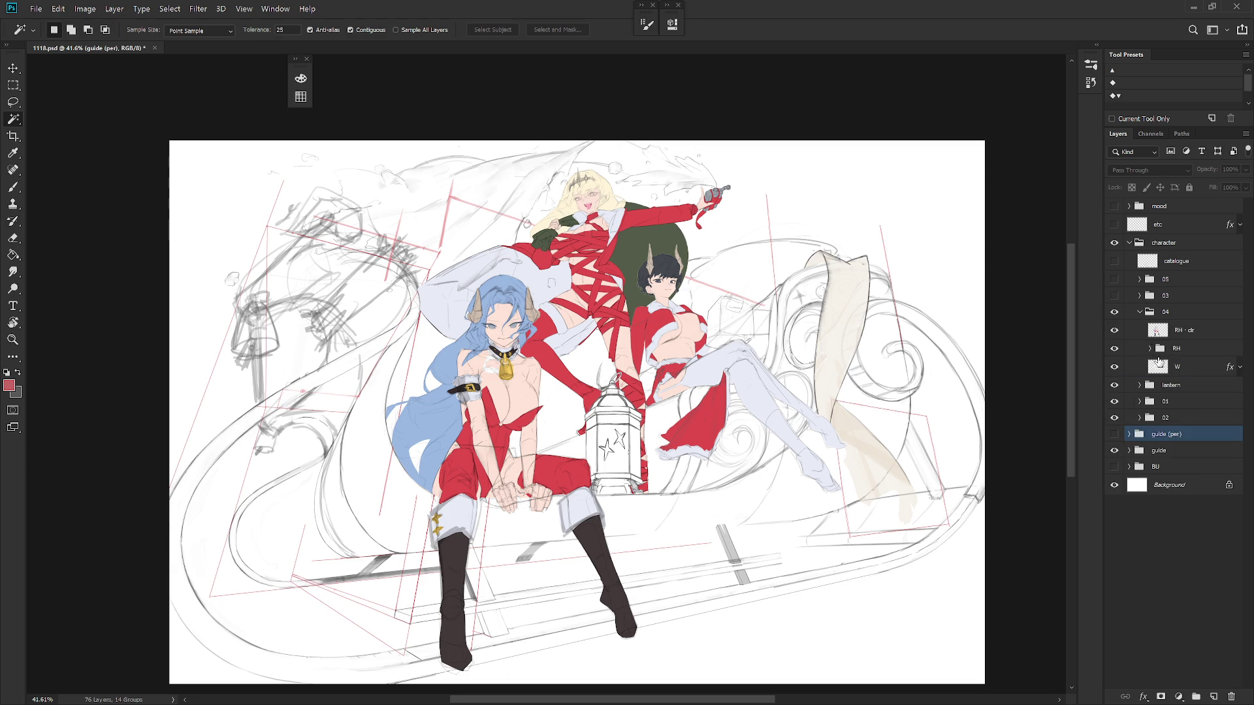
left_click(1151, 348)
left_click(1180, 340)
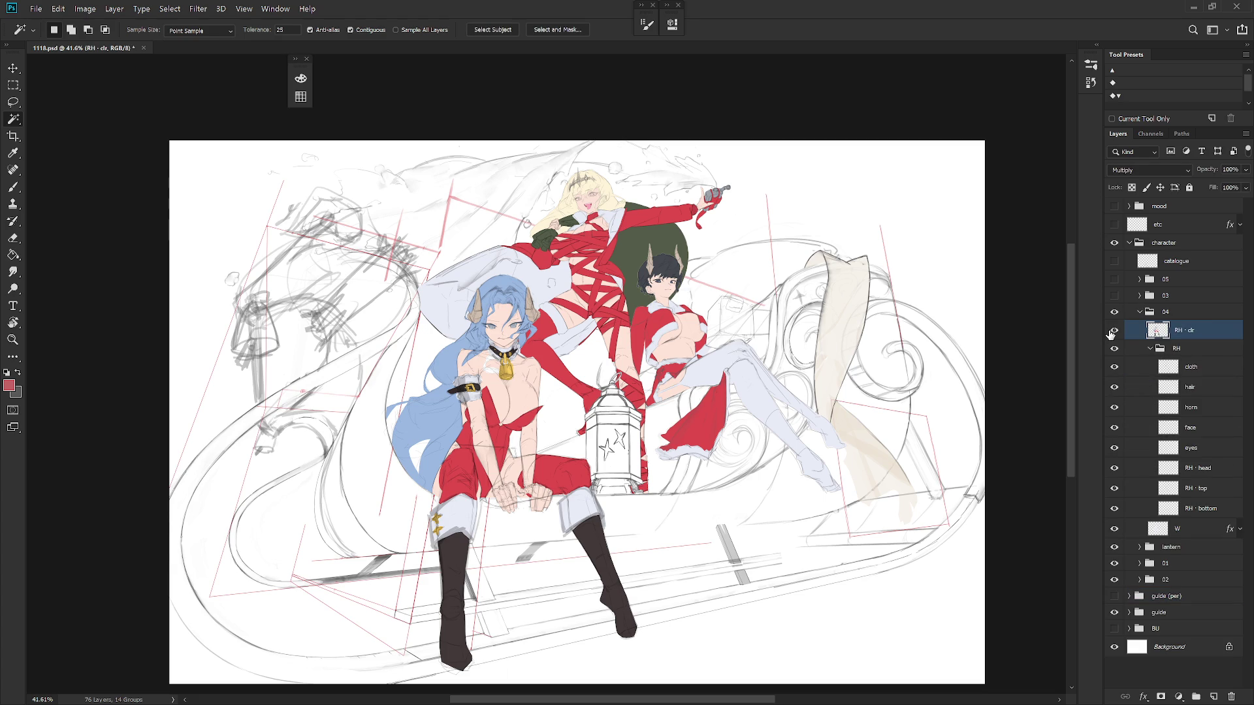
left_click(1114, 330)
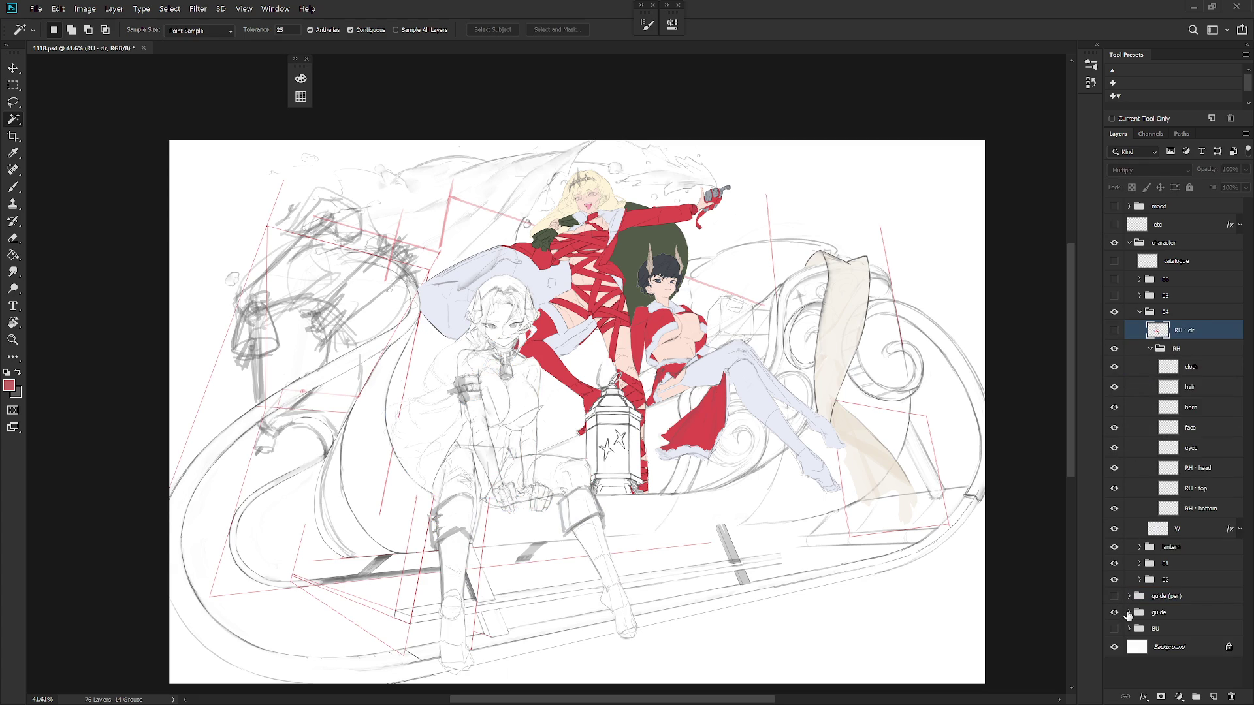
Hide the red guide lines in the guide group and collapse it
left_click(1129, 612)
scroll(1180, 595, "down", 2)
left_click(1117, 607)
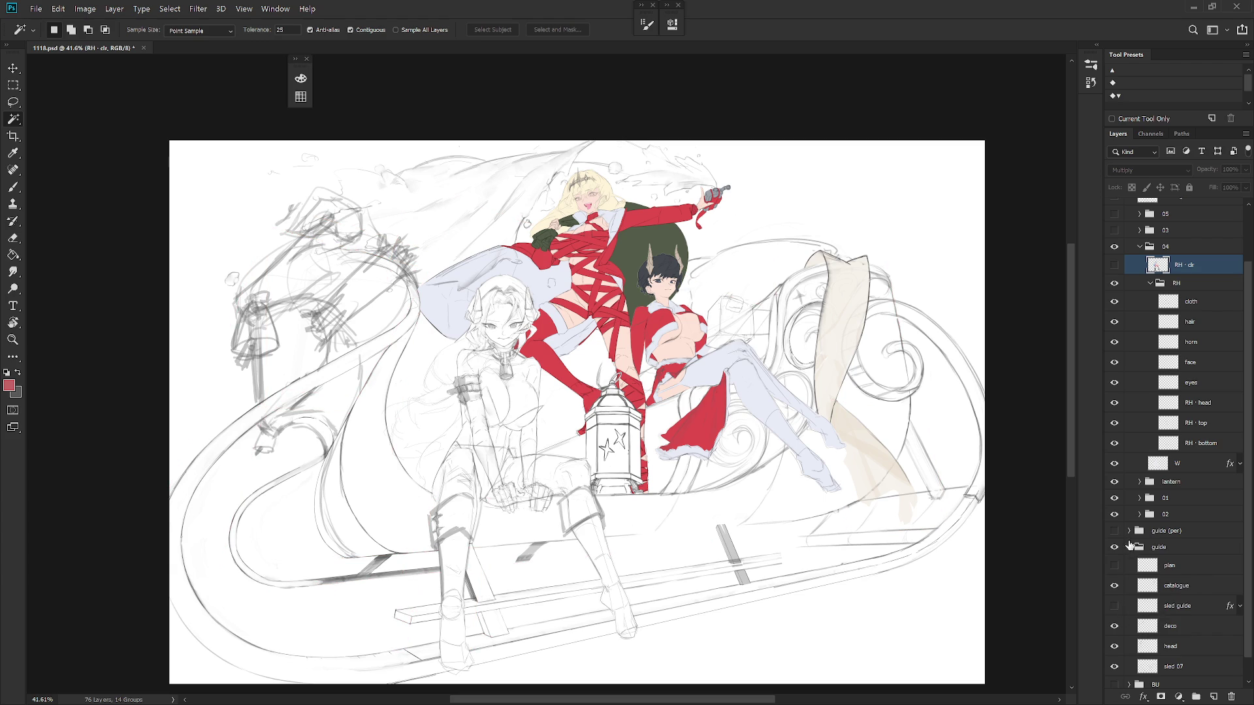
left_click(1129, 547)
left_click(1116, 613)
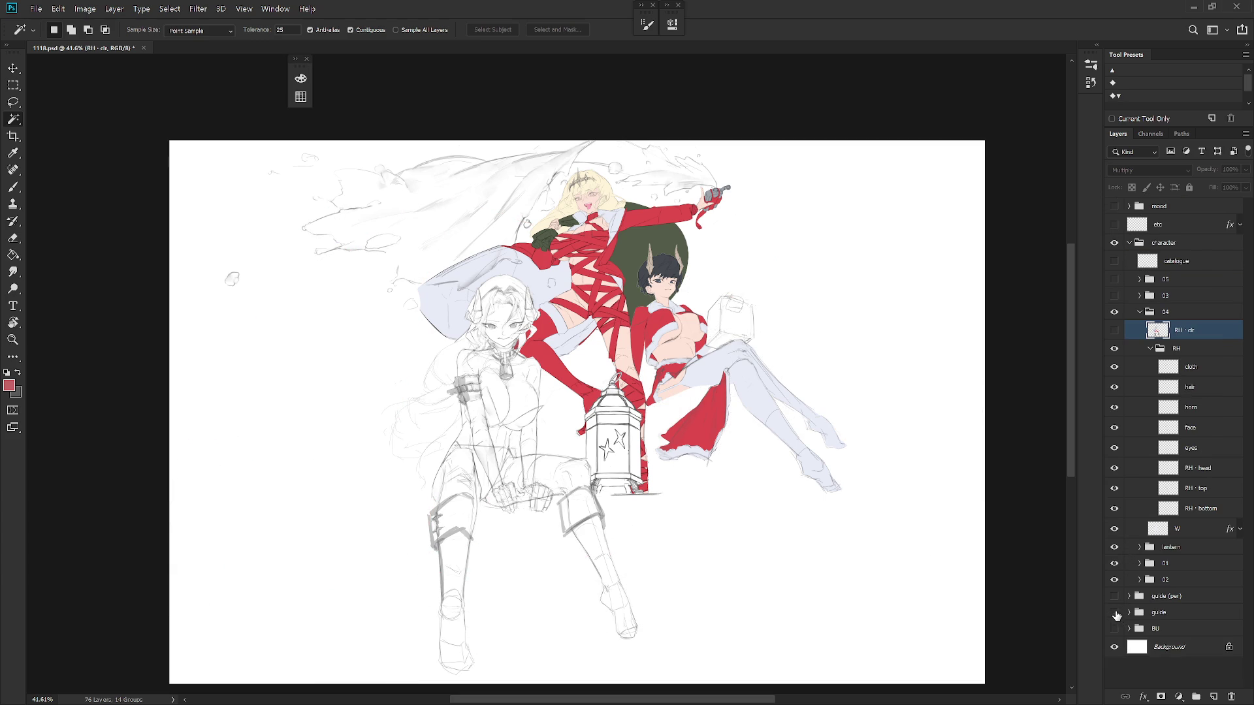
left_click(1117, 614)
Hide the seated figure's cloth layer, checking her leg and torso lines
scroll(907, 447, "down", 1)
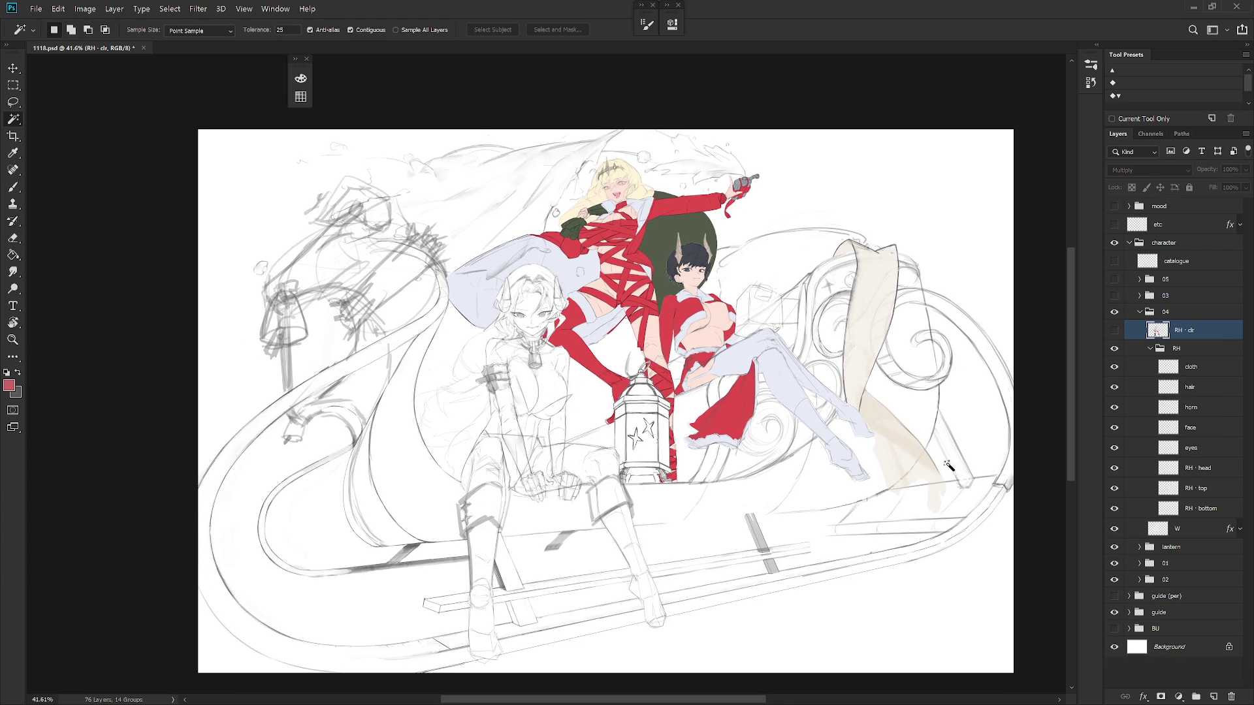
left_click(1199, 497)
left_click(1115, 513)
left_click(1114, 513)
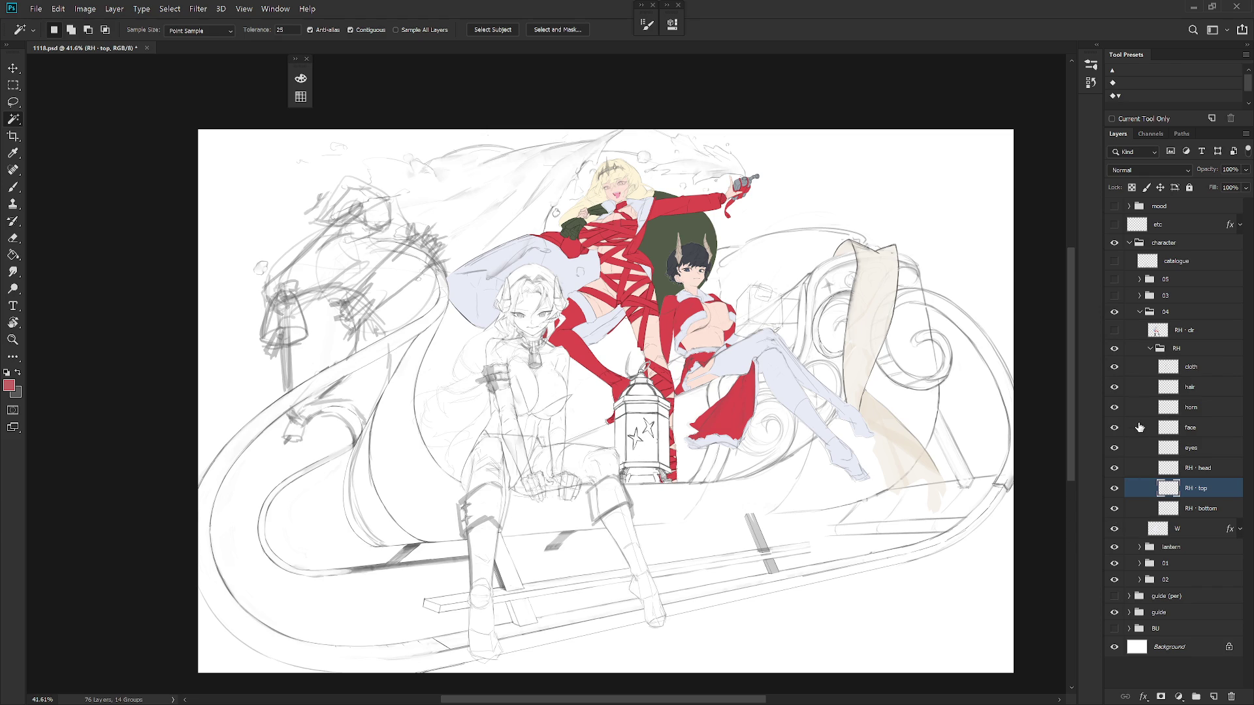
left_click(1115, 367)
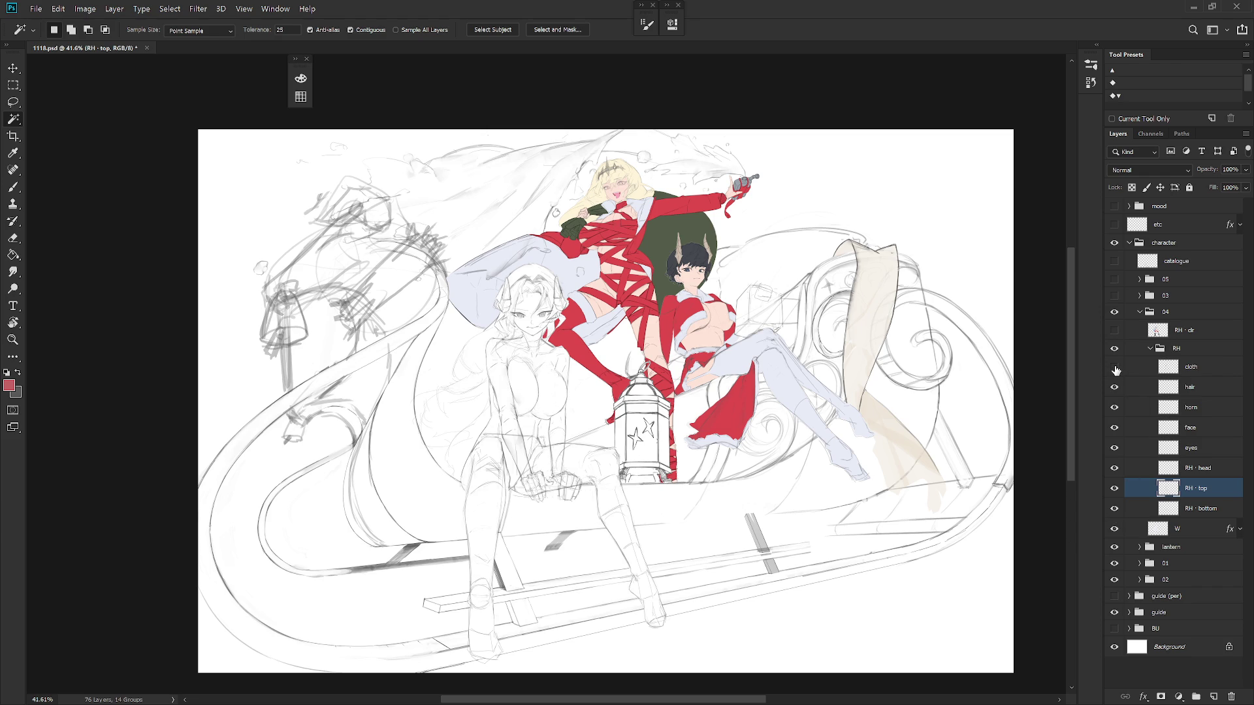
left_click(1114, 490)
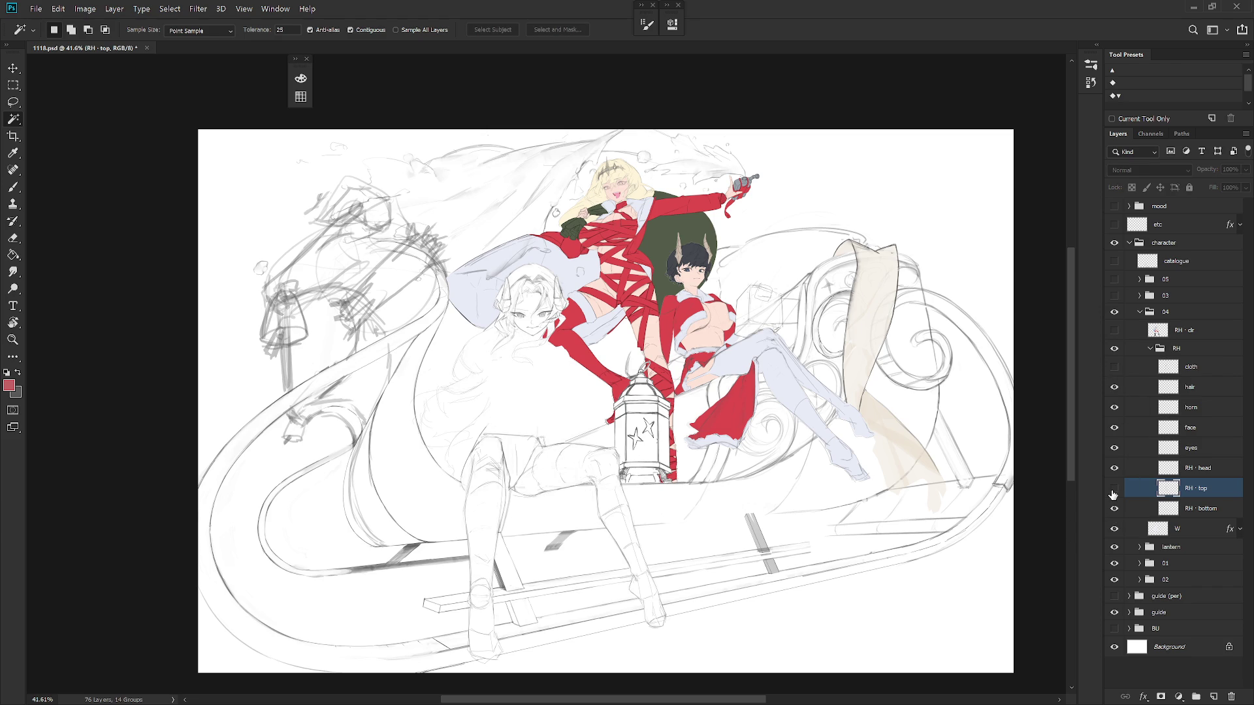
left_click(1115, 490)
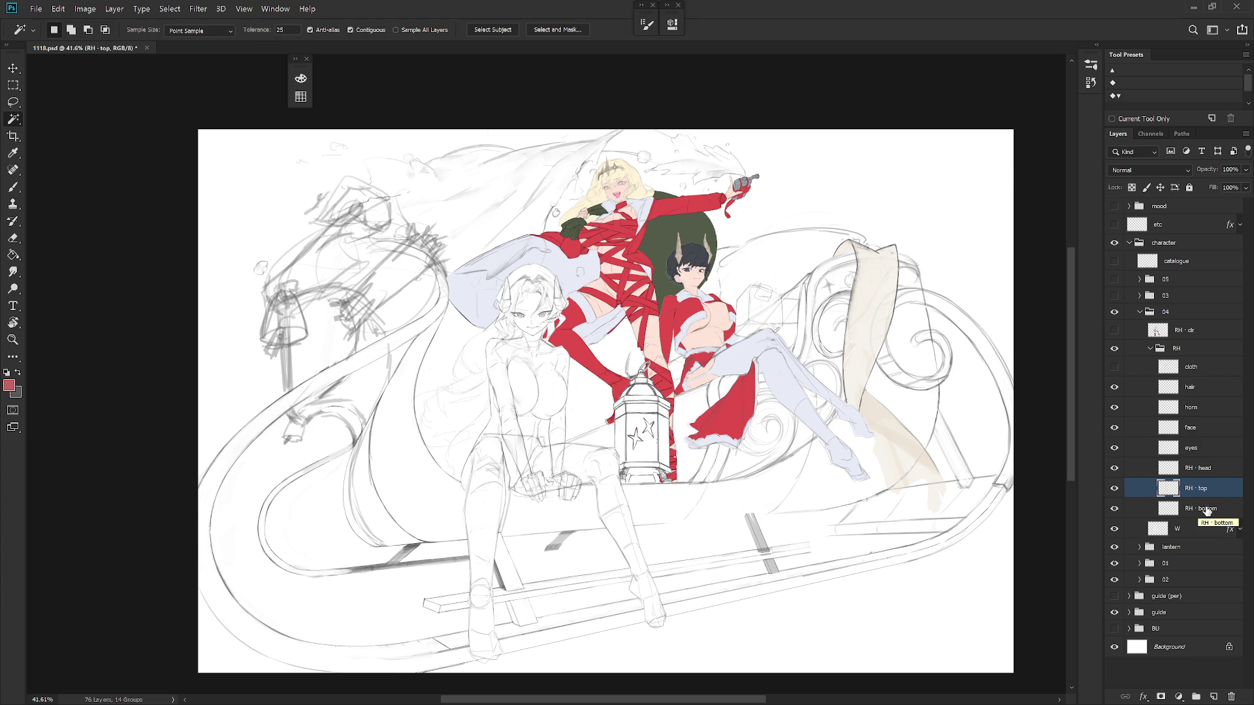
Rename the two body sketch layers to 'BU01 (top)' and 'RH · BU01 (bottom)'
double_click(1200, 488)
type("BU ")
type("01")
key("End")
type(")")
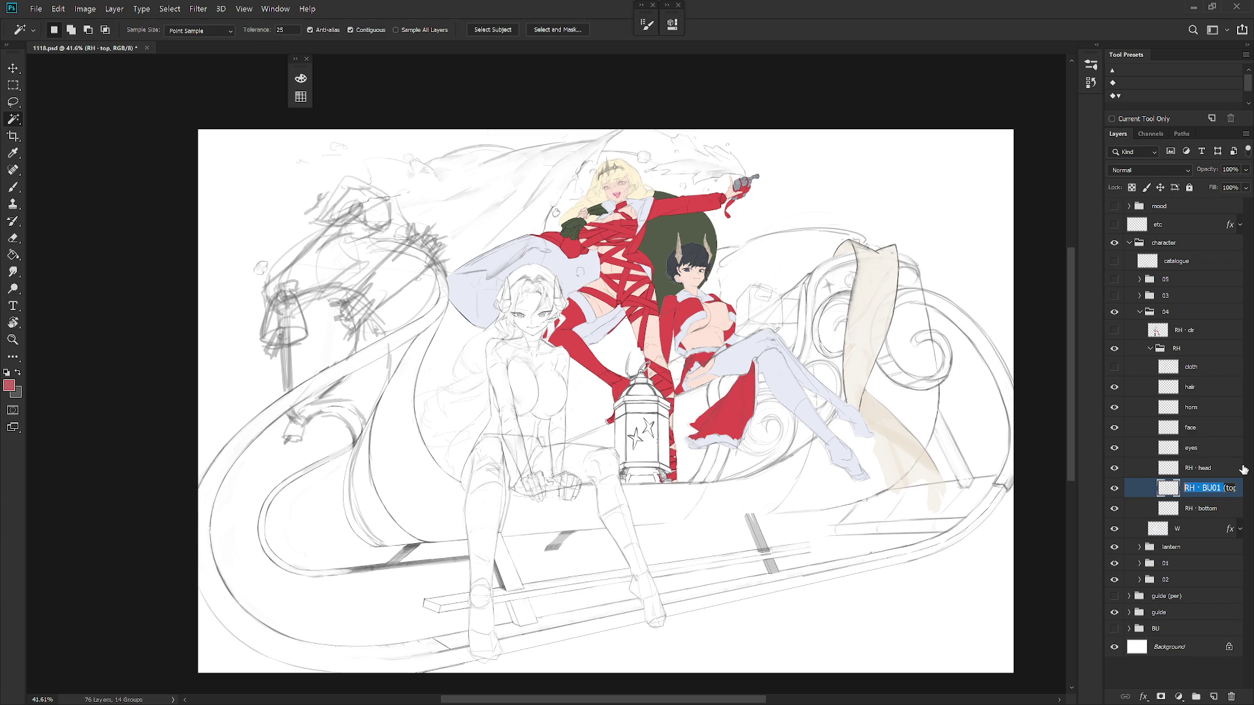
key("Tab")
key("Home")
key("Right")
key("Right")
key("Right")
type("BU01")
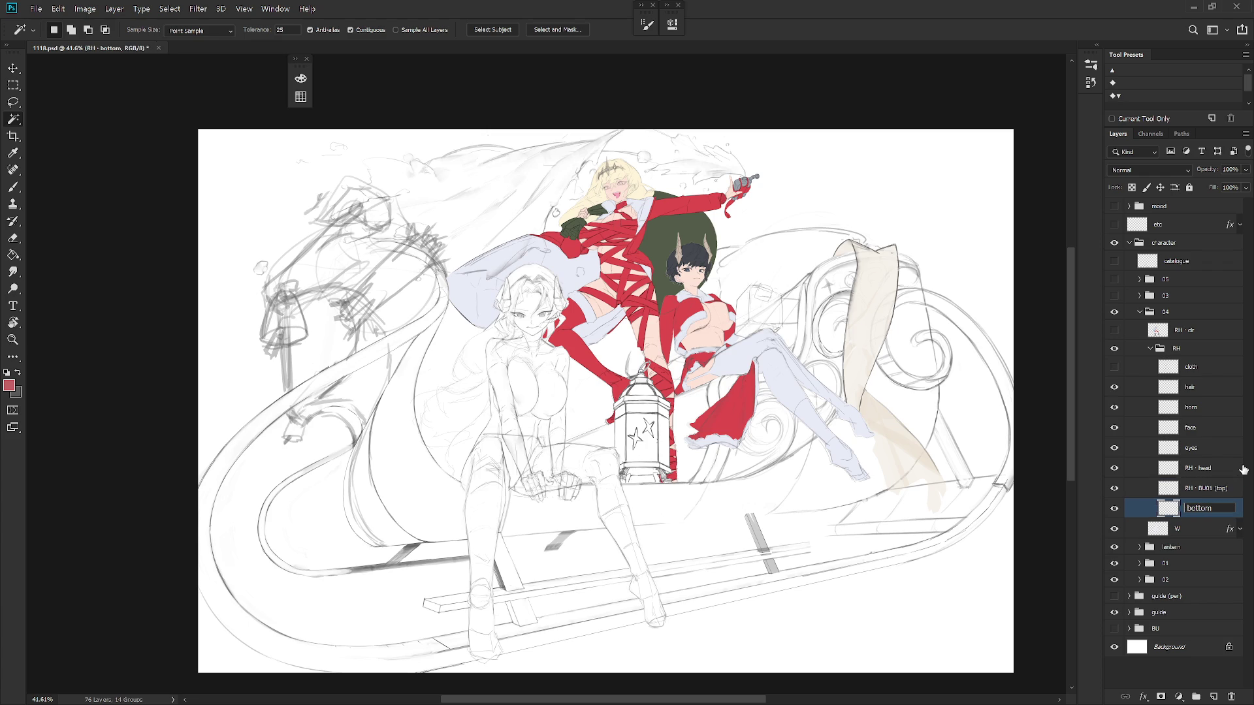
key("Return")
double_click(1217, 509)
type("(")
type(")")
key("Return")
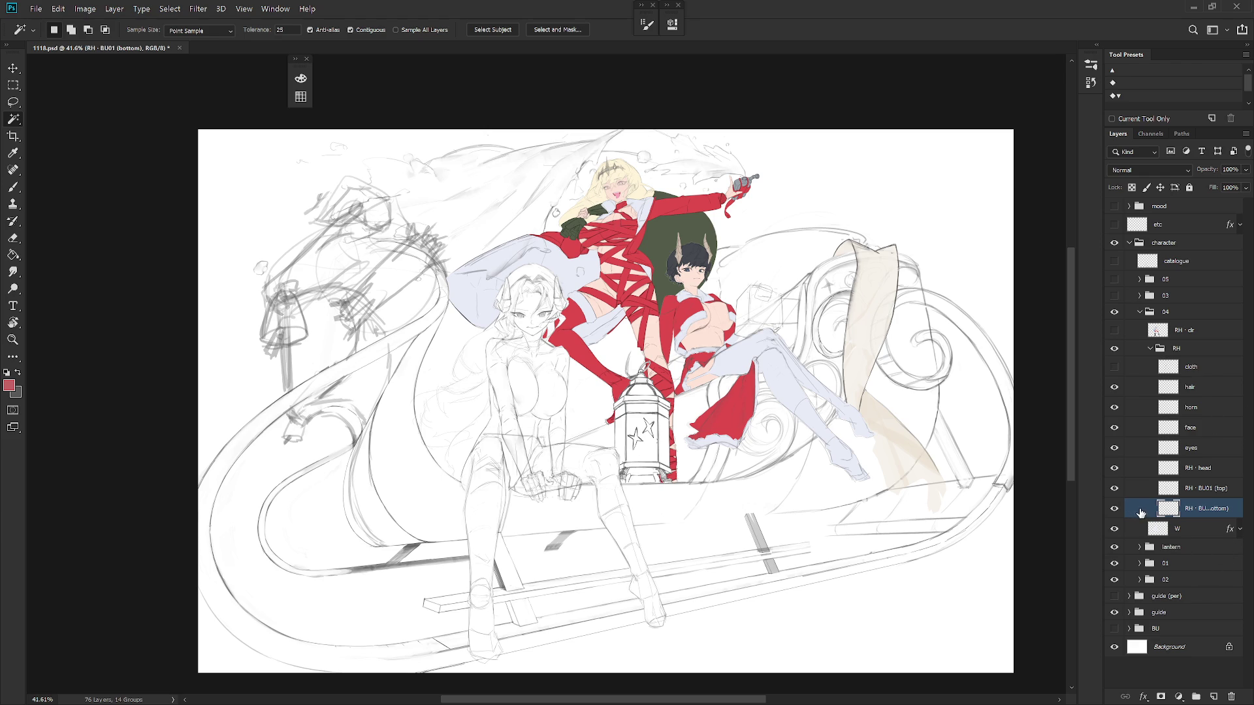
Check the head, eyes and face layers, deleting then restoring the eyes layer
left_click(1115, 469)
left_click(1116, 470)
left_click(1115, 451)
scroll(583, 341, "up", 3)
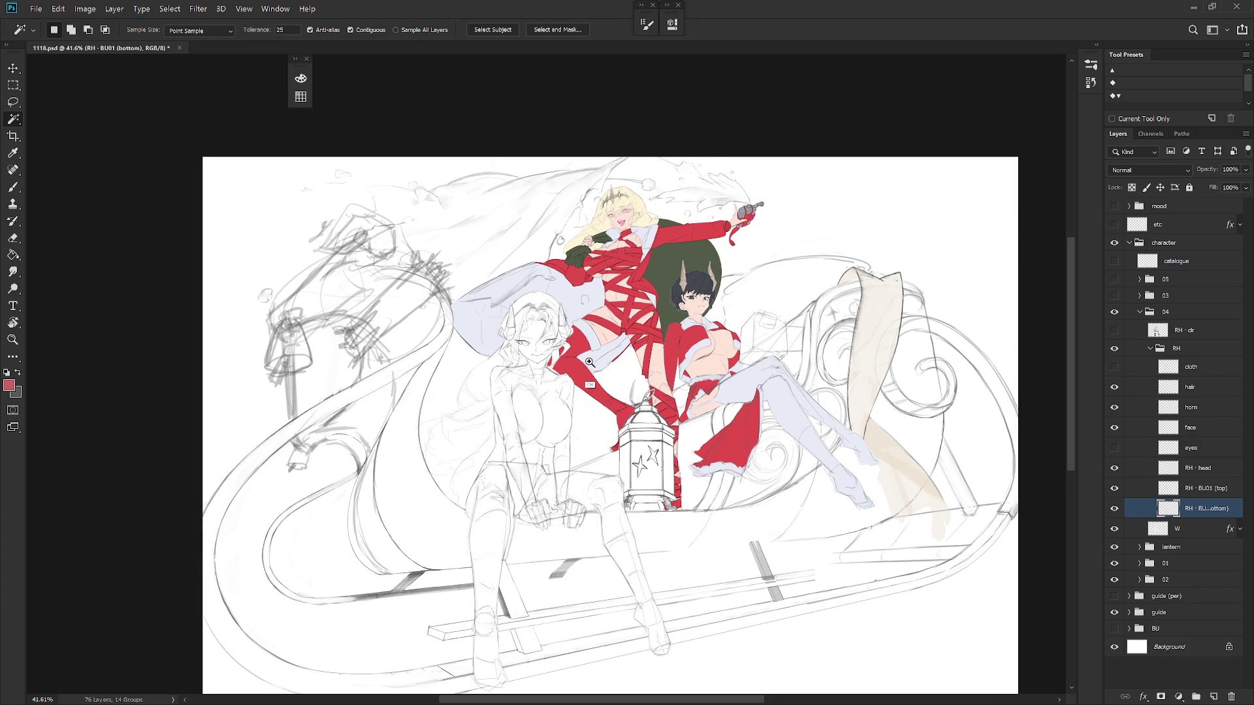
key("v")
left_click_drag(568, 395, 607, 385)
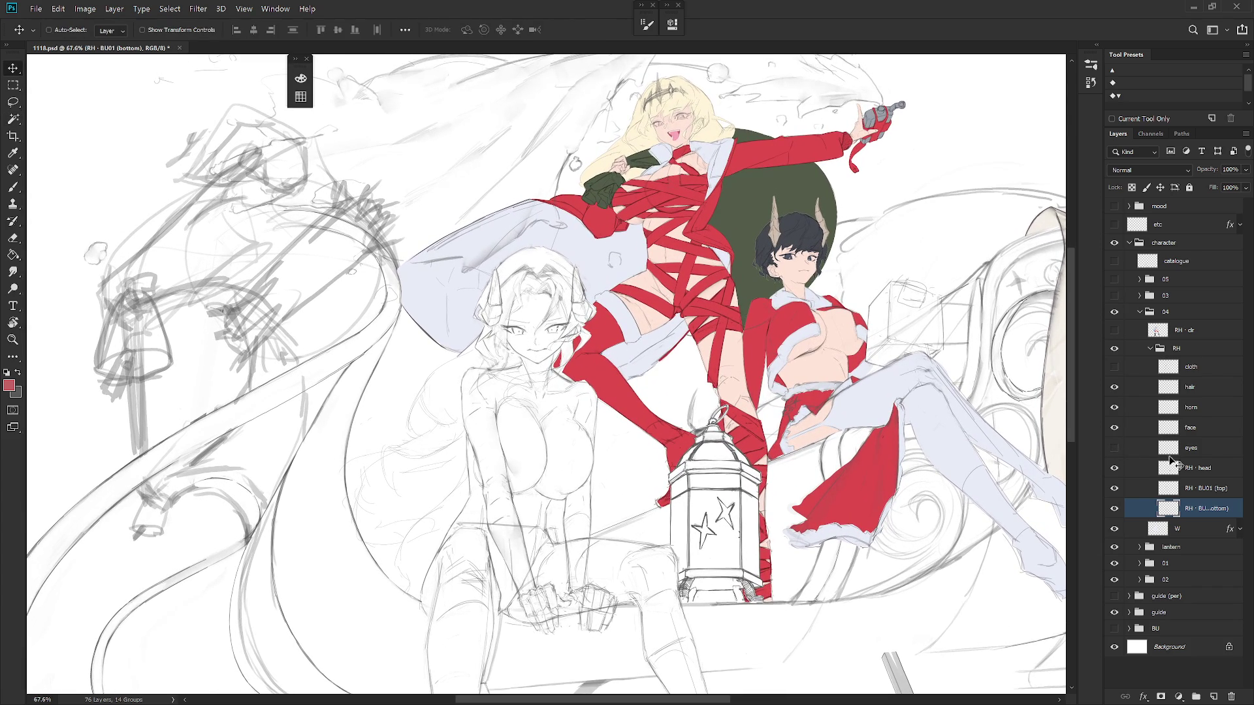
left_click(1115, 449)
left_click(1125, 449)
key("Delete")
left_click(1115, 428)
left_click(1116, 428)
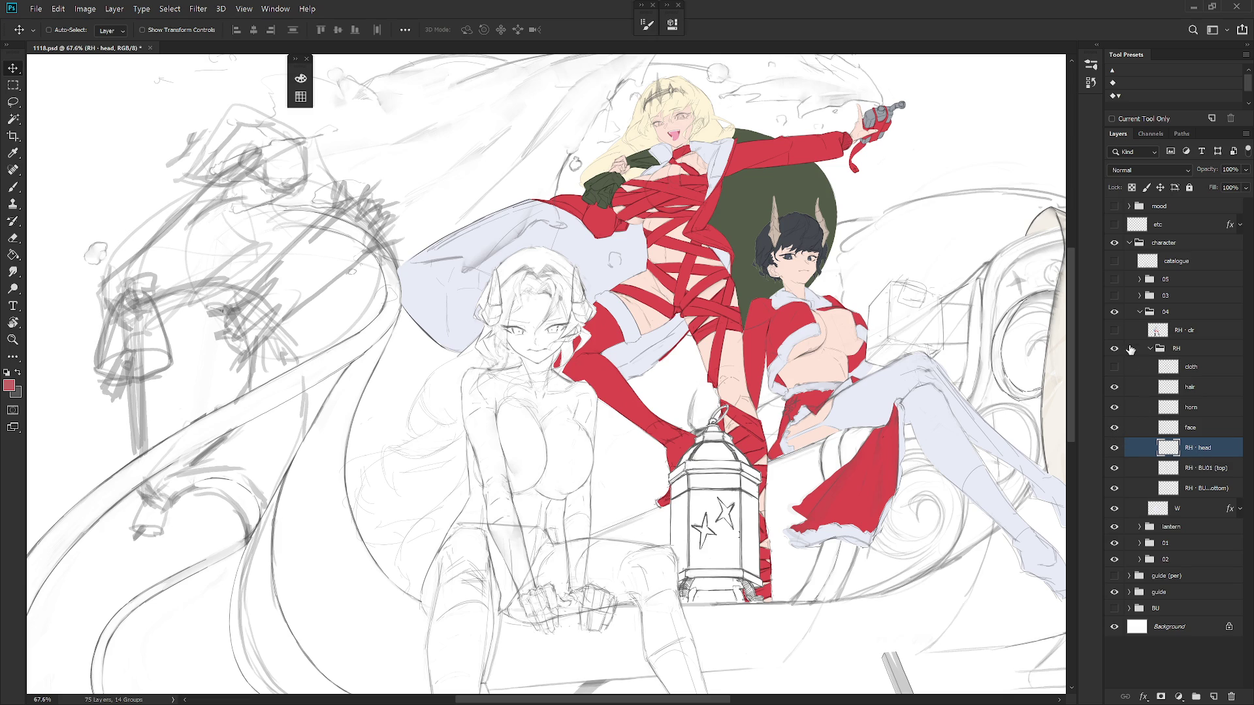
key("ctrl+z")
Delete the eyes layer and hide the seated figure's colour layer
left_click(1114, 329)
left_click(1114, 448)
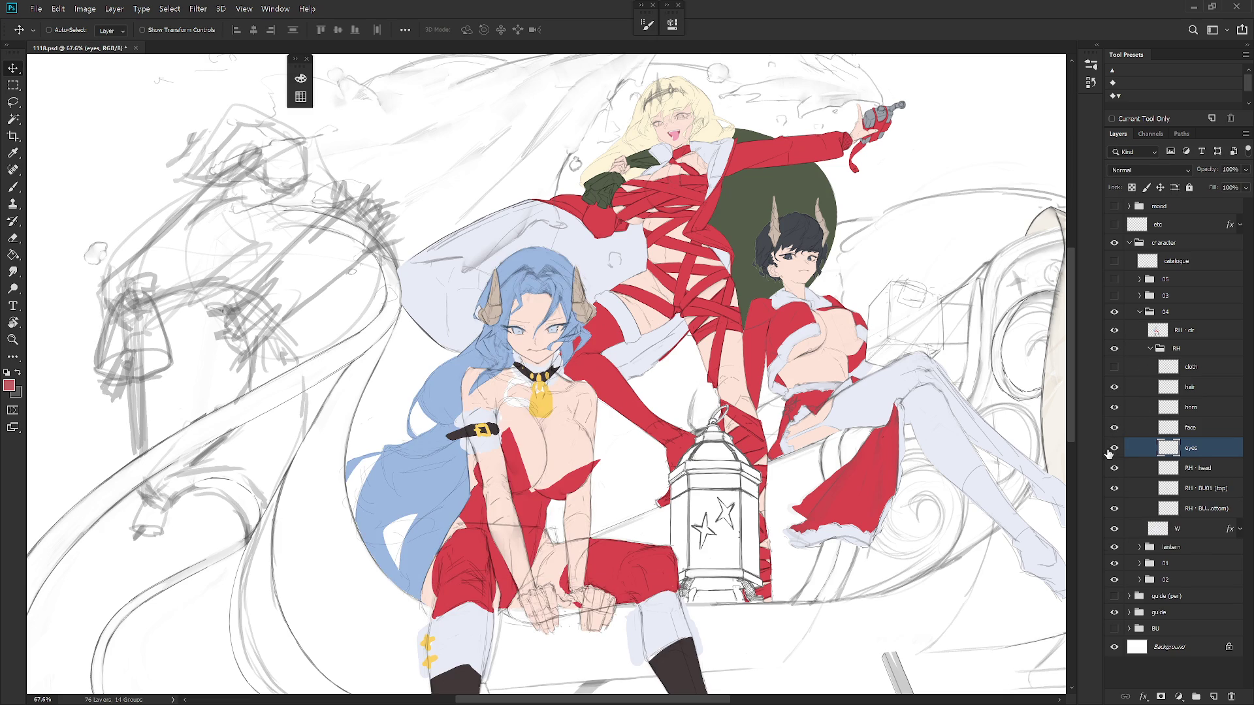
left_click(1114, 448)
key("Delete")
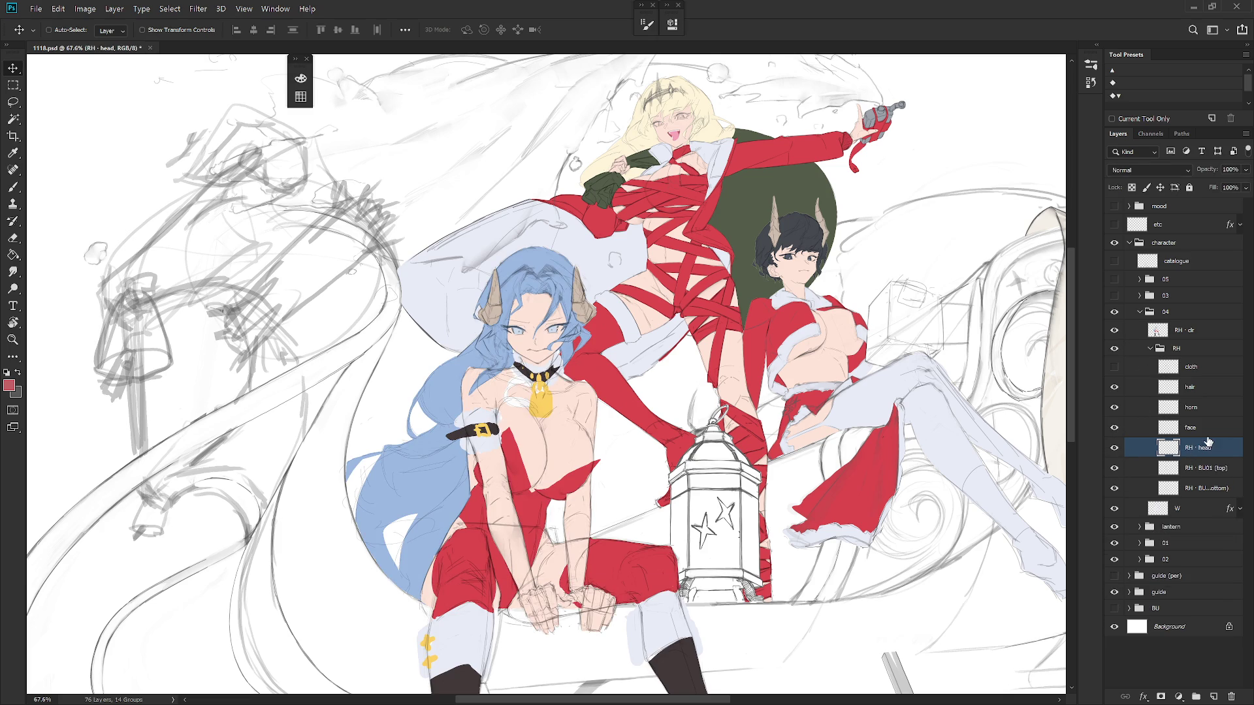
left_click(1115, 367)
left_click(1116, 368)
left_click(1115, 330)
left_click(1204, 390)
Check the hair and horn layers by toggling their visibility
scroll(793, 501, "down", 2)
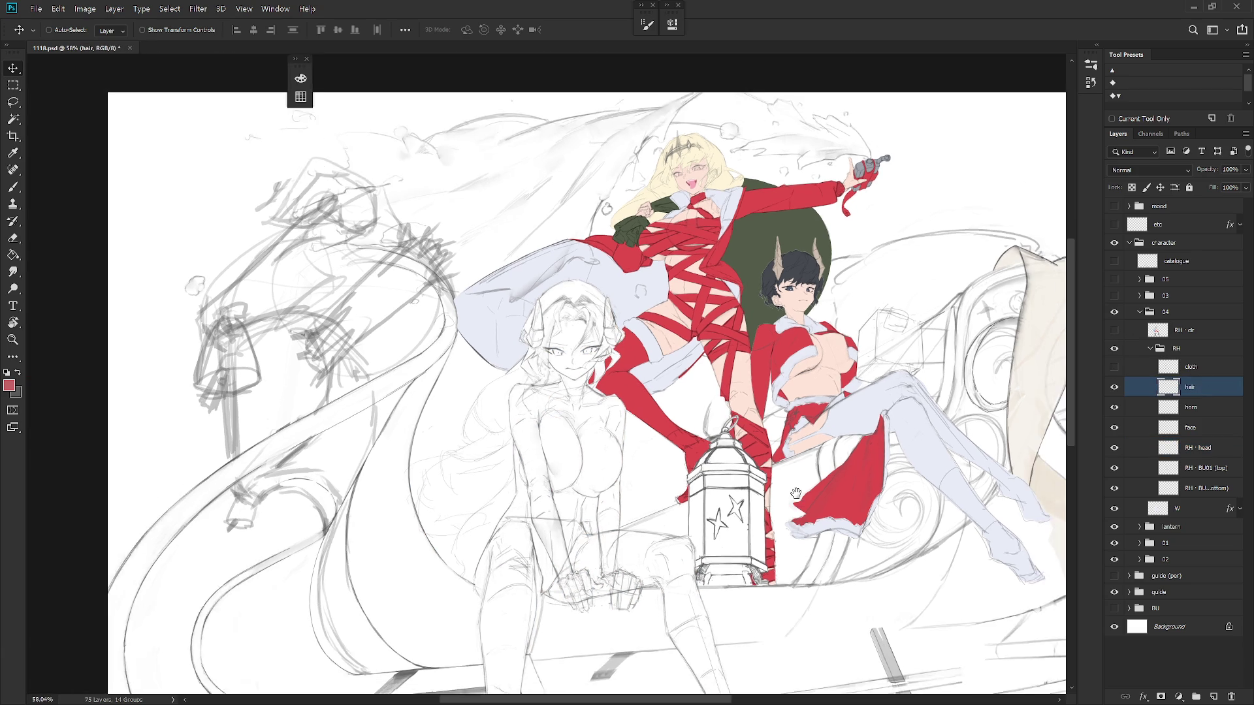
left_click_drag(793, 500, 796, 430)
left_click(1114, 391)
left_click(1115, 390)
left_click(1116, 408)
left_click(1116, 409)
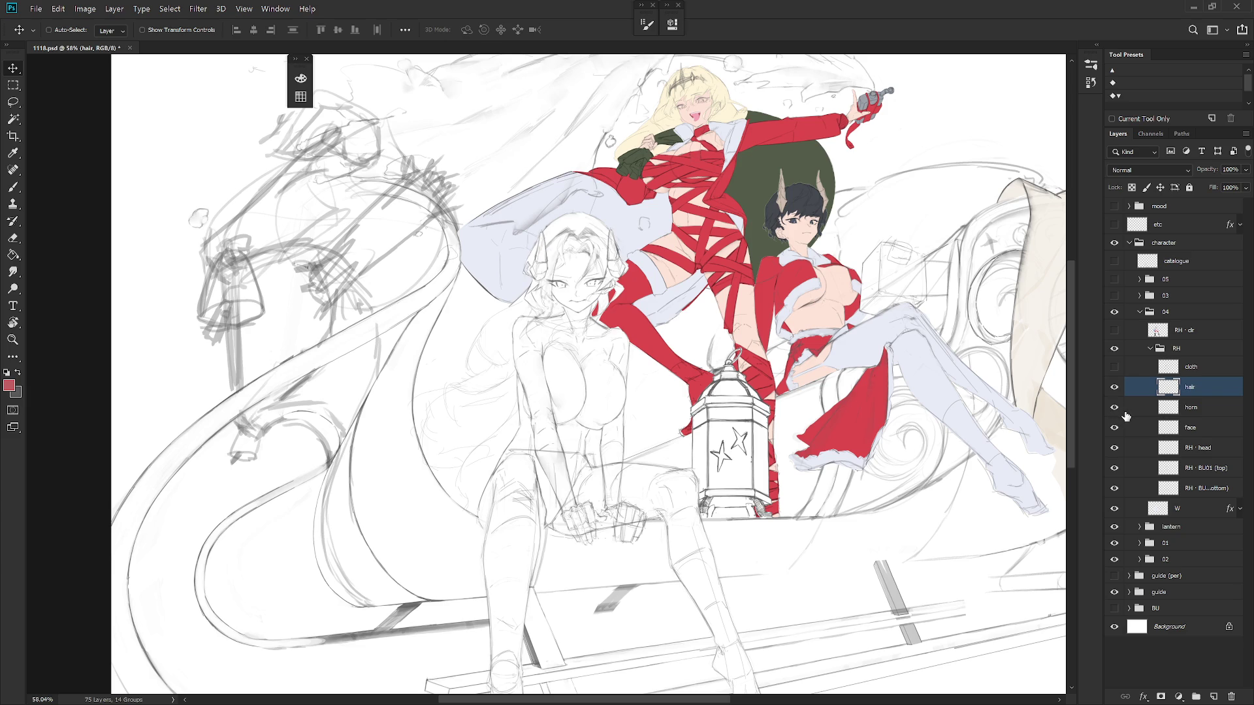
Duplicate the BU01 top and bottom body layers and hide the originals
left_click(1212, 475)
left_click(1211, 489, "shift")
key("ctrl+j")
left_click_drag(1115, 508, 1117, 526)
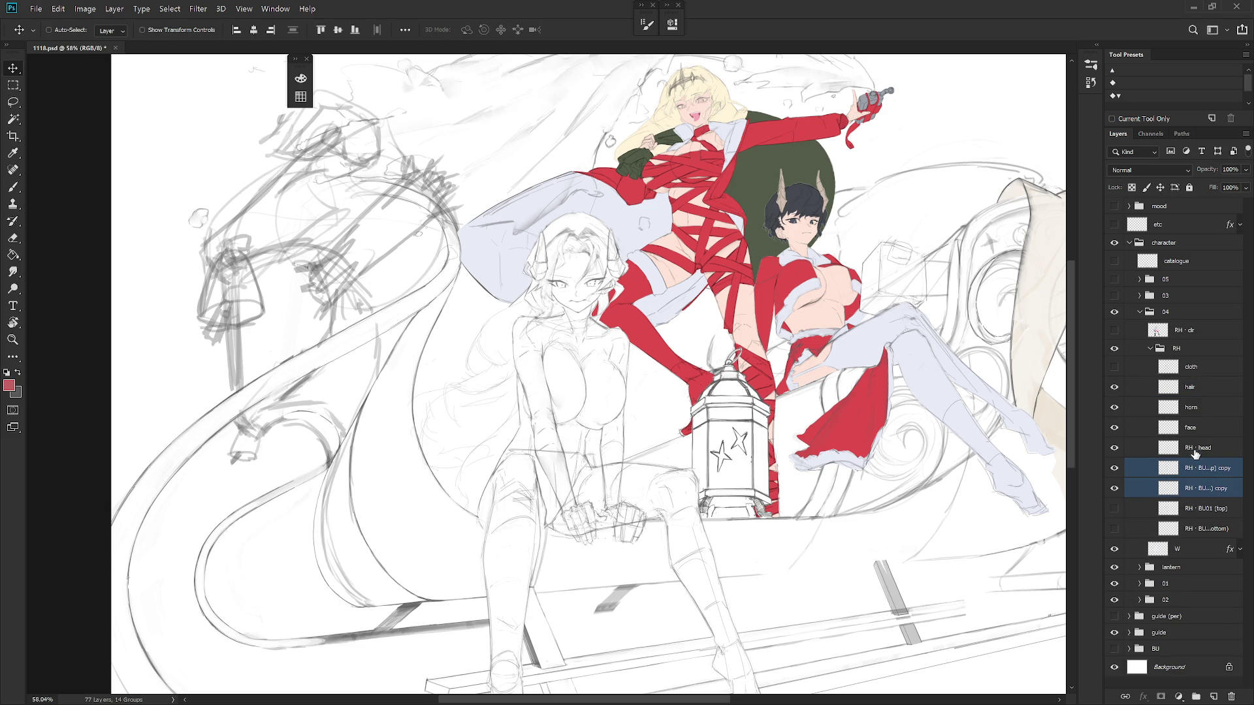
Compare the clothing sketch, seated figure colour and copied top sketch layers by toggling their visibility
left_click(1115, 367)
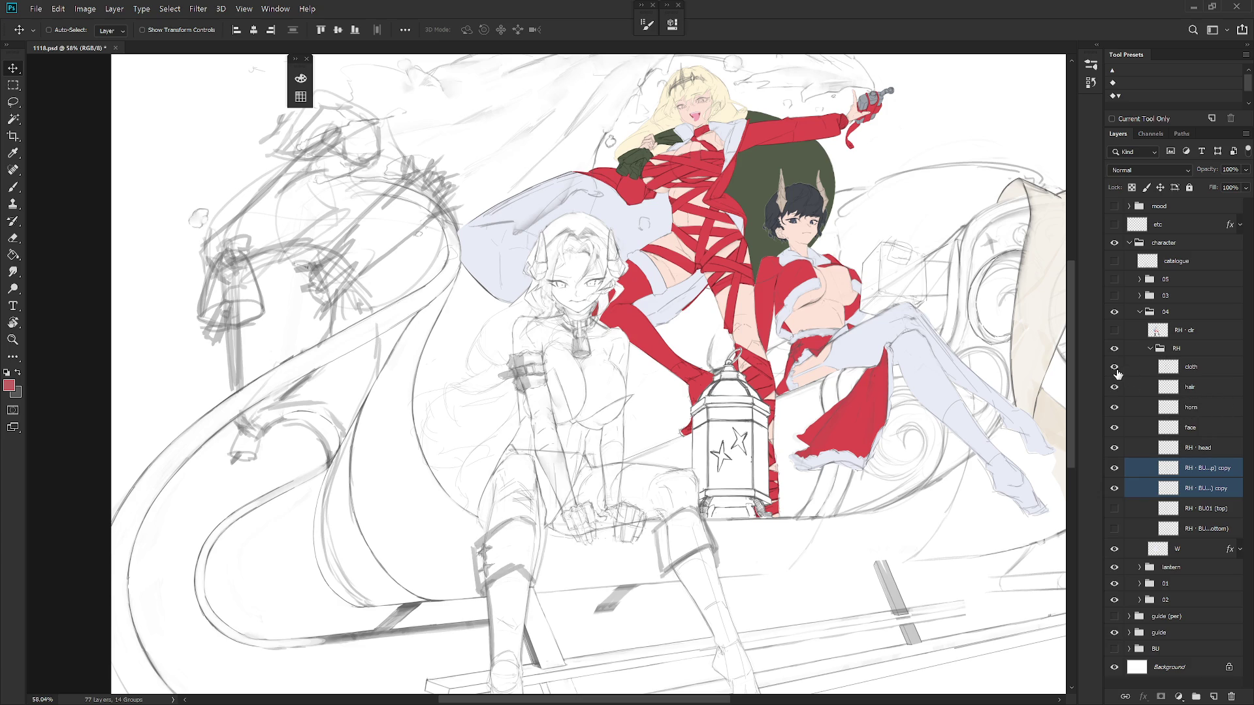
left_click(1115, 368)
left_click(1115, 330)
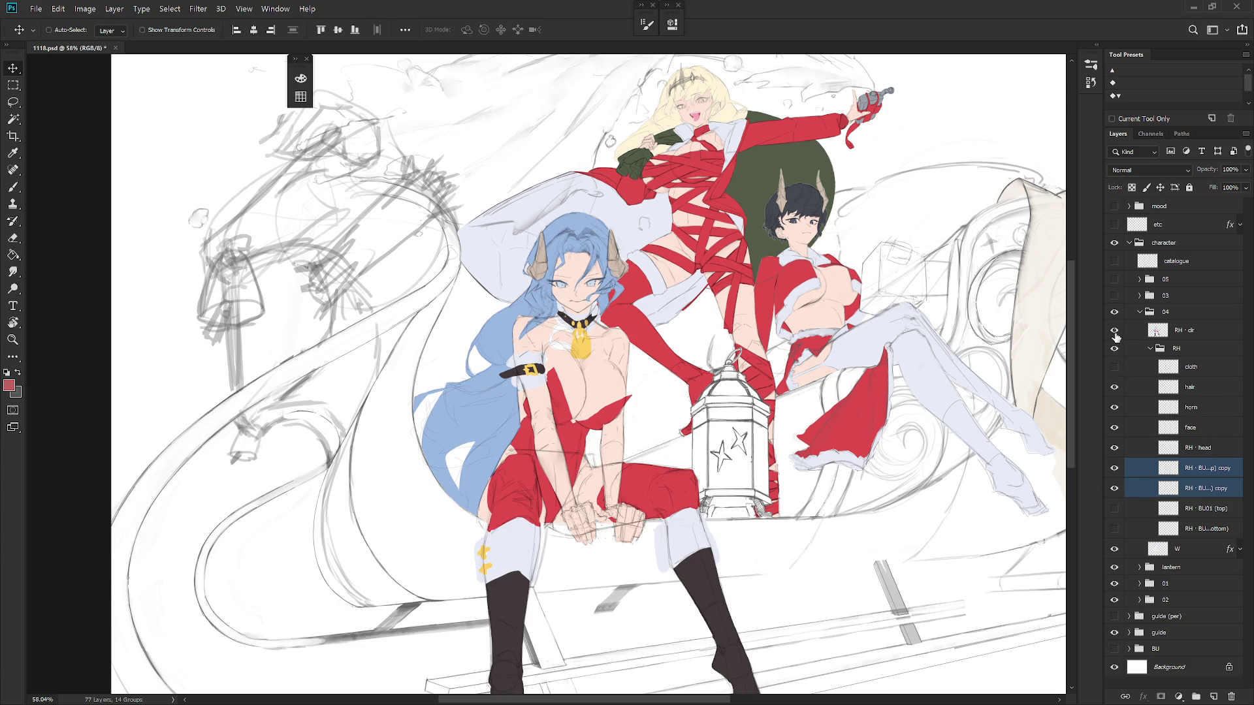
left_click(1115, 331)
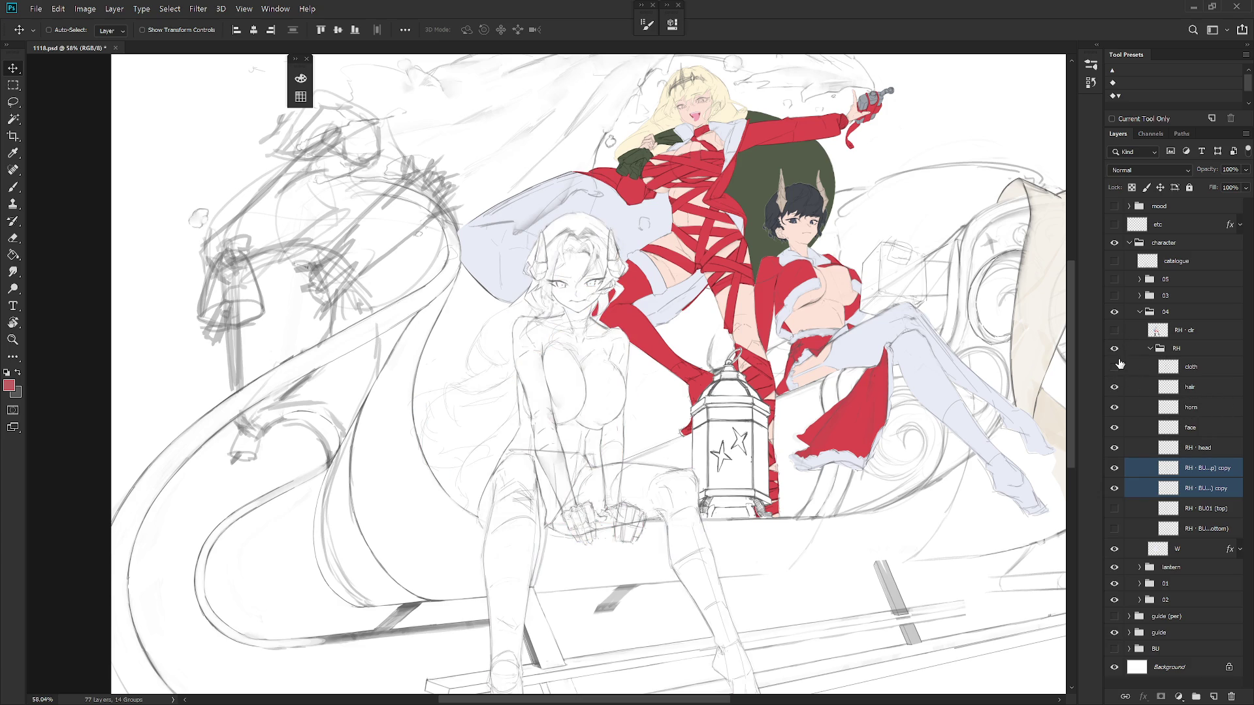
left_click(1115, 468)
left_click(1115, 468)
Zoom in on the seated figure's lap and lasso the area around her hands
left_click_drag(789, 545, 752, 467)
scroll(725, 480, "up", 2)
key("l")
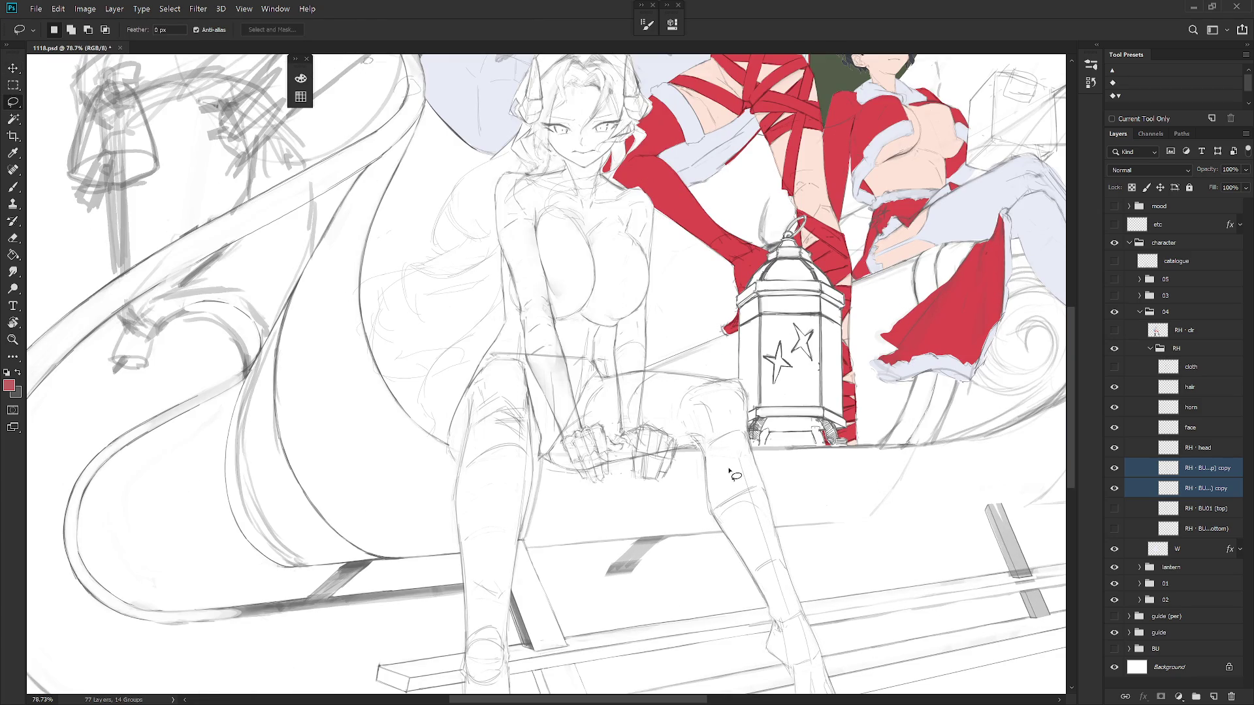
mouse_move(541, 453)
left_mouse_down()
mouse_move(698, 451)
mouse_move(695, 483)
mouse_move(565, 508)
left_mouse_up()
Rename the copied bottom sketch layer to 'bottom'
left_click(1196, 491)
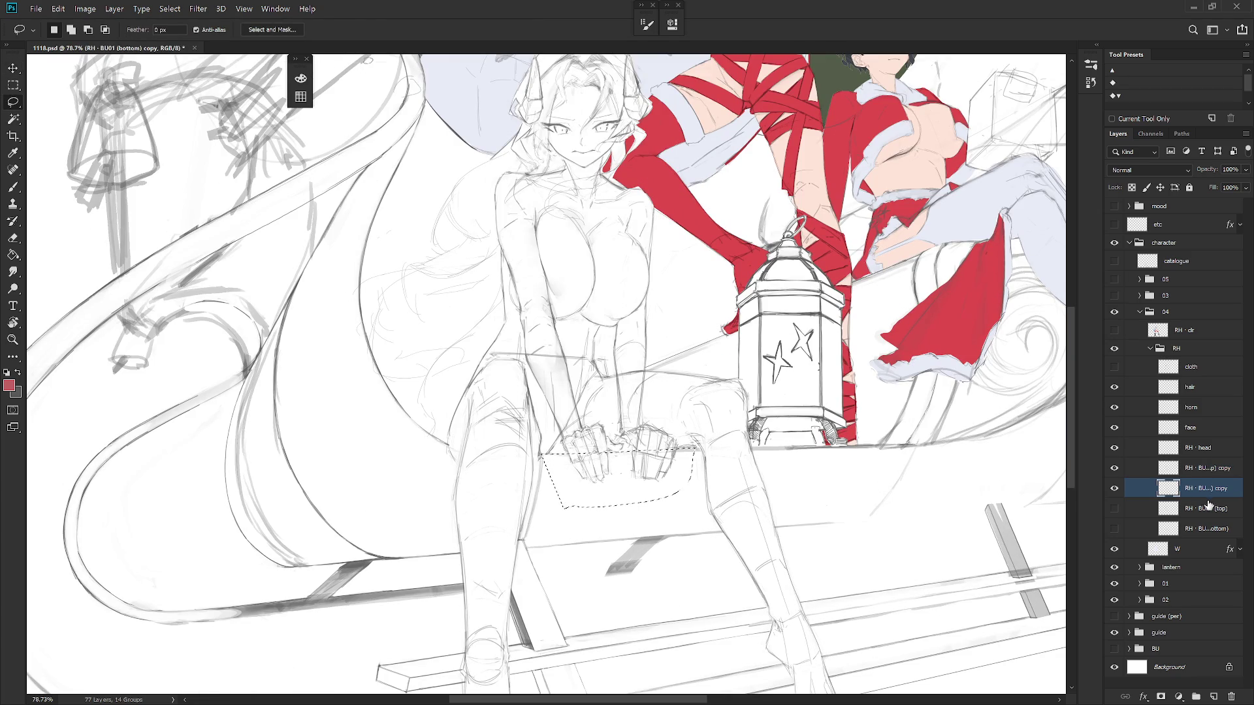
double_click(1211, 489)
left_click(1234, 488)
key("ctrl+a")
type("bottom")
key("Return")
Rename the copied top sketch layer to 'top' by stripping the copy text
double_click(1210, 468)
key("End")
key("BackSpace")
key("BackSpace")
key("BackSpace")
key("Home")
key("Delete")
key("Delete")
key("Delete")
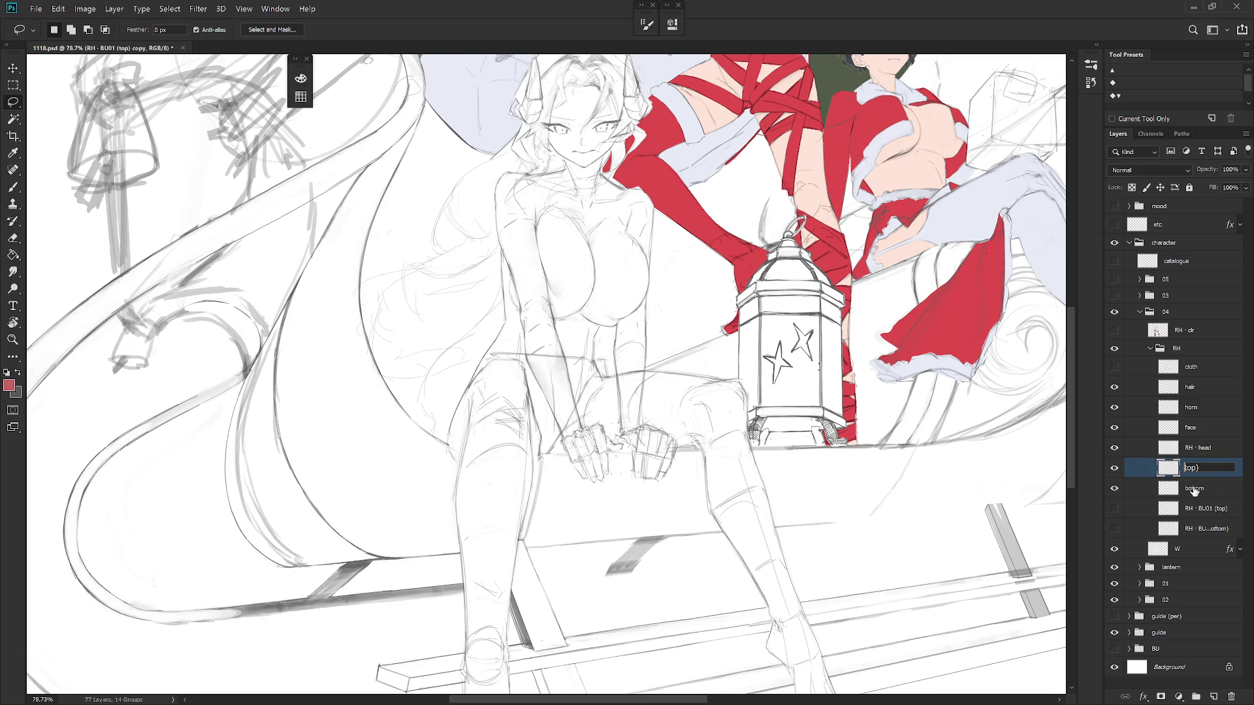
key("BackSpace")
key("Return")
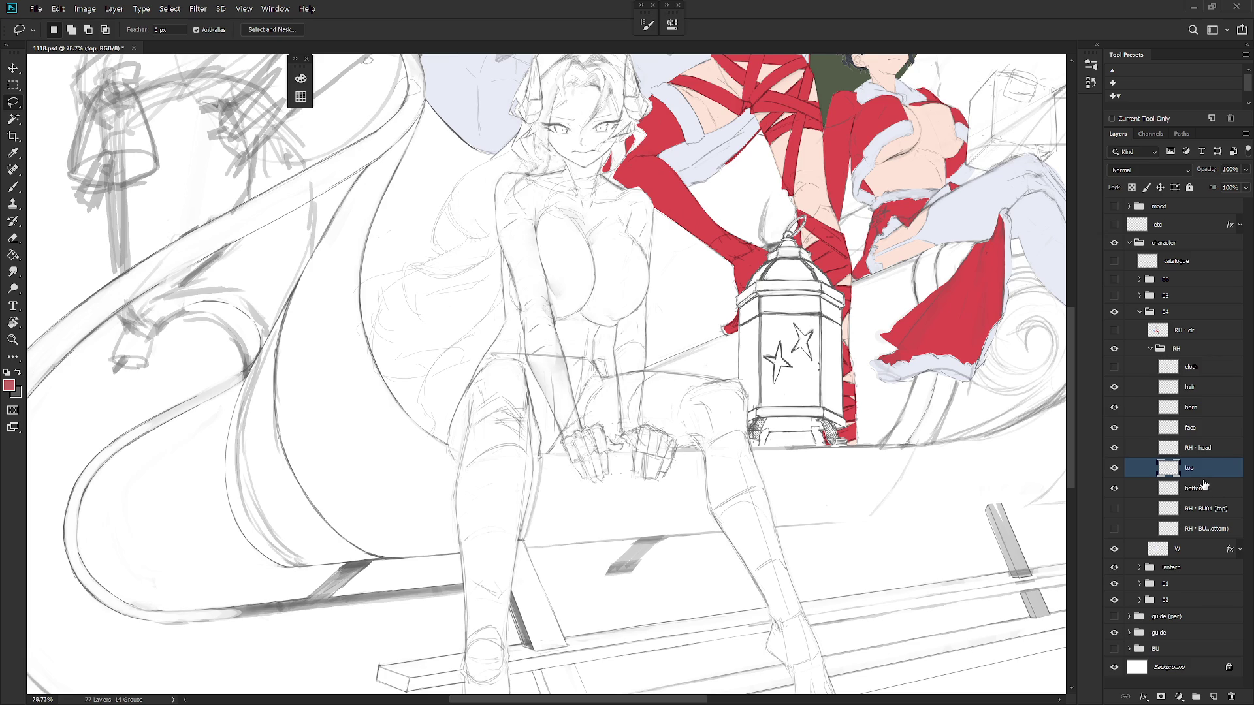
Prefix the hair, horn and face layer names with 'RH ·'
scroll(901, 461, "down", 1)
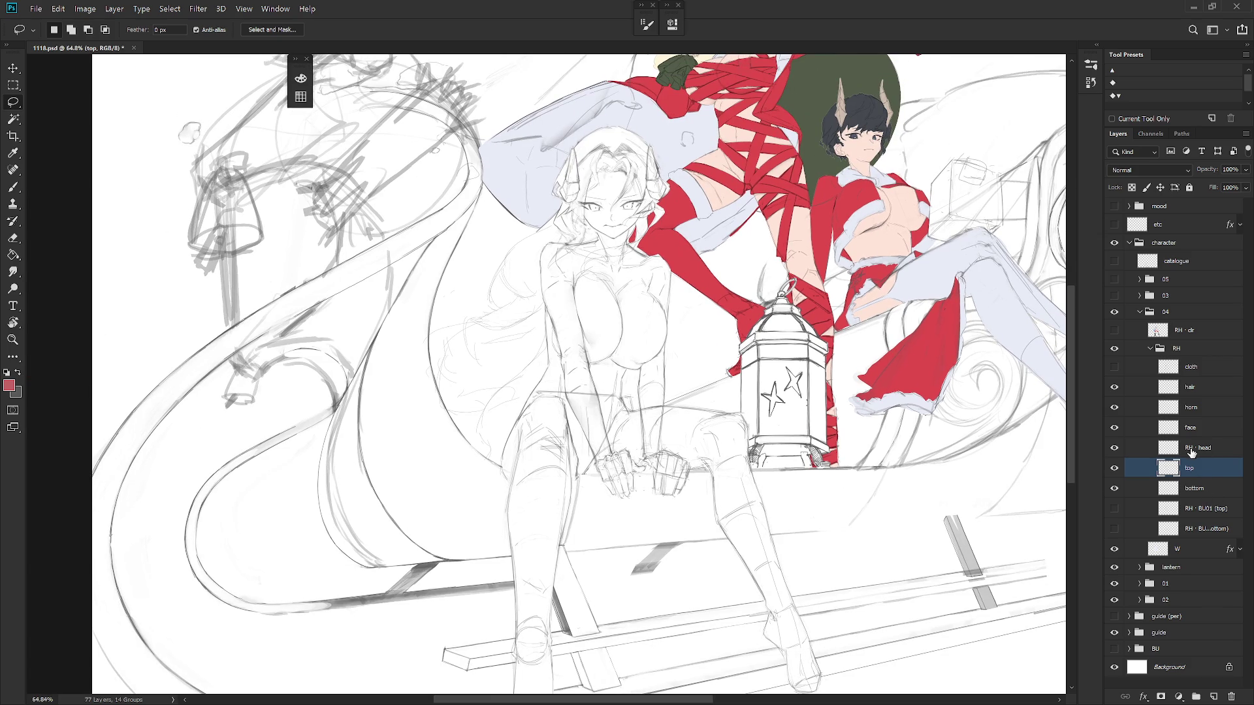
double_click(1192, 406)
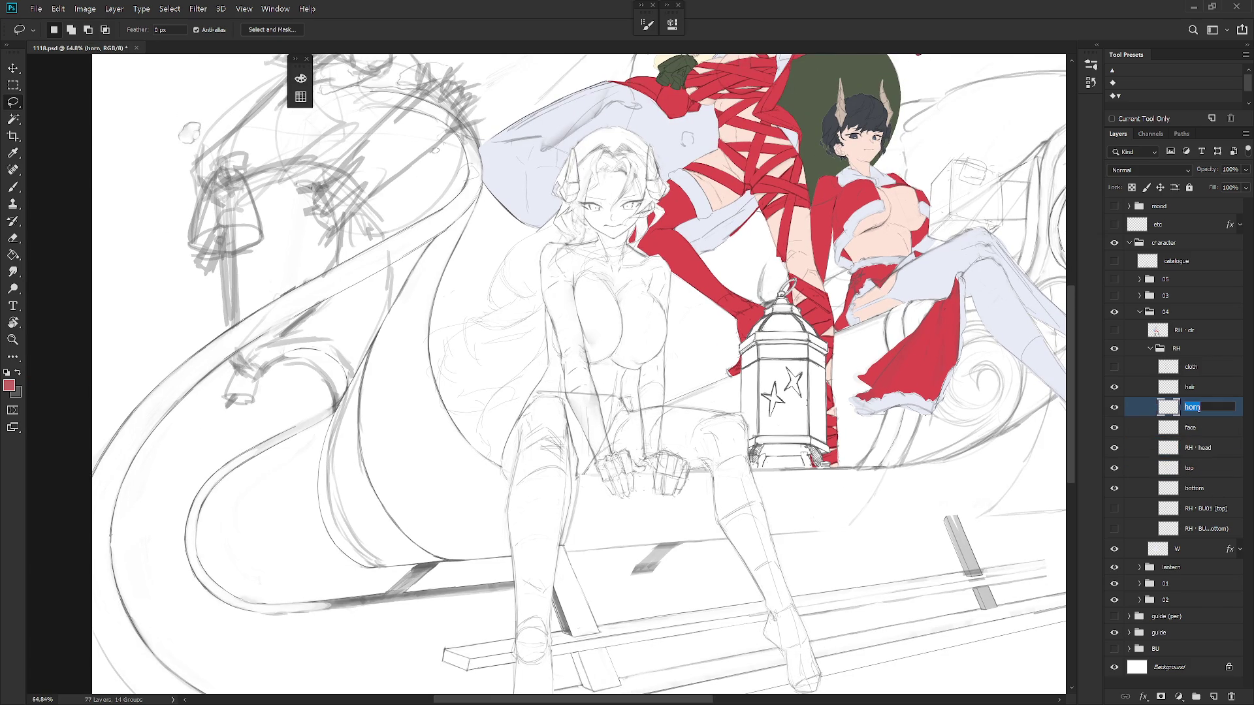
double_click(1191, 387)
key("Home")
type("RH ·")
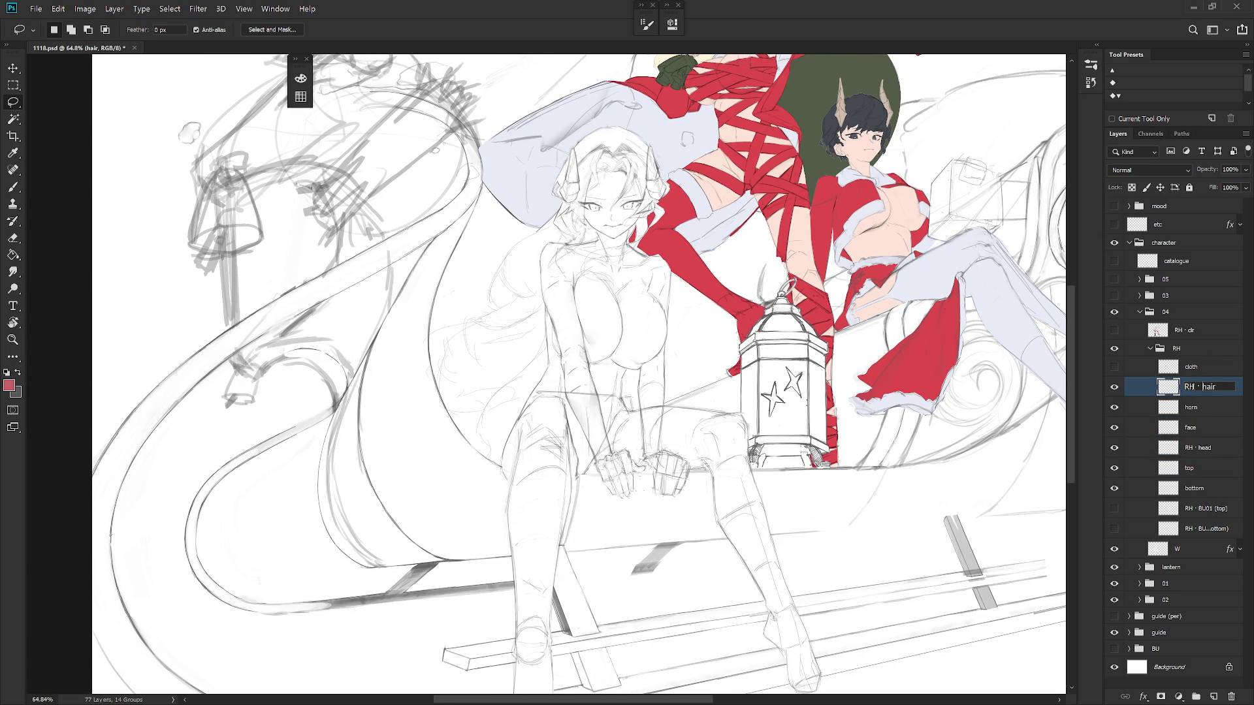
key("Tab")
type("RH ·")
key("Tab")
key("Home")
type("RH ·")
key("Return")
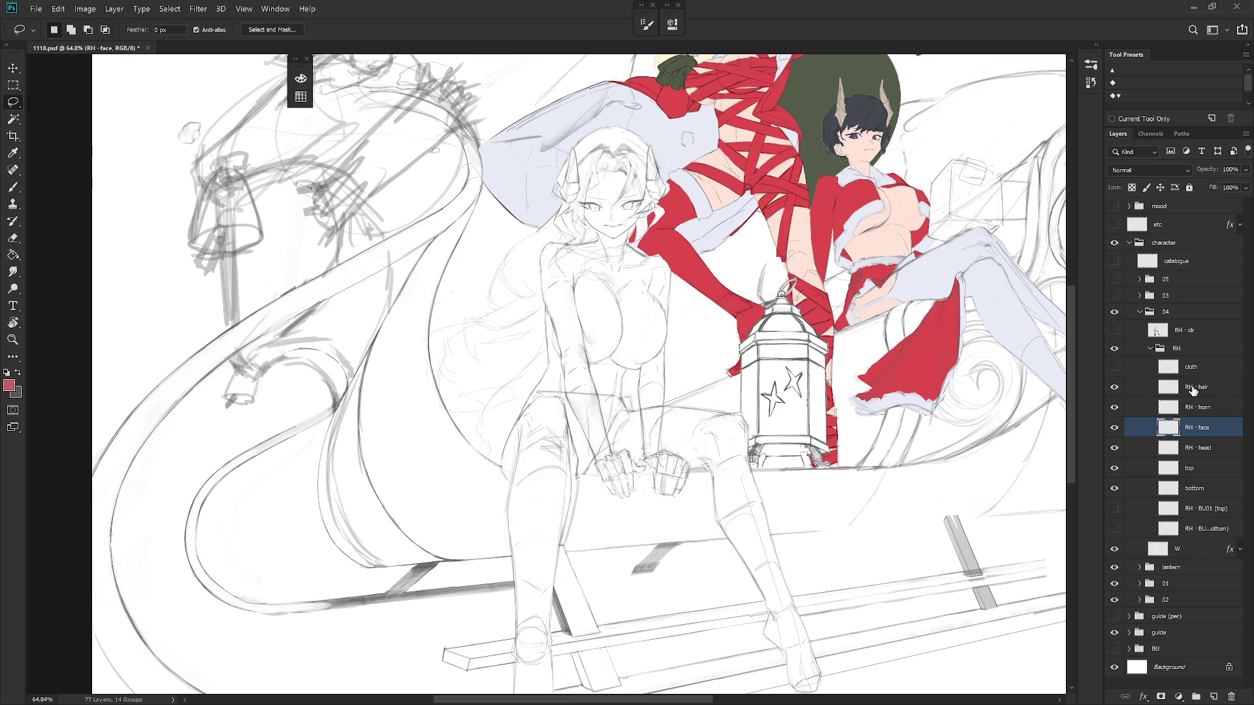
left_click(1199, 470)
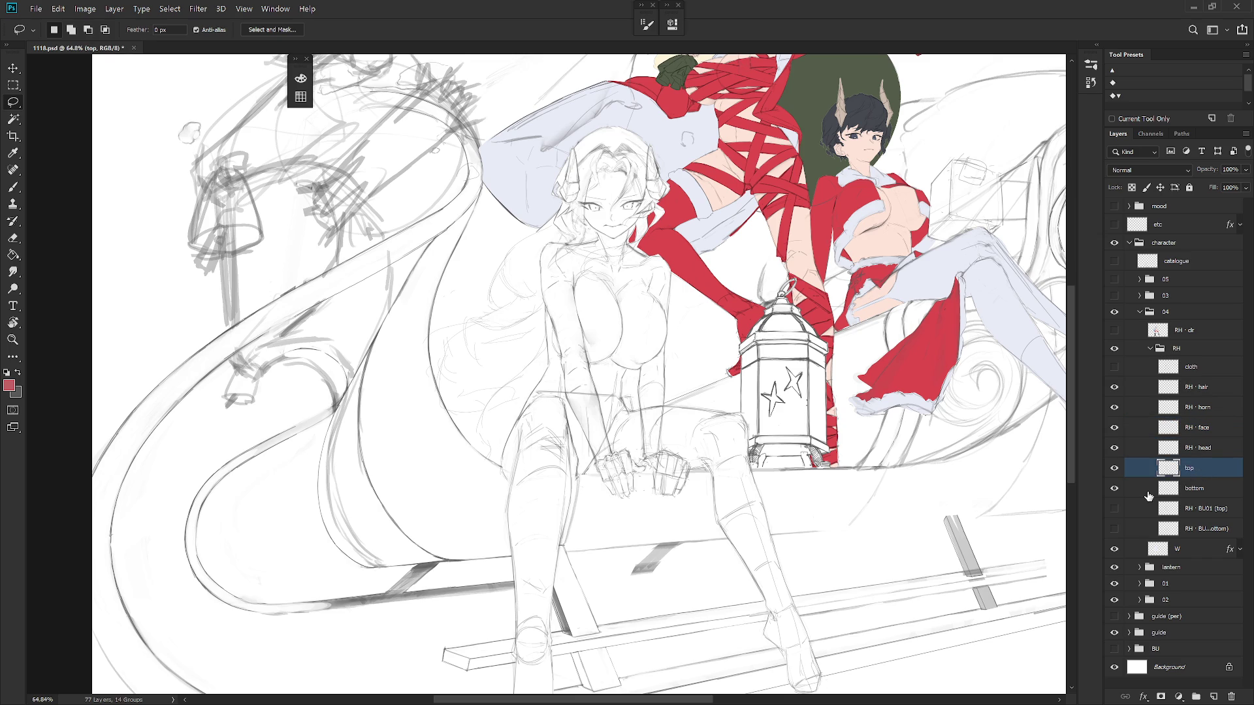
Show the clothing sketch layer and check the head and top sketch layers' visibility
left_click(1114, 368)
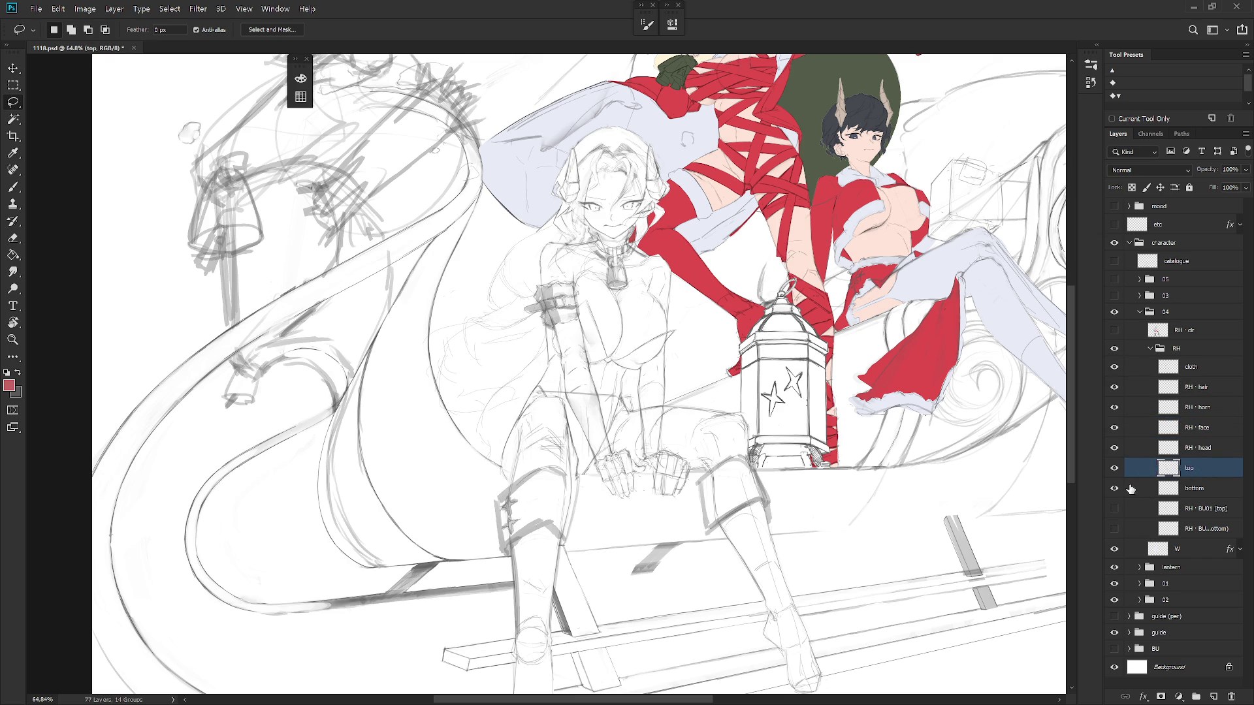
left_click_drag(1114, 449, 1116, 470)
left_click(1114, 449)
left_click(1114, 450)
left_click(1115, 470)
left_click(1115, 470)
left_click(1116, 469)
Hide the lower-body sketch and lasso along the chest line and armband edge
scroll(667, 324, "up", 5)
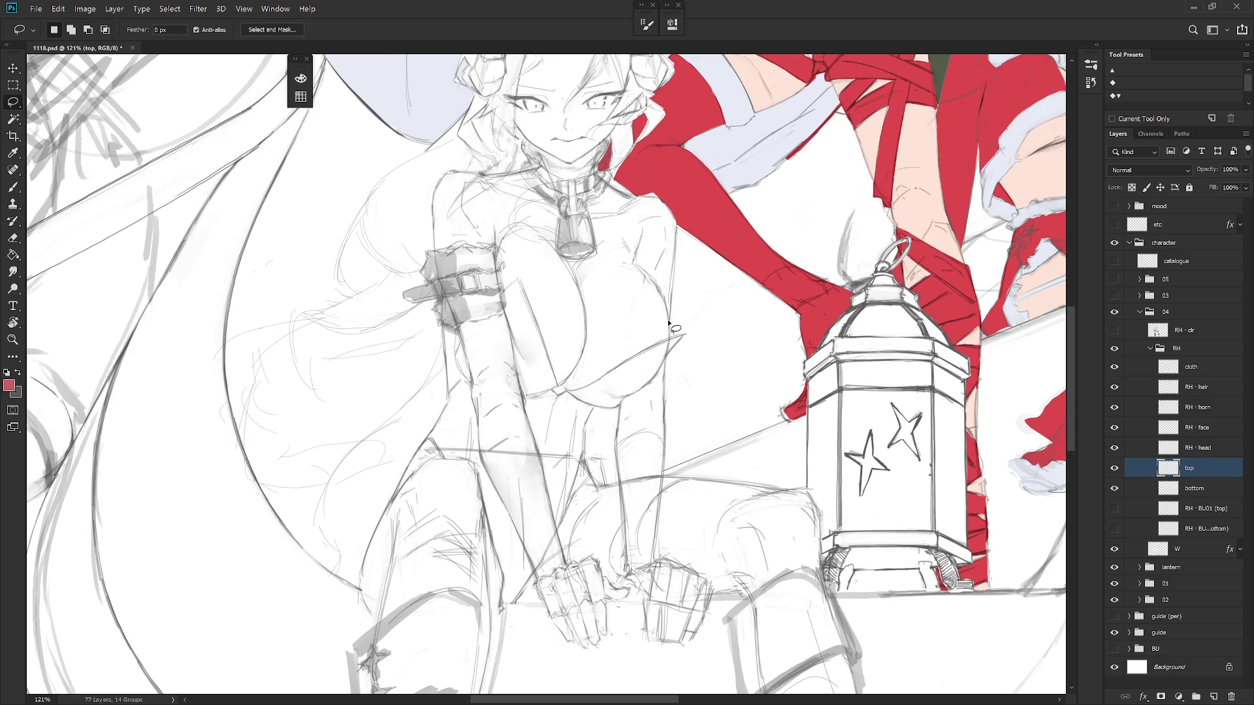
mouse_move(679, 336)
left_mouse_down()
mouse_move(654, 373)
mouse_move(637, 473)
left_mouse_up()
scroll(689, 394, "down", 2)
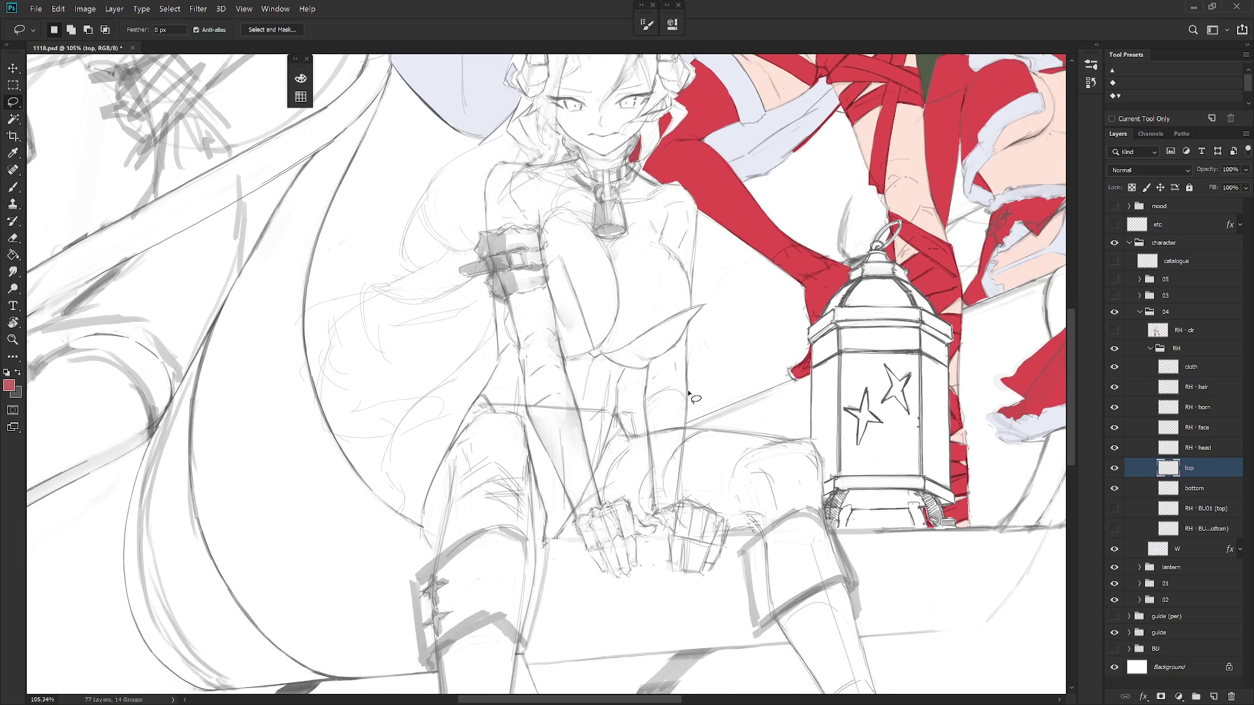
left_click(1114, 489)
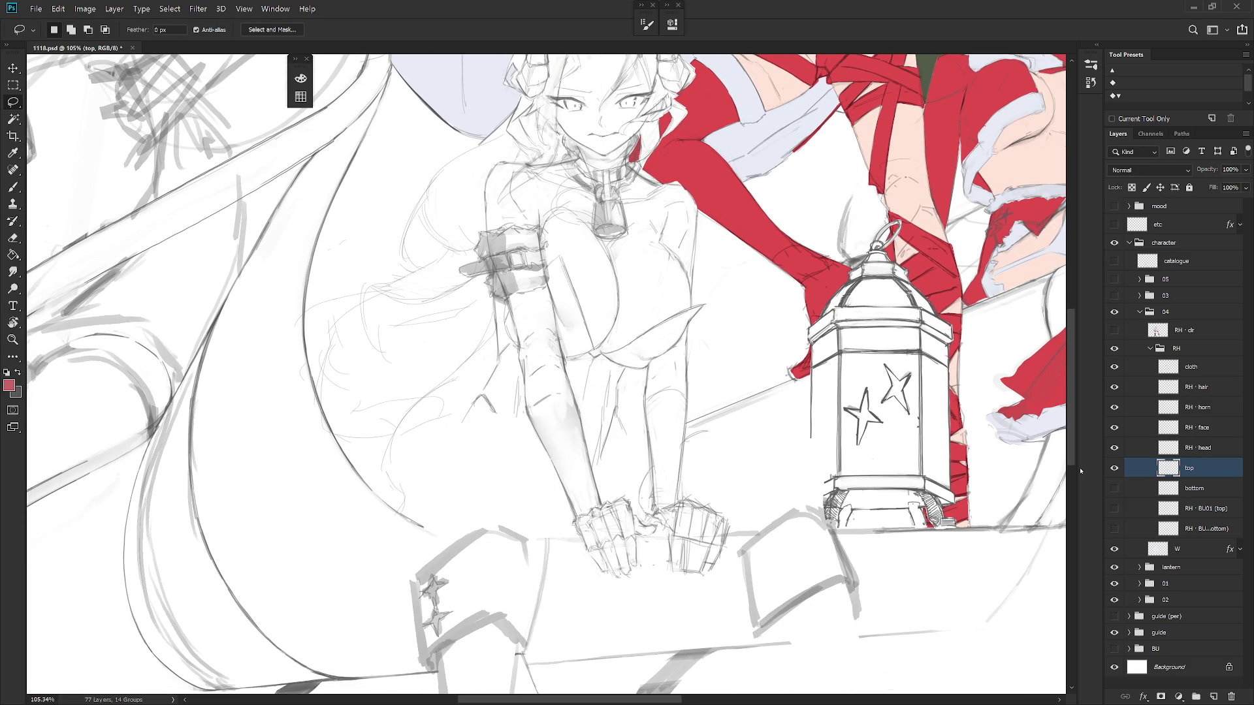
mouse_move(540, 237)
left_mouse_down()
mouse_move(548, 287)
mouse_move(538, 232)
mouse_move(500, 286)
mouse_move(507, 349)
left_mouse_up()
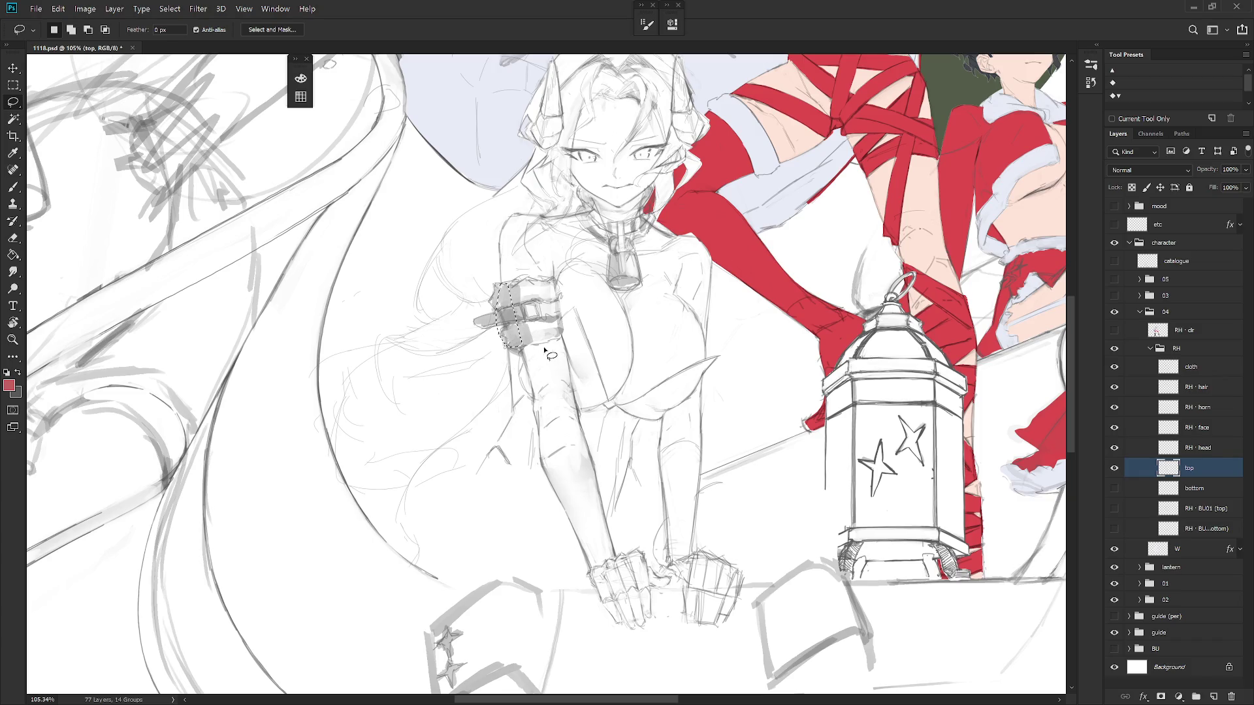
scroll(643, 352, "down", 3)
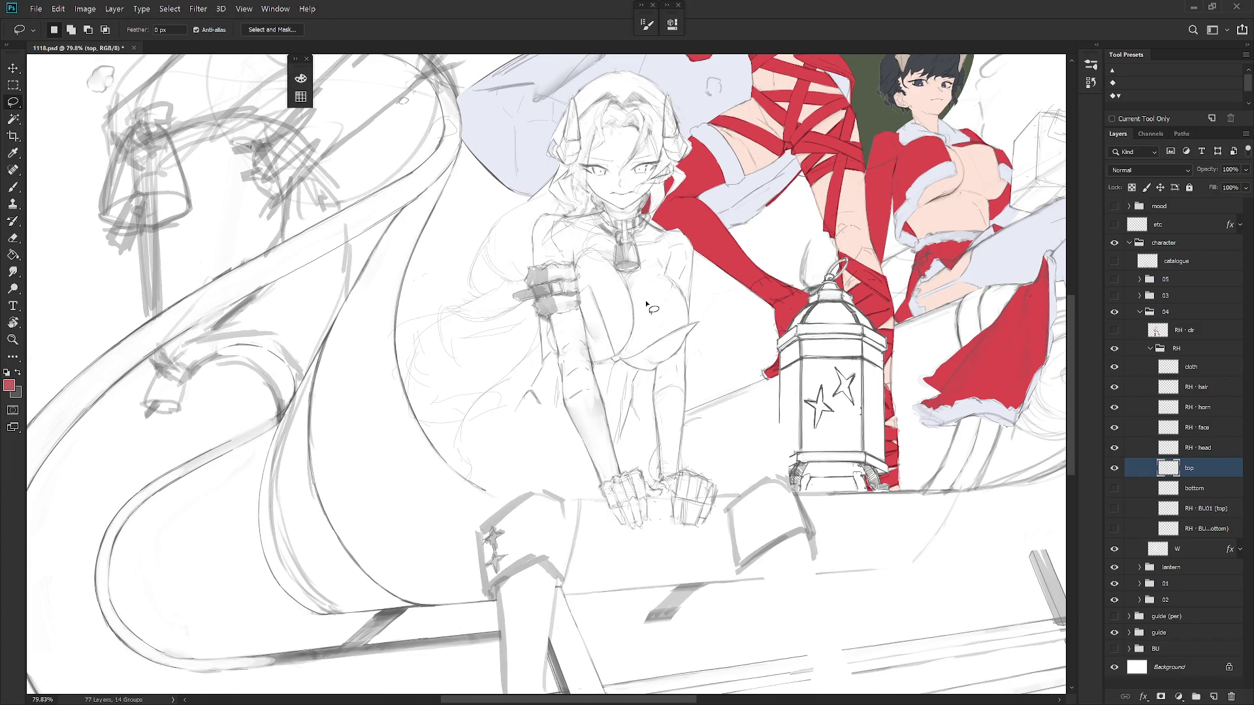
scroll(650, 319, "up", 3)
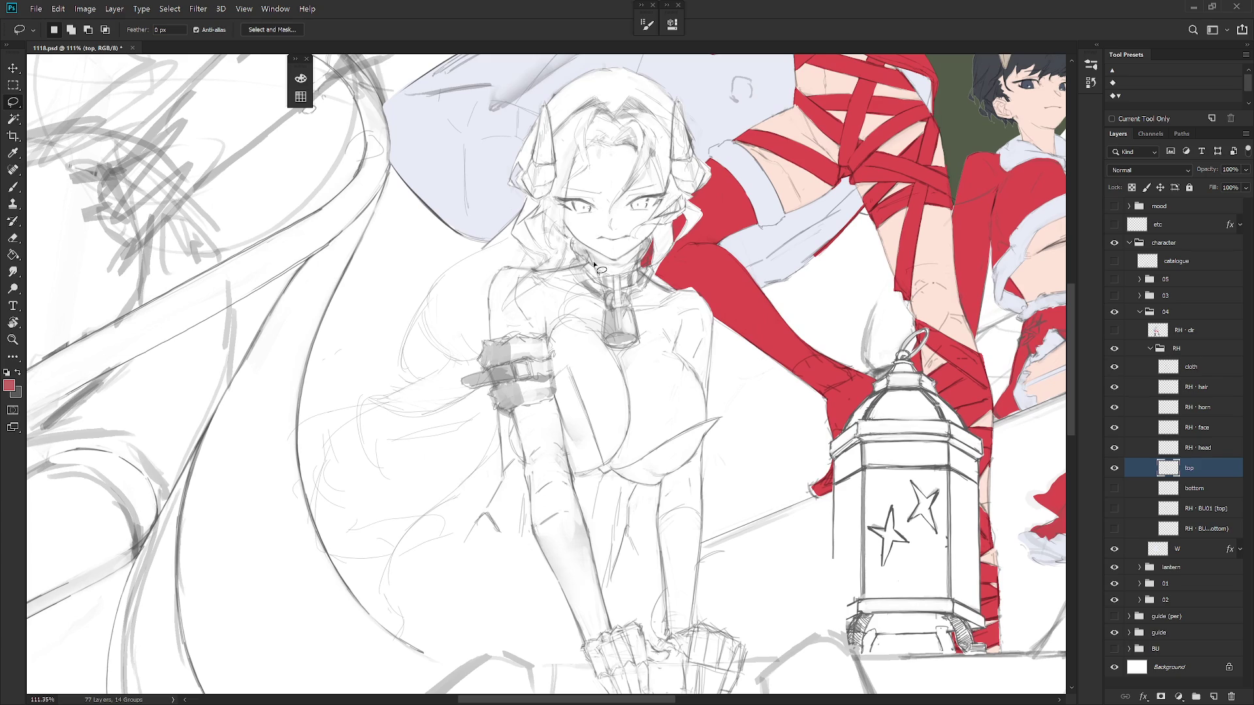
Lasso the neck and collar area, trim a notch, and erase the stray lines inside
mouse_move(581, 258)
left_mouse_down()
mouse_move(591, 288)
mouse_move(630, 302)
mouse_move(653, 276)
mouse_move(651, 243)
mouse_move(625, 267)
left_mouse_up()
key("ctrl+d")
scroll(665, 228, "down", 3)
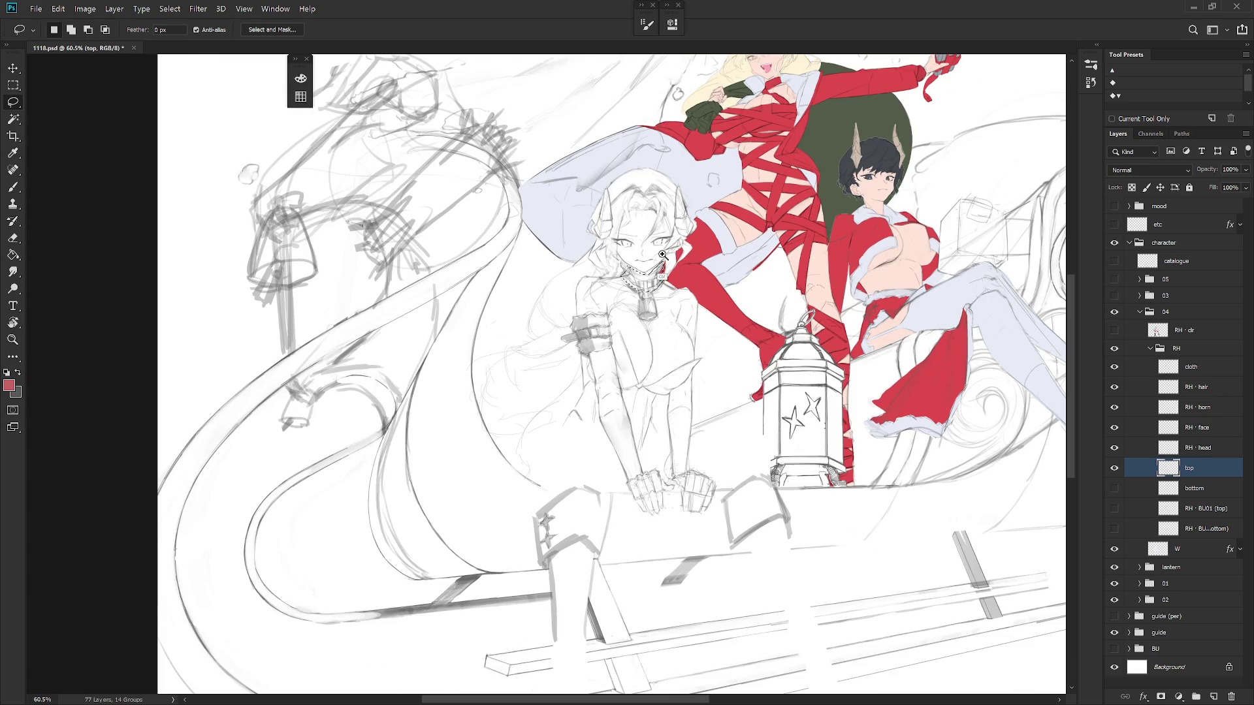
scroll(664, 253, "up", 4)
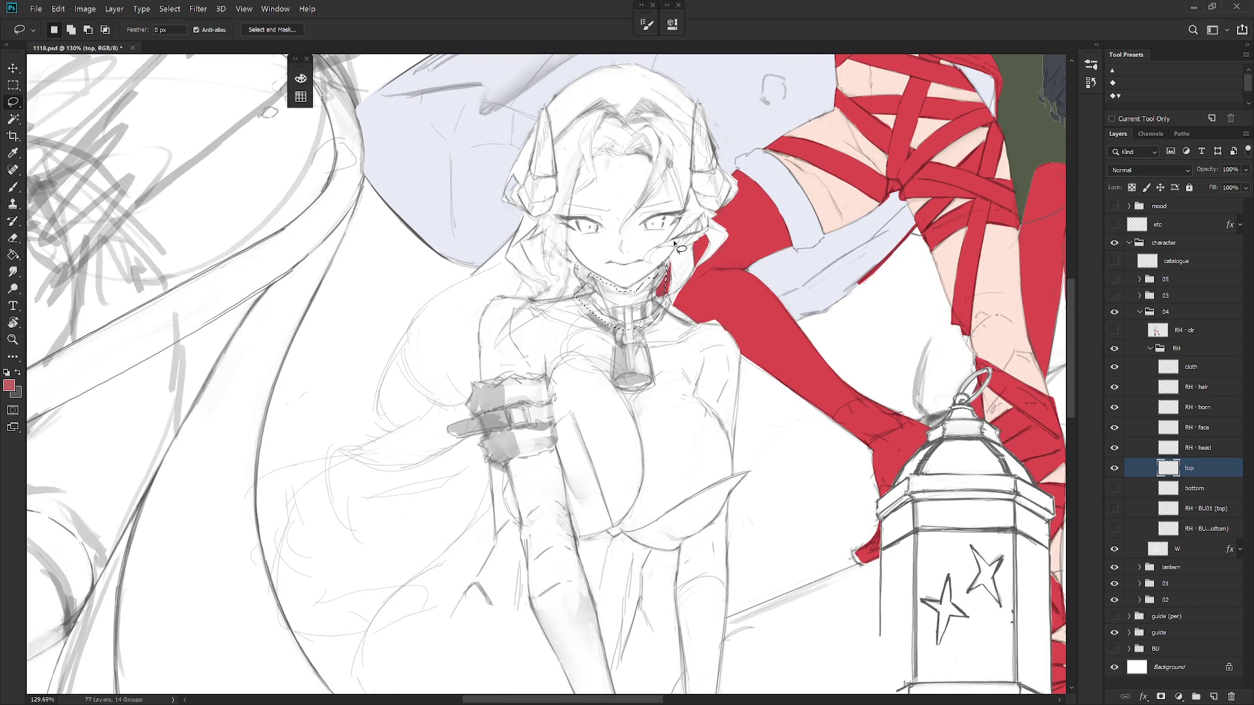
key("alt")
mouse_move(593, 278)
left_mouse_down()
mouse_move(601, 317)
mouse_move(607, 258)
left_mouse_up()
key("Delete")
key("ctrl+d")
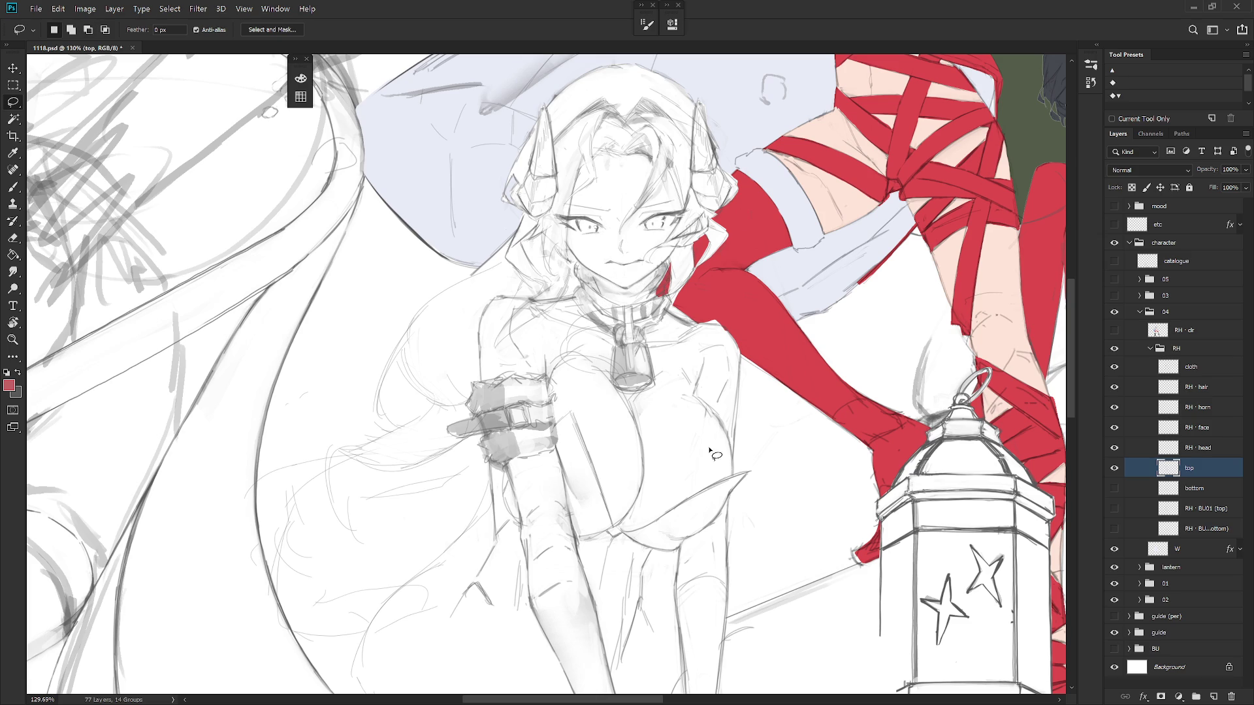
Hide the hair sketch layer and zoom out to see the whole upper body
left_click(1115, 387)
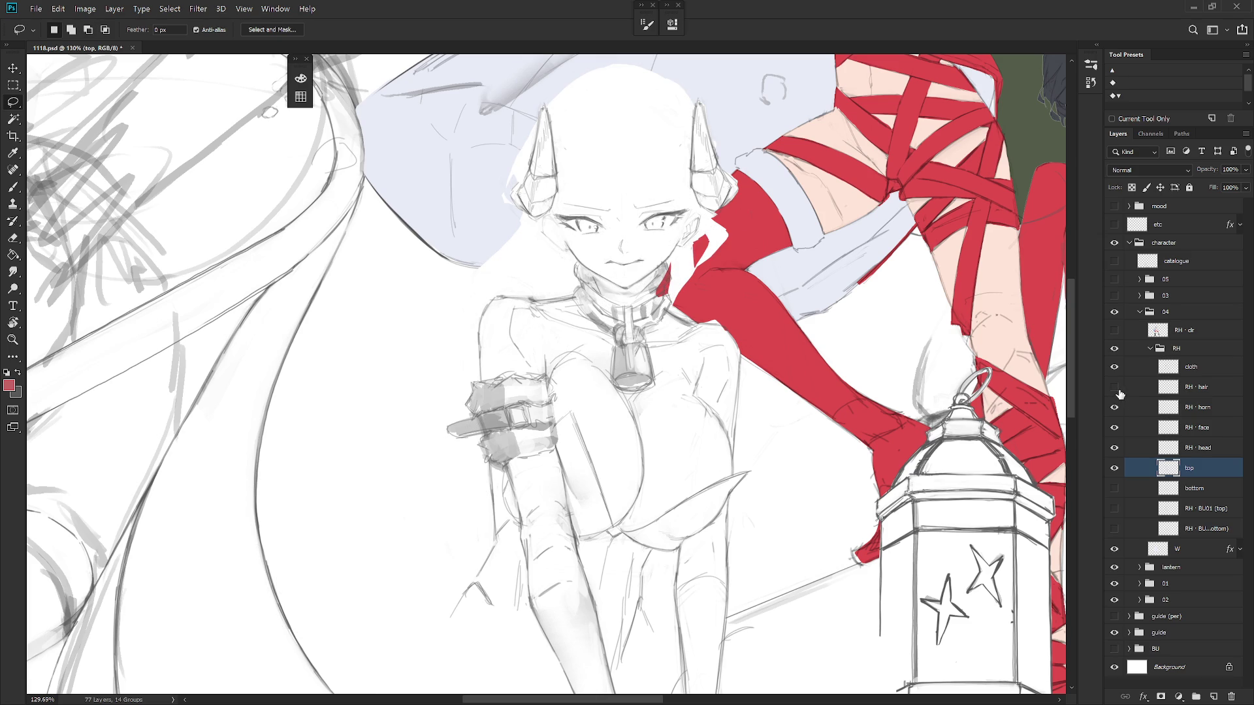
left_click(1118, 391)
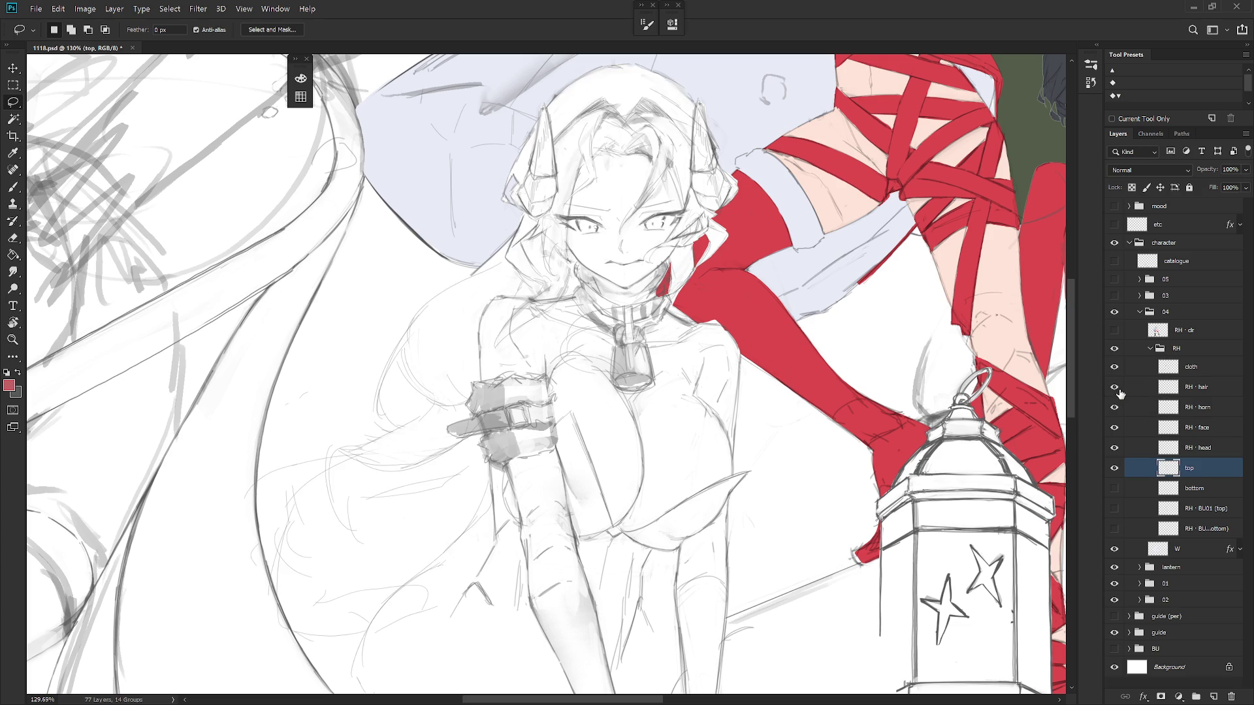
left_click(1116, 389)
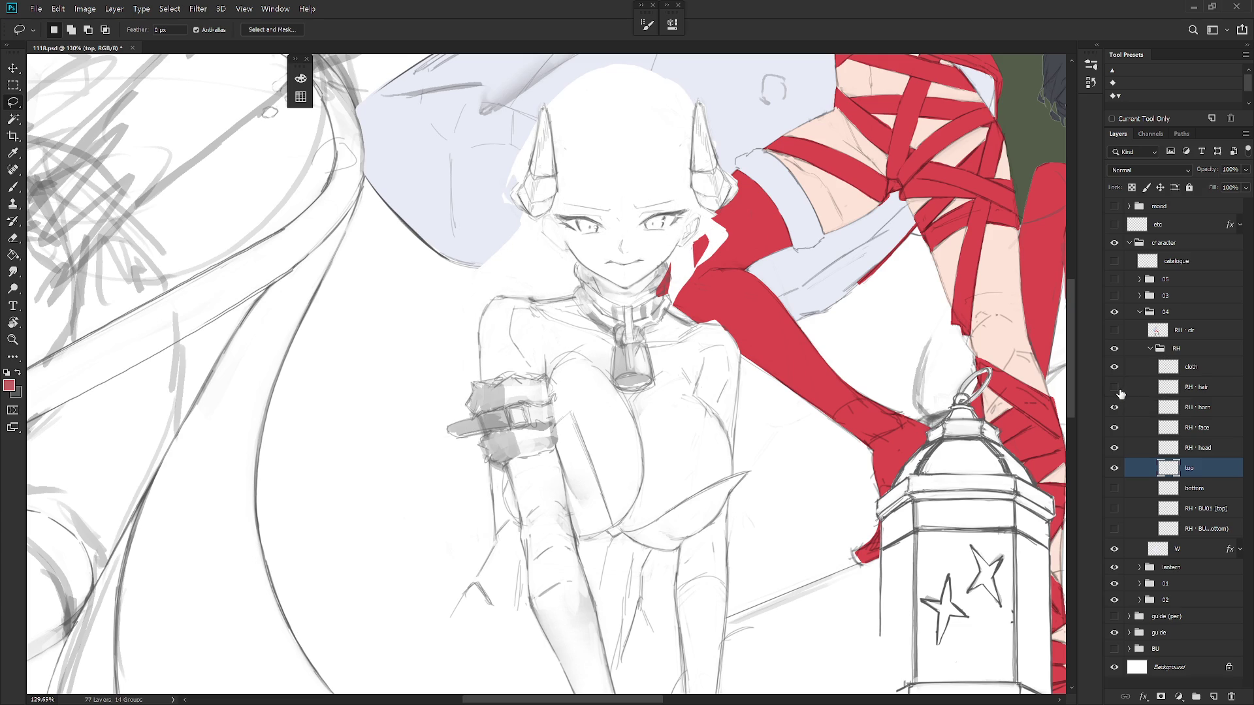
scroll(842, 450, "down", 2)
left_click_drag(843, 451, 818, 390)
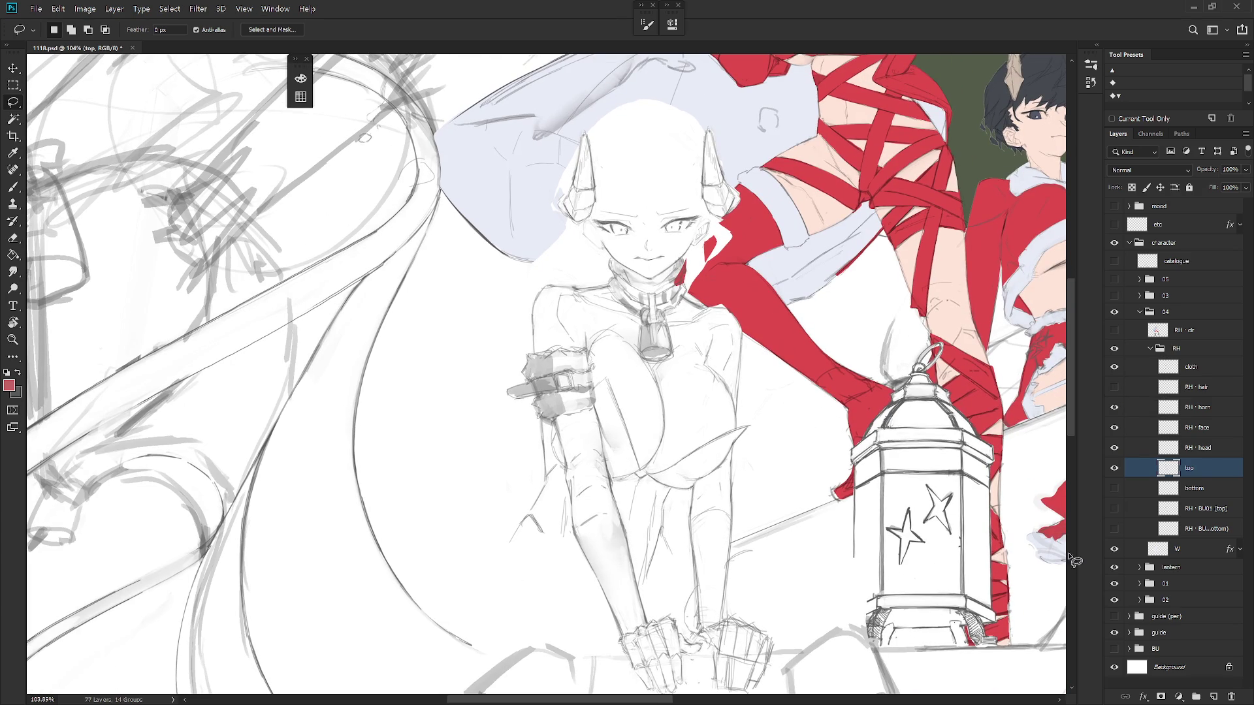
Check the W white fill layer's visibility and make it the active layer
left_click(1116, 550)
left_click(1114, 552)
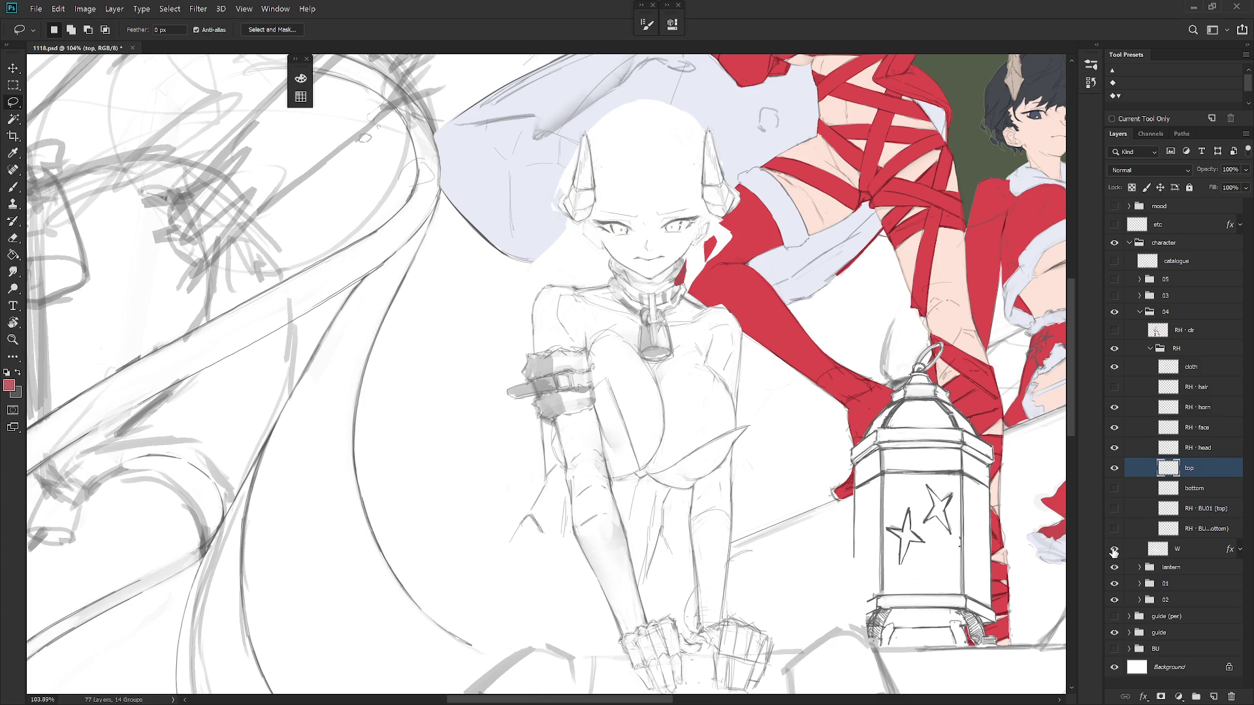
left_click(1190, 558)
scroll(760, 337, "down", 3)
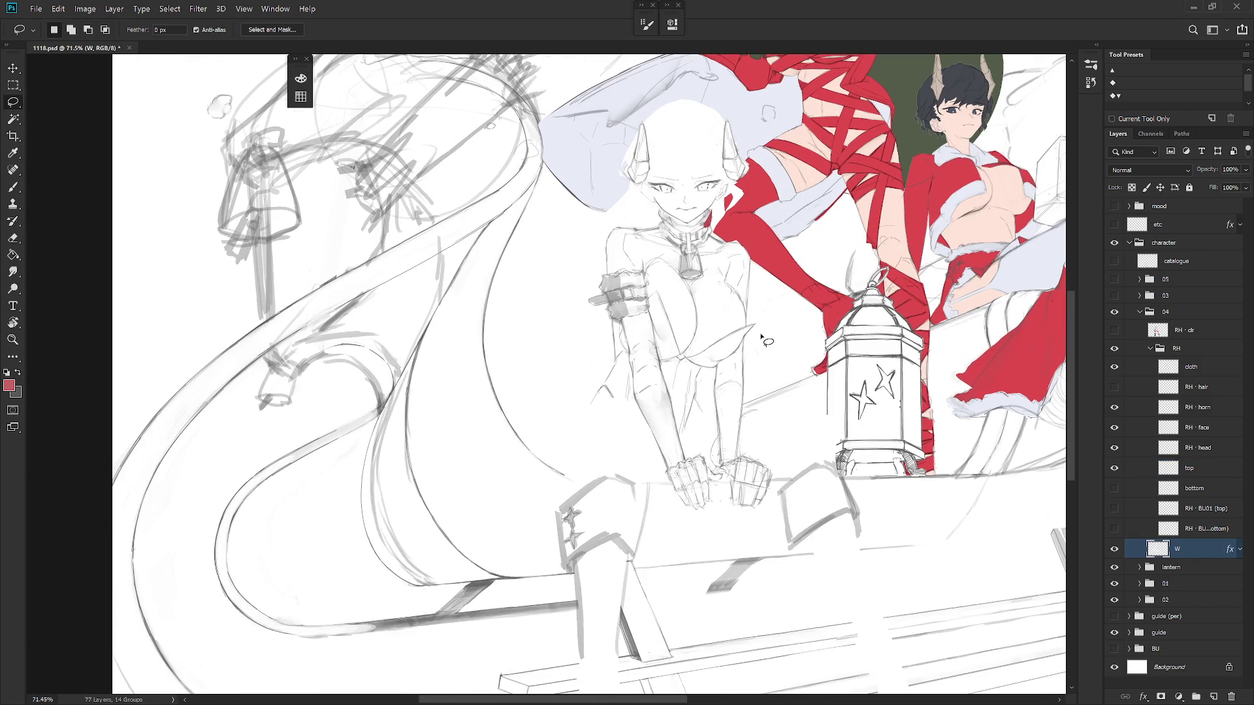
Fill the seated figure's head and collar area with white on the W layer
mouse_move(744, 281)
left_mouse_down()
mouse_move(768, 175)
mouse_move(637, 123)
mouse_move(586, 247)
mouse_move(607, 292)
left_mouse_up()
key("F6")
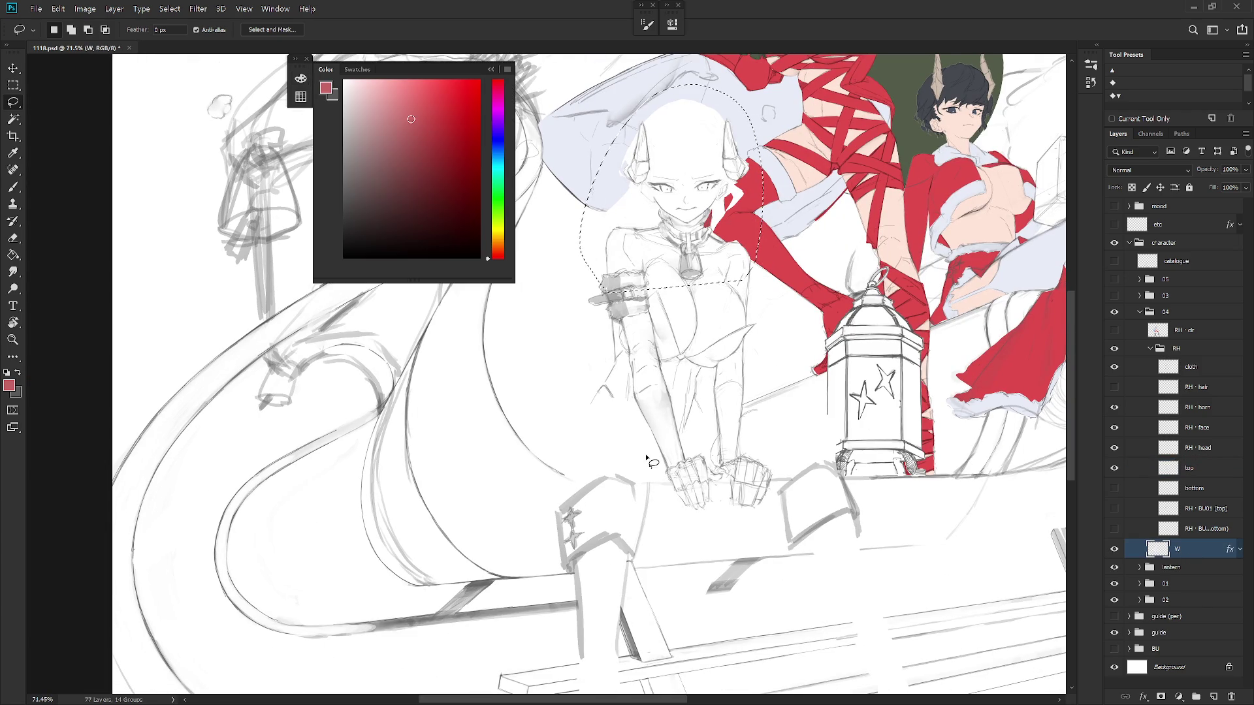
left_click(344, 81)
key("alt+BackSpace")
key("ctrl+d")
key("F6")
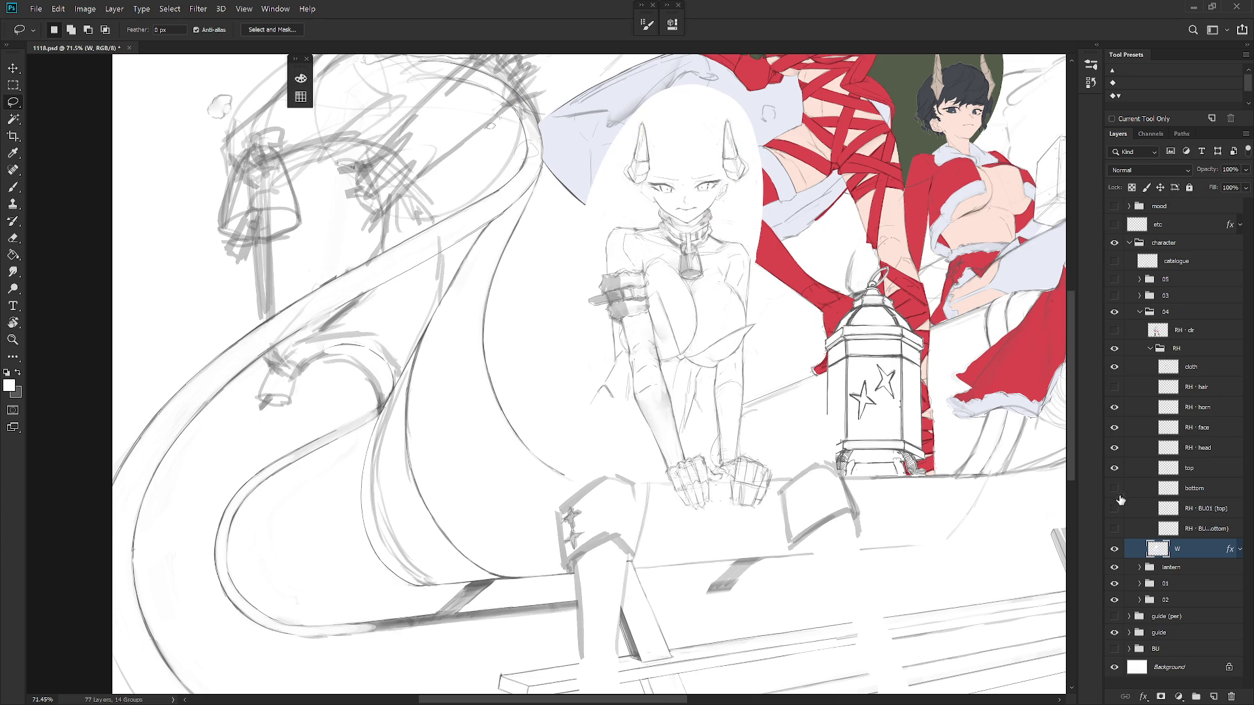
Compare the leg and torso sketches alone, ending with both visible
left_click(1114, 488)
left_click(1114, 489)
left_click(1114, 489)
left_click(1114, 469)
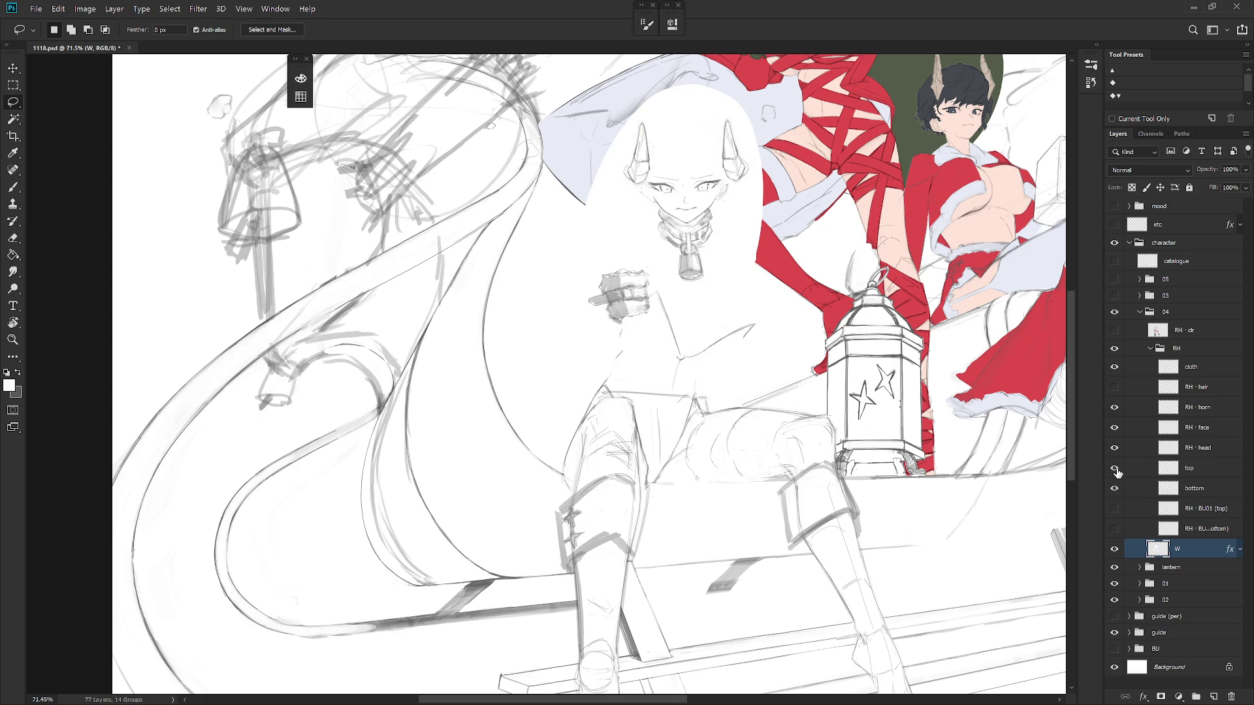
left_click(1115, 469)
scroll(958, 524, "down", 1)
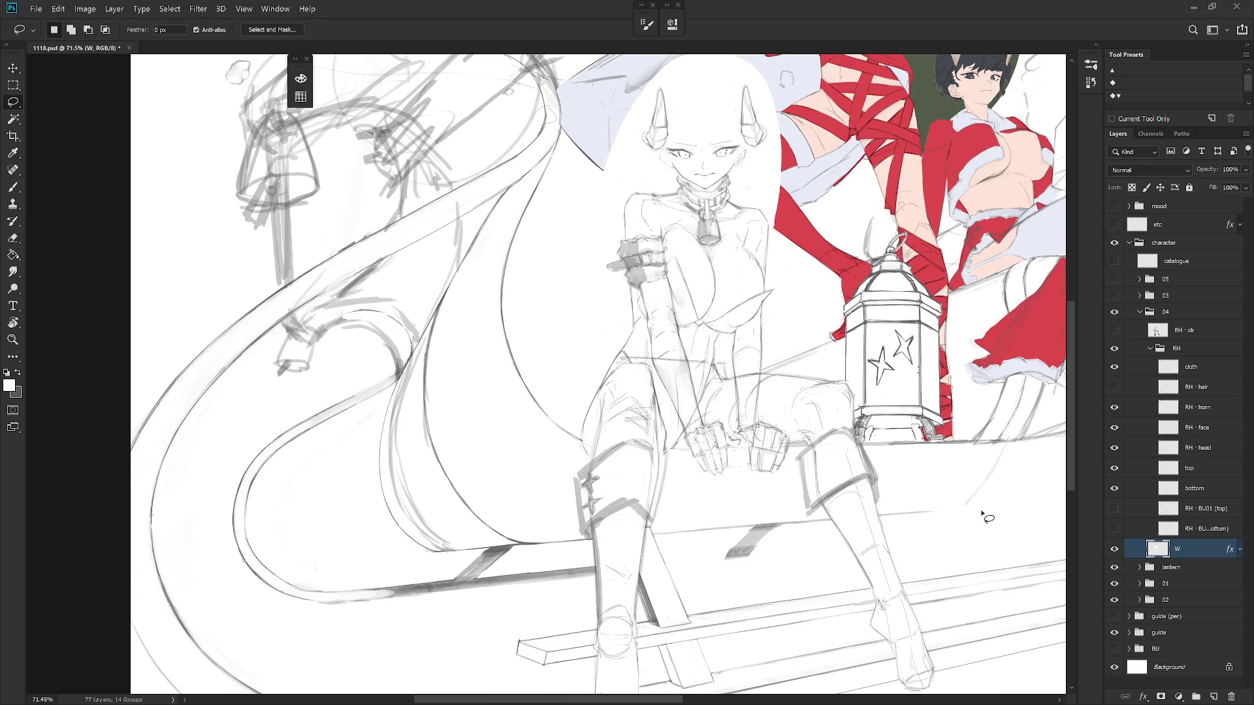
On the bottom layer, lasso the thigh strap buckle, the area beside the knee and the boot's edge
left_click(1204, 491)
scroll(674, 369, "up", 2)
mouse_move(601, 433)
left_mouse_down()
mouse_move(579, 523)
mouse_move(604, 496)
left_mouse_up()
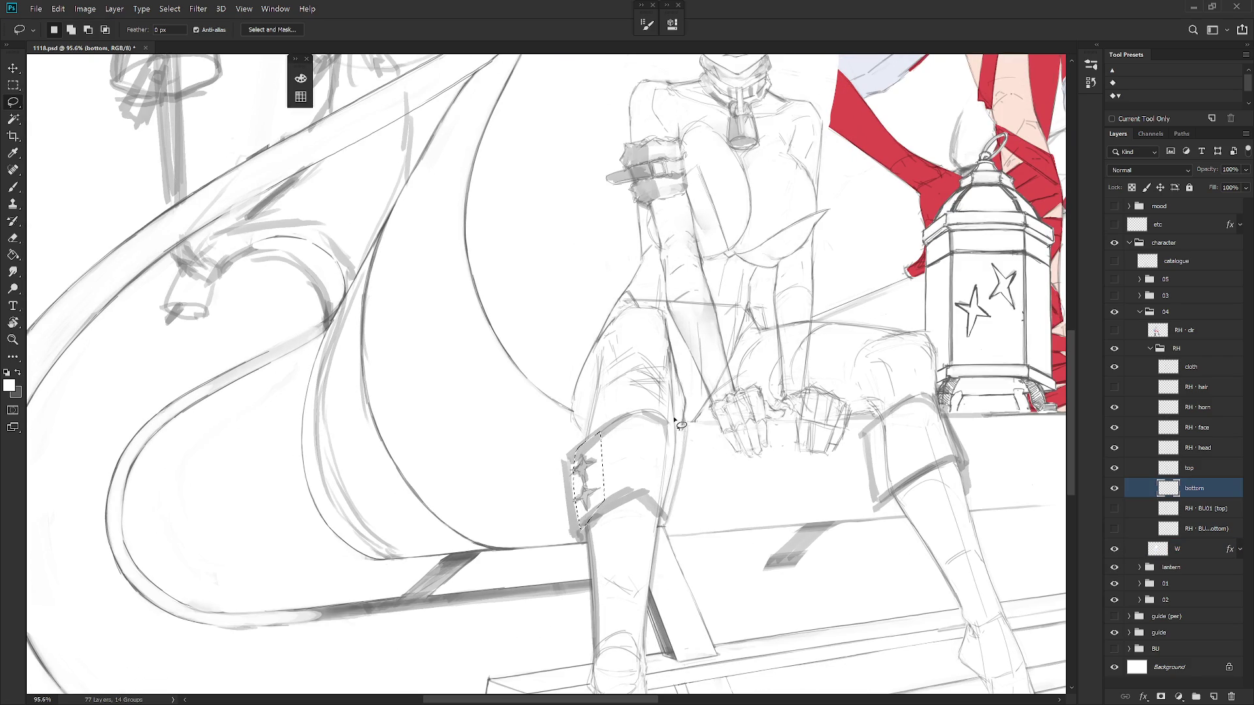
mouse_move(667, 420)
left_mouse_down()
mouse_move(677, 444)
mouse_move(656, 512)
mouse_move(653, 450)
left_mouse_up()
scroll(722, 476, "down", 3)
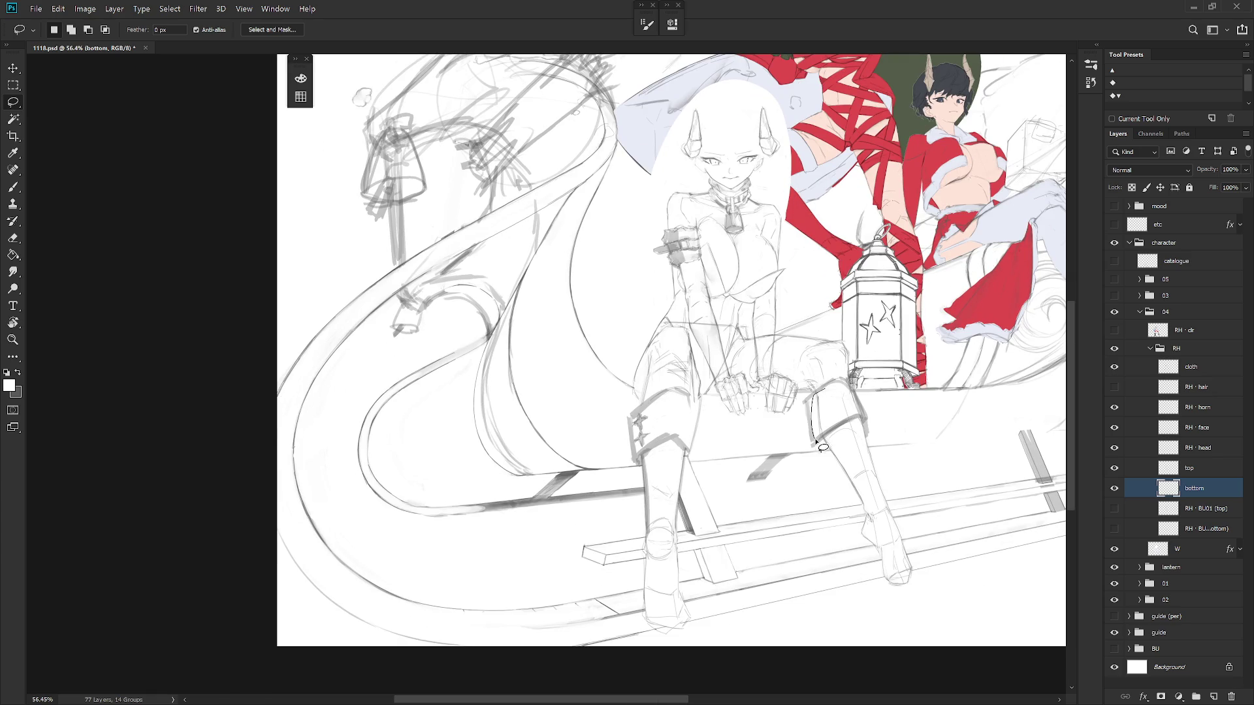
left_click_drag(848, 387, 862, 422)
scroll(745, 406, "up", 2)
Lasso areas along the forearm, arm and torso, then check the leg sketch's visibility
mouse_move(714, 328)
left_mouse_down()
mouse_move(712, 382)
mouse_move(695, 345)
left_mouse_up()
mouse_move(679, 285)
left_mouse_down()
mouse_move(705, 362)
mouse_move(691, 289)
mouse_move(679, 300)
mouse_move(700, 275)
mouse_move(661, 244)
left_mouse_up()
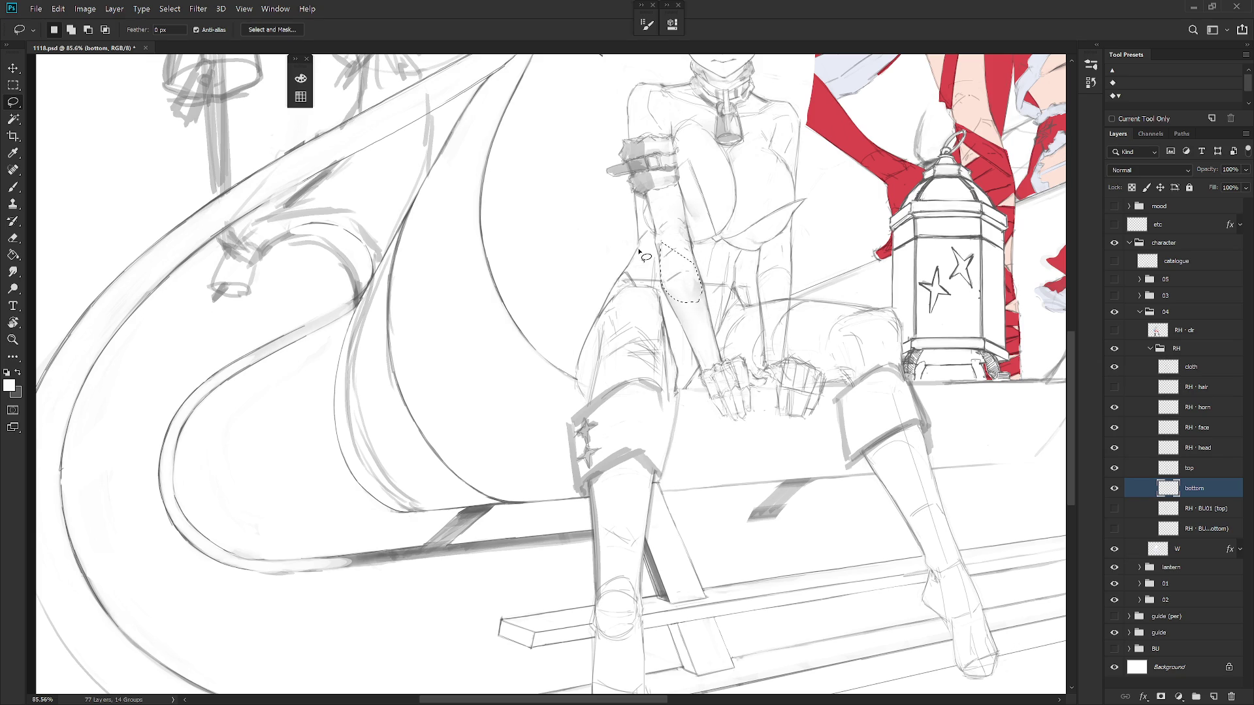
mouse_move(635, 286)
left_mouse_down()
mouse_move(617, 293)
mouse_move(653, 274)
mouse_move(644, 269)
mouse_move(646, 293)
mouse_move(658, 260)
mouse_move(659, 280)
mouse_move(669, 266)
left_mouse_up()
mouse_move(735, 274)
left_mouse_down()
mouse_move(740, 293)
mouse_move(753, 265)
mouse_move(735, 263)
mouse_move(727, 300)
mouse_move(741, 274)
left_mouse_up()
left_click(1114, 489)
left_click(1114, 489)
Lasso around the right hand and along the knee
mouse_move(765, 379)
left_mouse_down()
mouse_move(817, 375)
mouse_move(813, 404)
mouse_move(826, 392)
mouse_move(813, 381)
left_mouse_up()
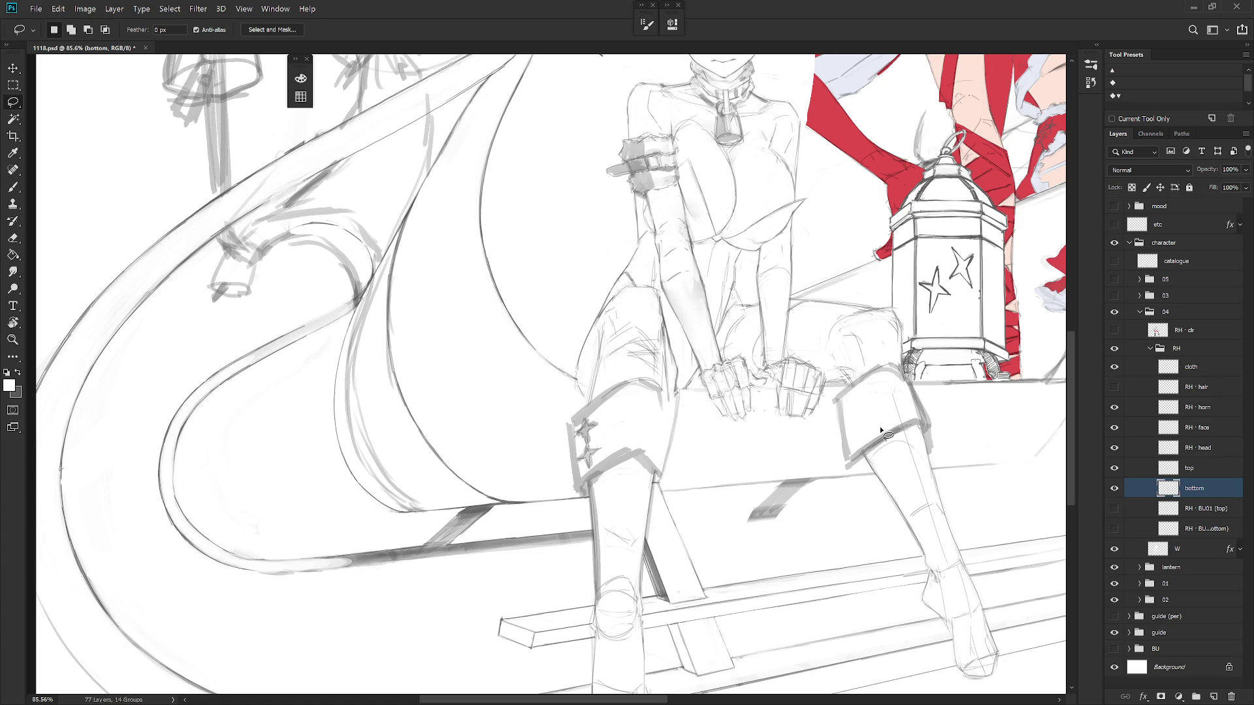
scroll(844, 340, "down", 4)
scroll(808, 374, "up", 2)
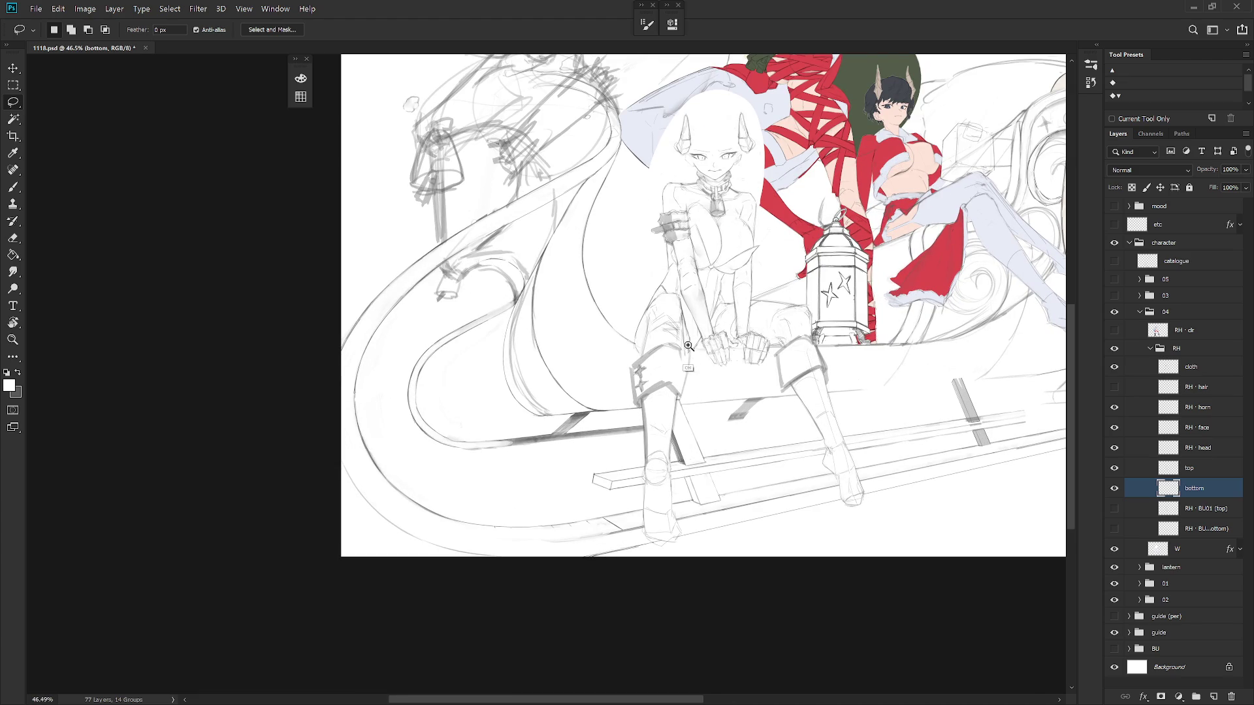
scroll(695, 352, "up", 3)
mouse_move(673, 356)
left_mouse_down()
mouse_move(704, 381)
mouse_move(673, 387)
left_mouse_up()
On the cloth layer, lighten part of the knee outline and redraw its right edge darker with the Pencil
left_click(1188, 367)
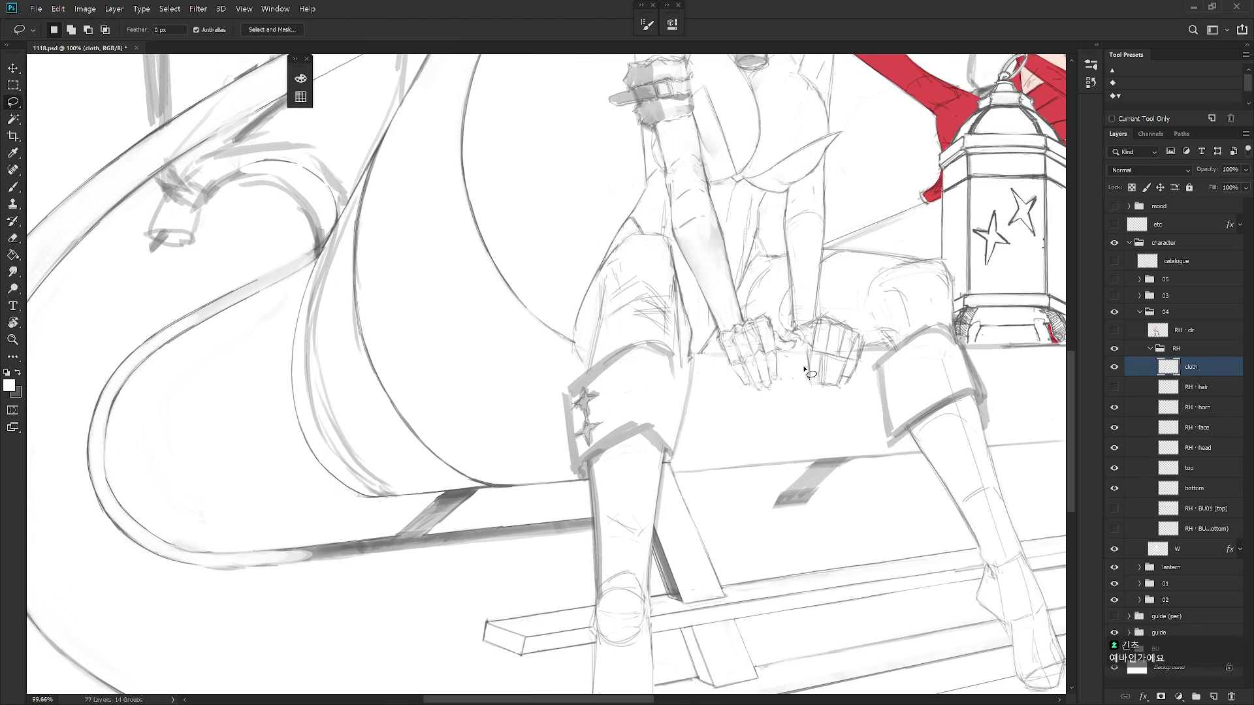
key("b")
key("x")
left_click_drag(683, 397, 683, 342)
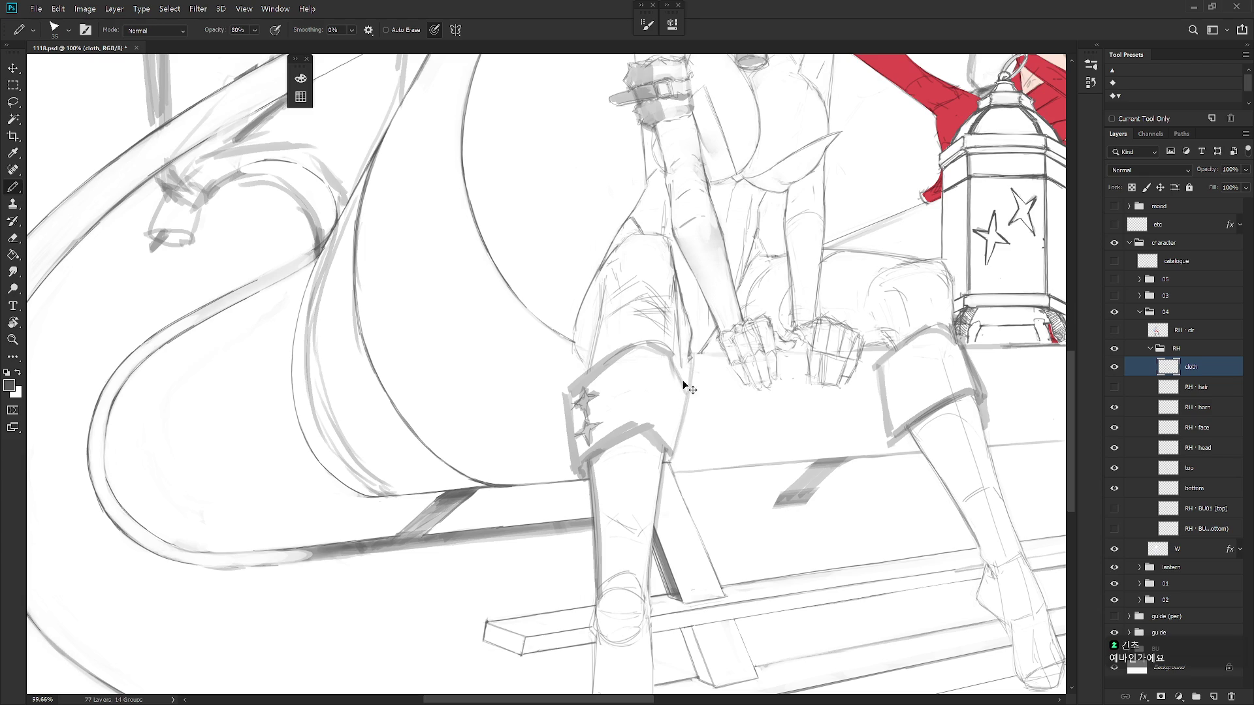
left_click_drag(685, 385, 674, 441)
Lasso the knee's right edge, switch to the bottom layer and compare visibility before deselecting
key("l")
mouse_move(696, 357)
left_mouse_down()
mouse_move(685, 440)
mouse_move(699, 436)
left_mouse_up()
mouse_move(697, 352)
left_mouse_down()
mouse_move(682, 432)
mouse_move(696, 407)
left_mouse_up()
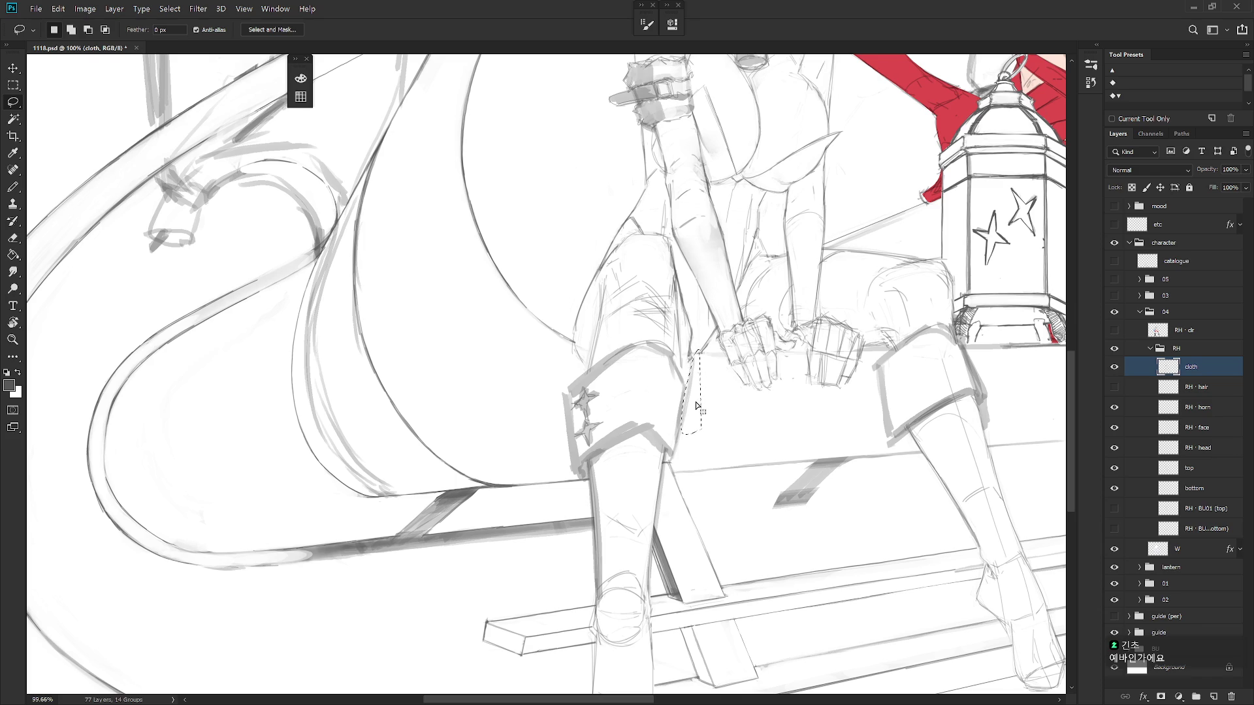
left_click(1219, 498)
left_click(1114, 468)
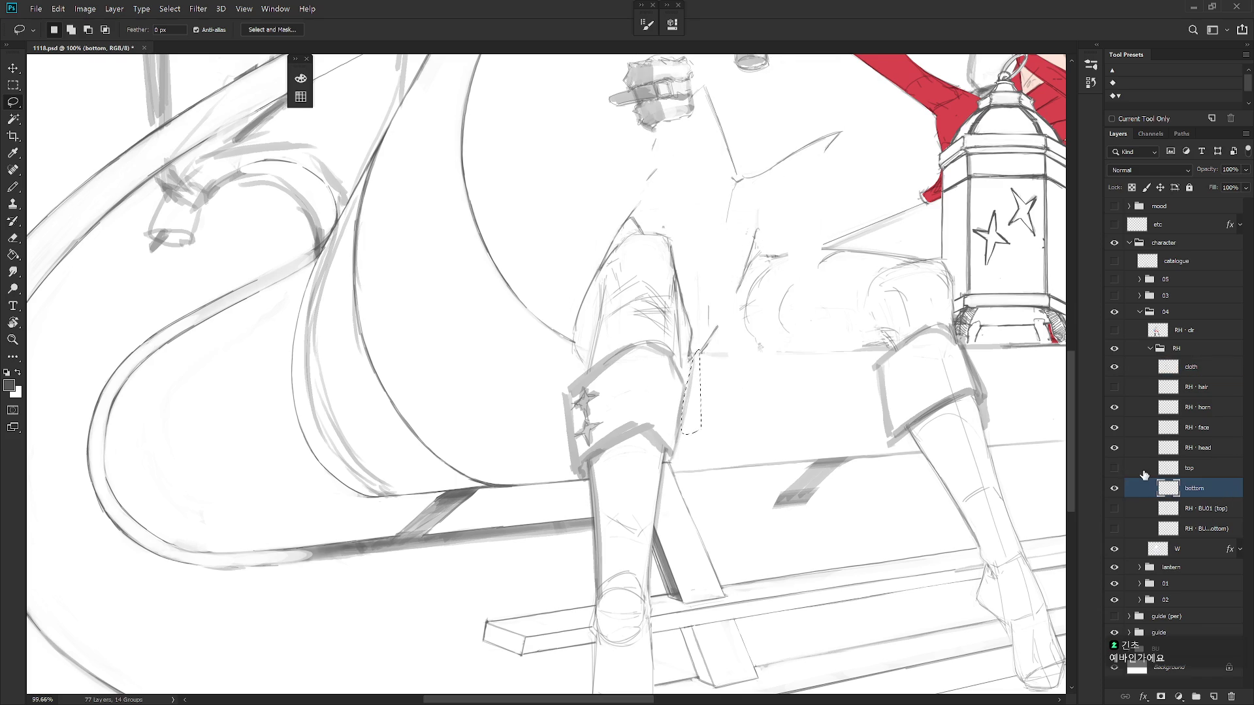
left_click(1114, 467)
left_click(1114, 488)
left_click(1115, 493)
key("ctrl+d")
Lasso a small area left of the hands and an area on the left leg
left_click_drag(700, 355, 699, 378)
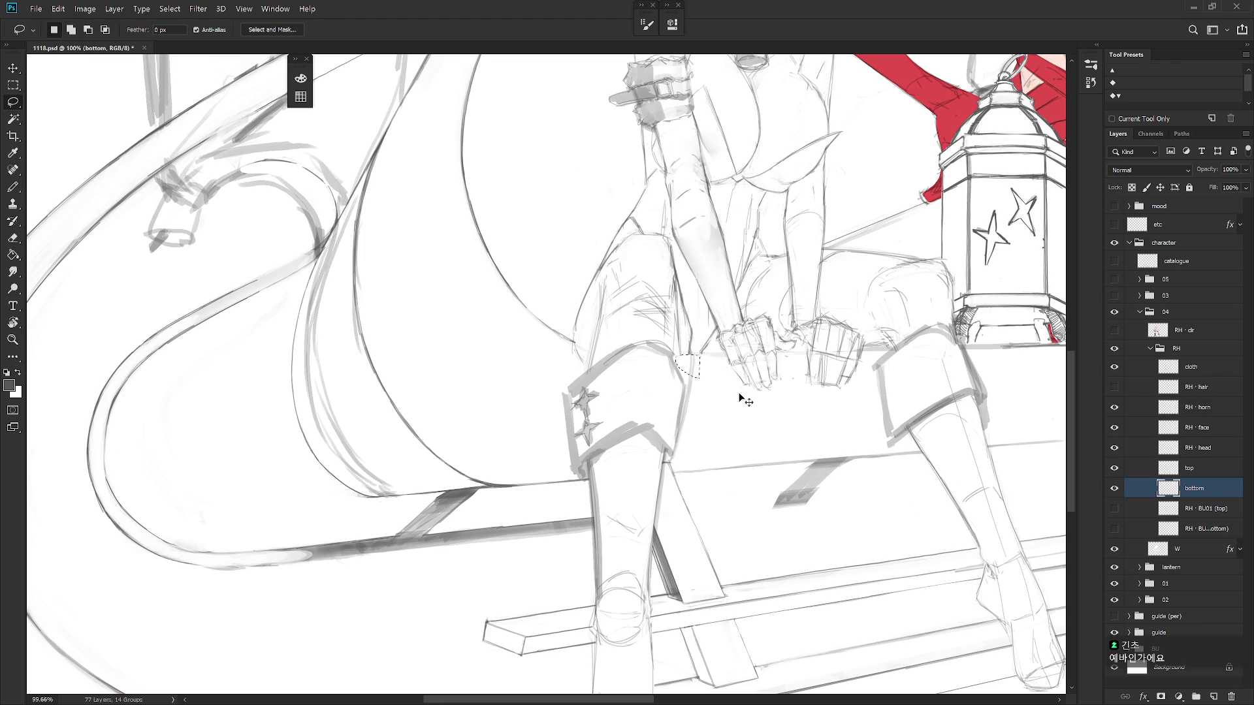
mouse_move(585, 373)
left_mouse_down()
mouse_move(591, 362)
mouse_move(571, 344)
left_mouse_up()
scroll(601, 424, "down", 5)
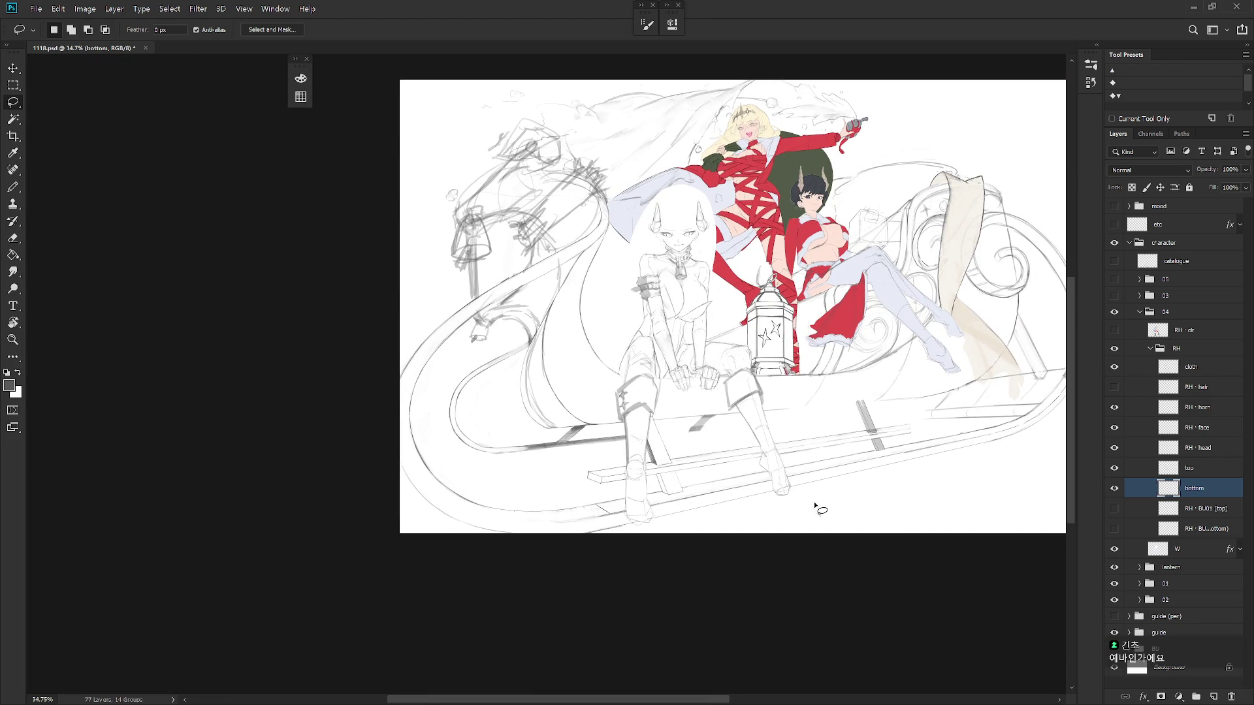
scroll(828, 523, "up", 2)
left_click(1172, 548)
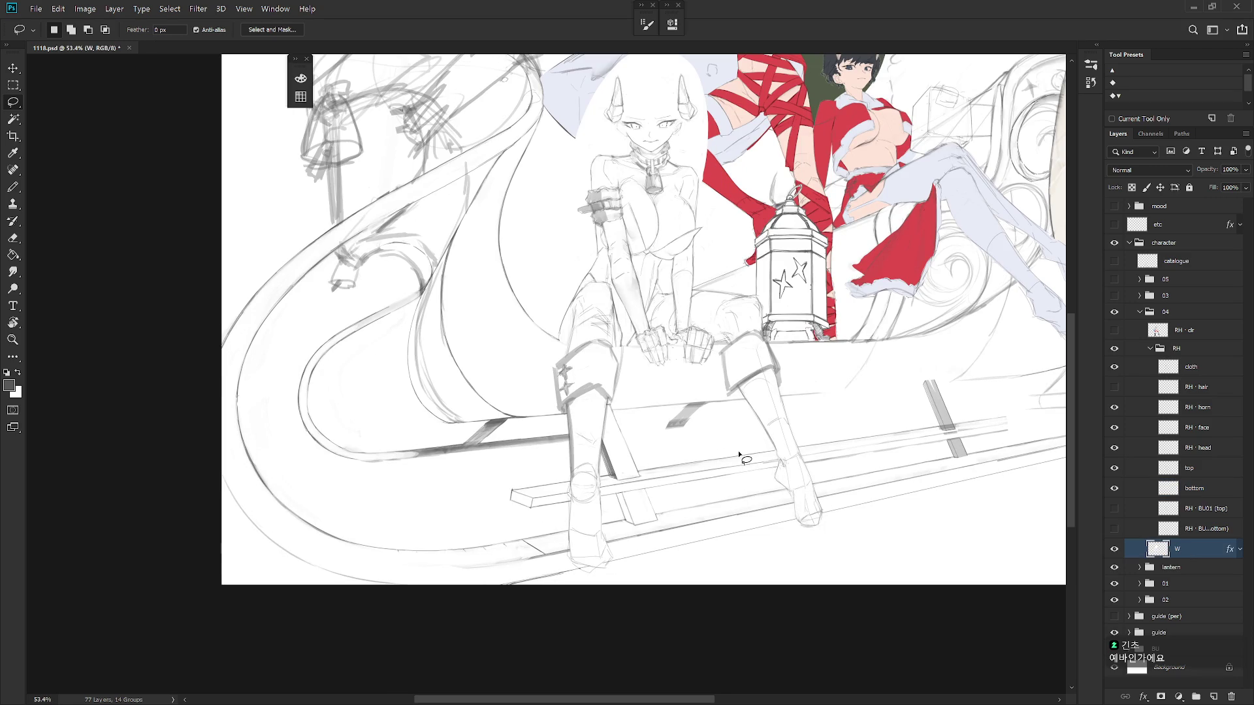
mouse_move(744, 400)
left_mouse_down()
mouse_move(716, 347)
mouse_move(666, 360)
left_mouse_up()
mouse_move(634, 347)
left_mouse_down()
mouse_move(615, 347)
mouse_move(615, 361)
mouse_move(635, 431)
mouse_move(721, 436)
left_mouse_up()
key("ctrl+d")
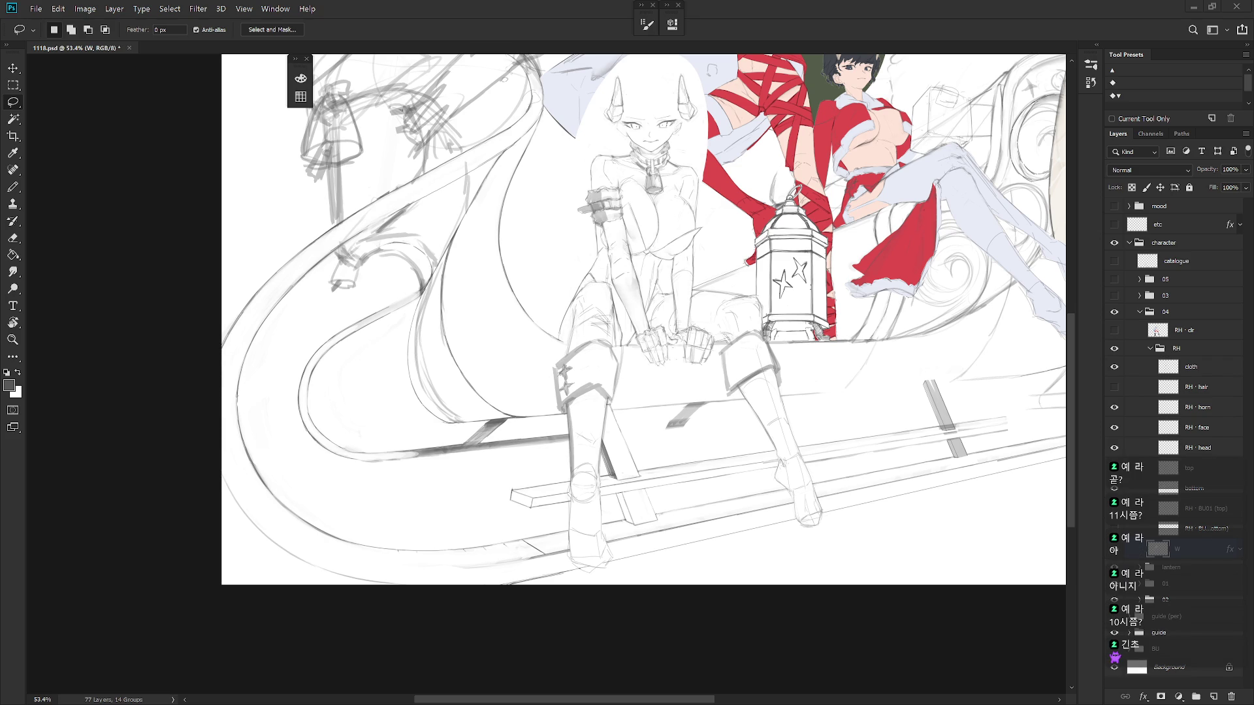
left_click_drag(772, 490, 759, 539)
Show the RH · dr flat colours and paint skin tone beside the collar bell
left_click(1114, 331)
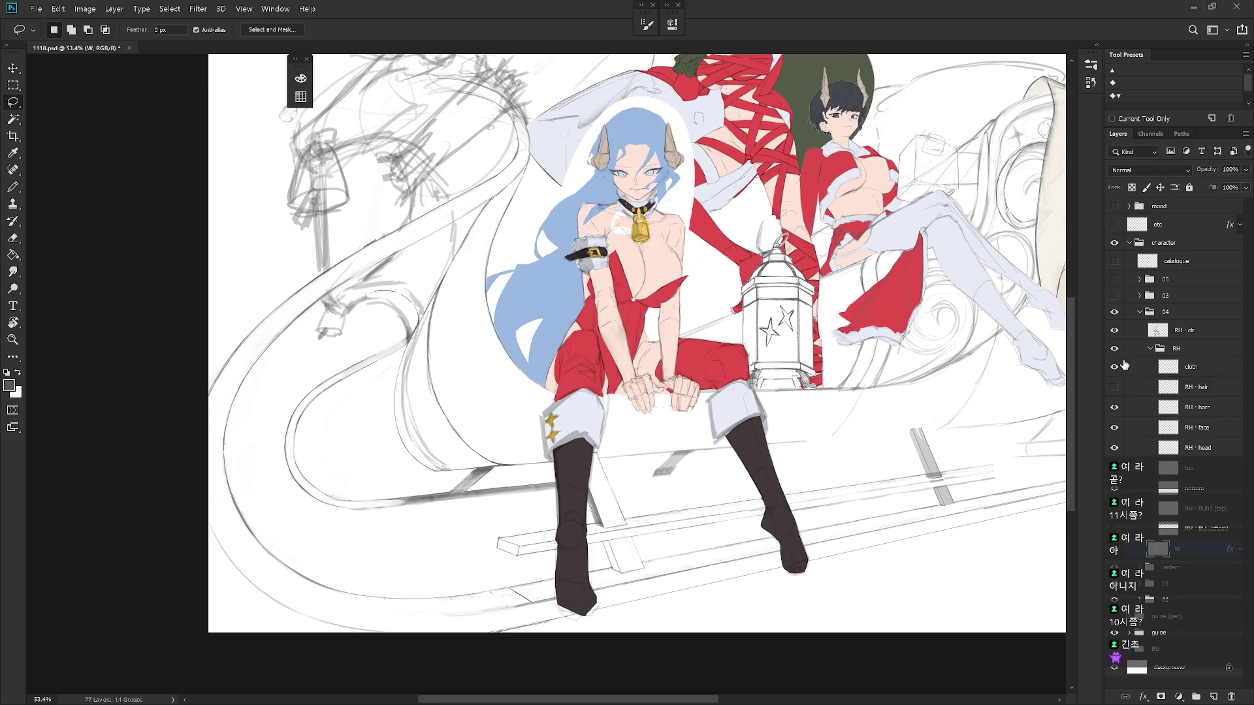
left_click(1197, 333)
scroll(641, 183, "up", 3)
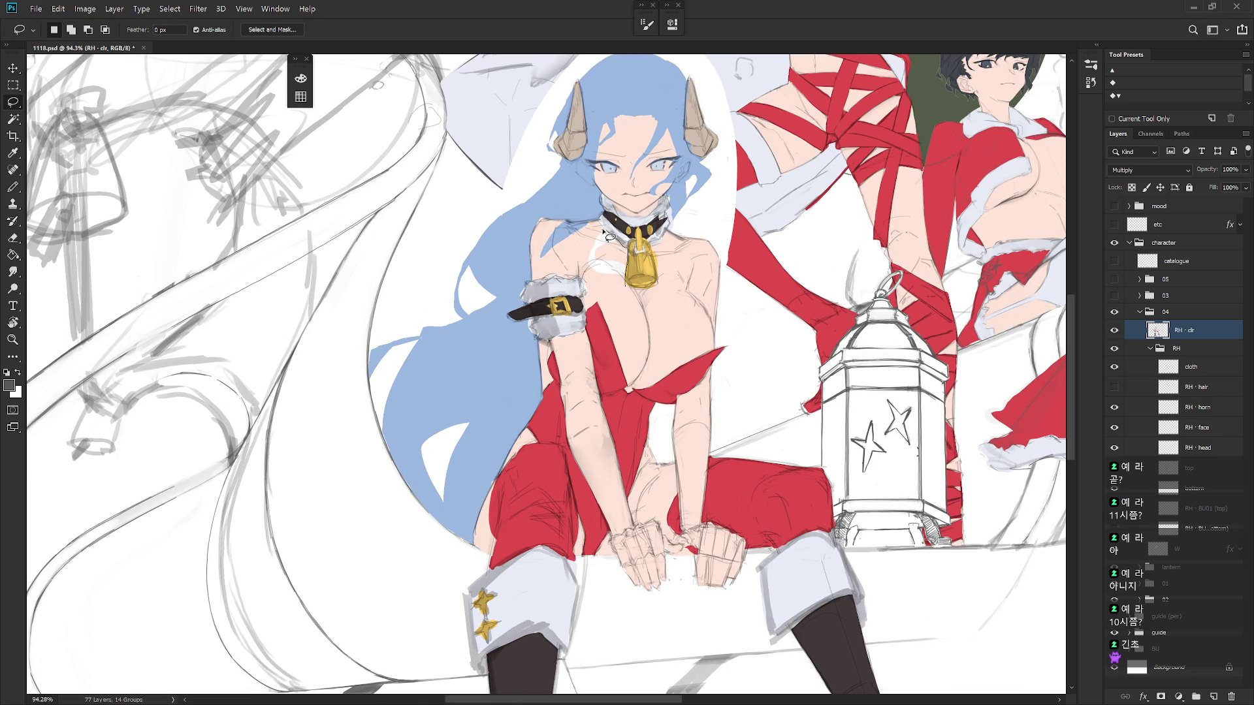
left_click_drag(614, 282, 626, 286)
key("b")
left_click(637, 302, "alt")
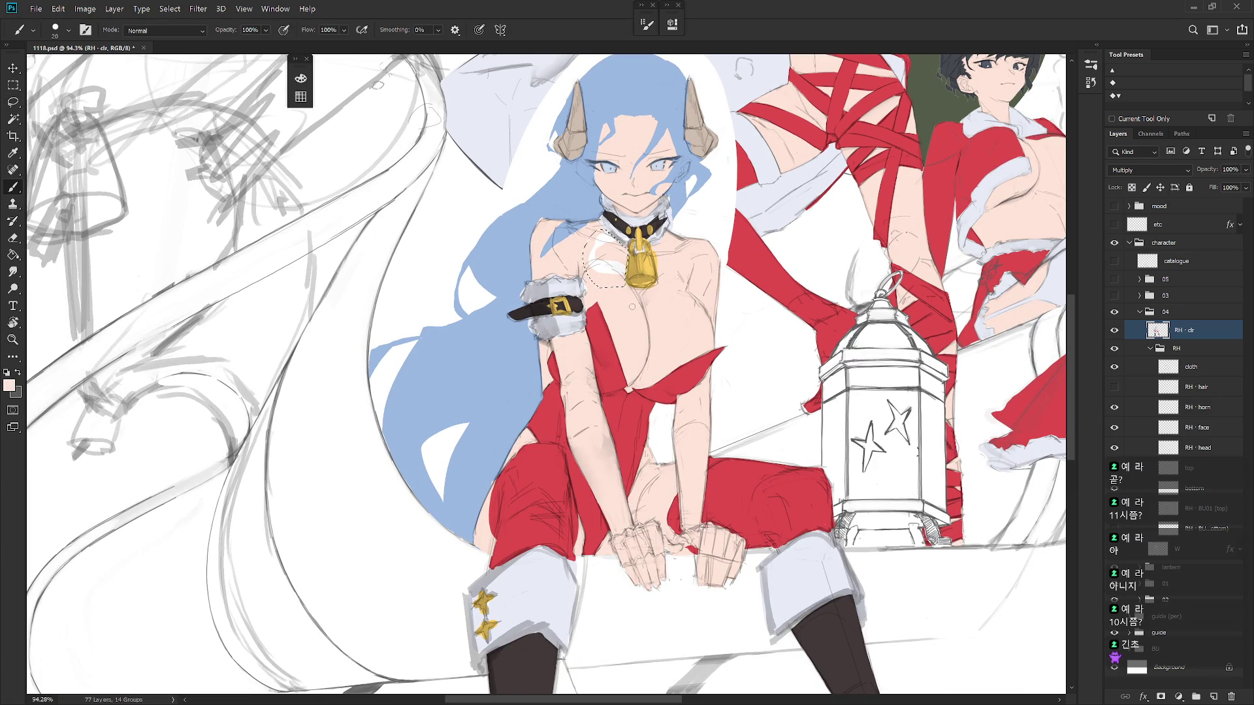
key("ctrl+d")
scroll(717, 354, "down", 3)
Show the RH · hair colour layer and make the W layer active
left_click(1114, 389)
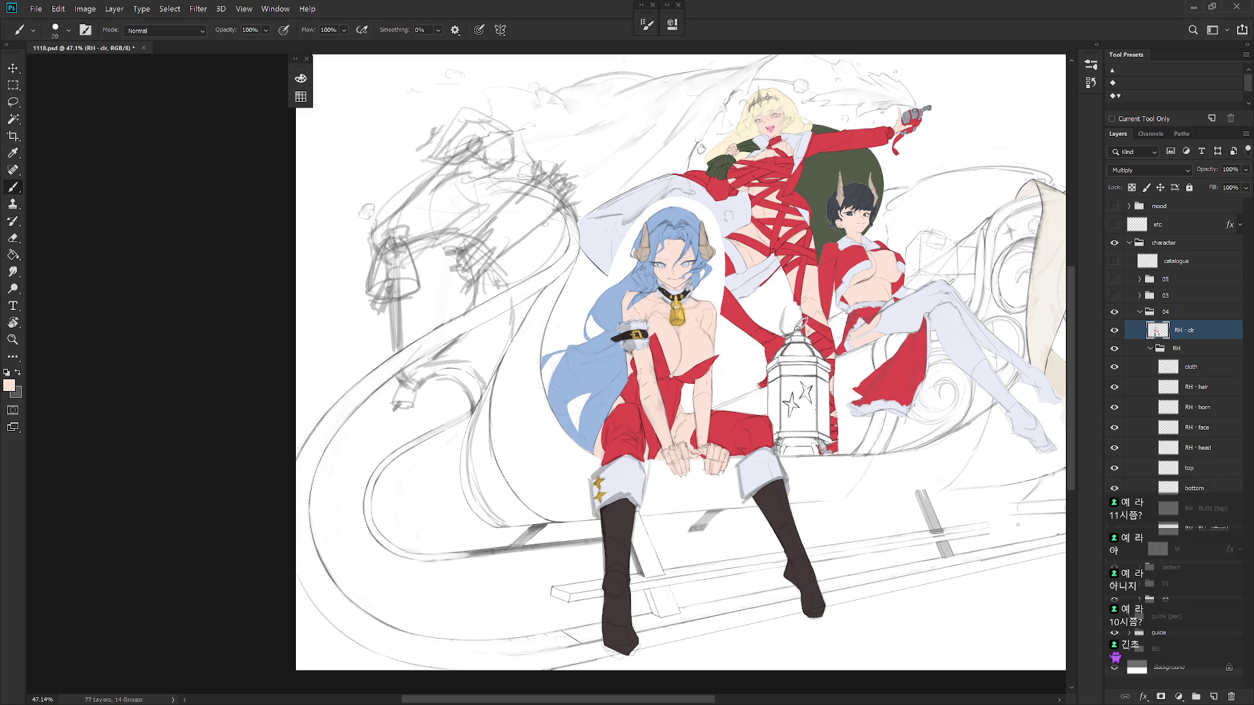
scroll(614, 548, "down", 2)
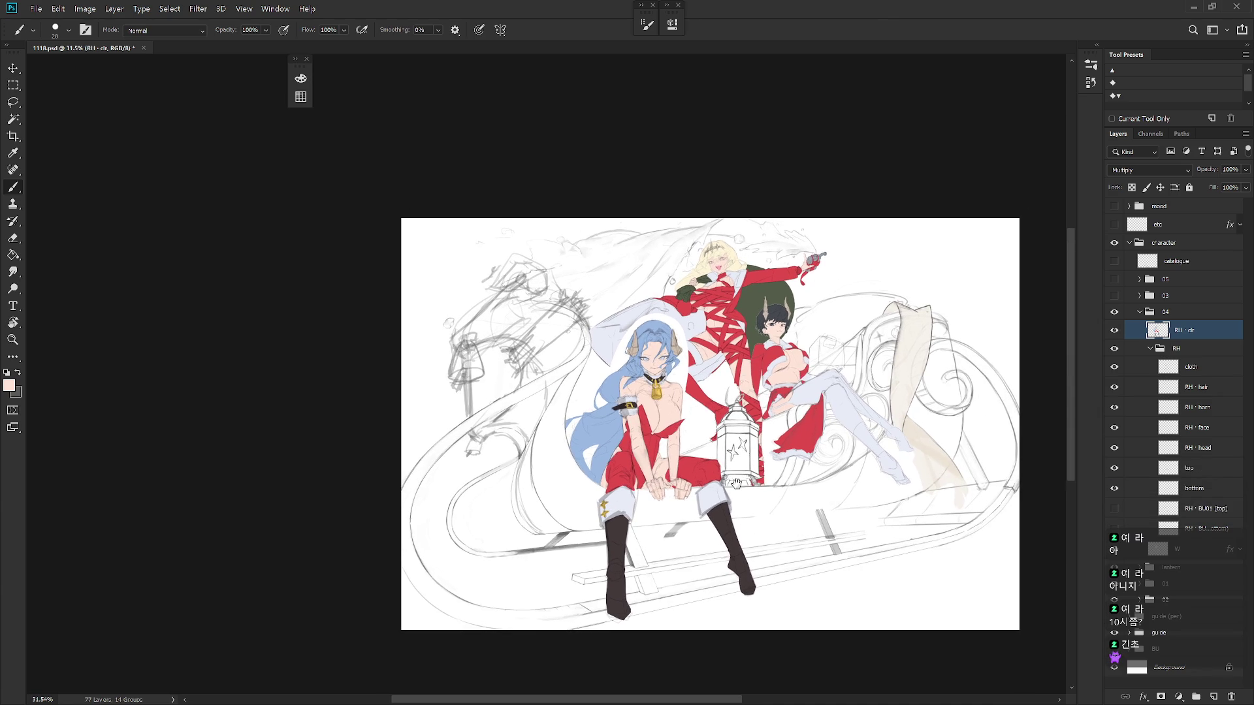
left_click(1175, 549)
Load the RH · dr silhouette as a selection while on layer W
key("l")
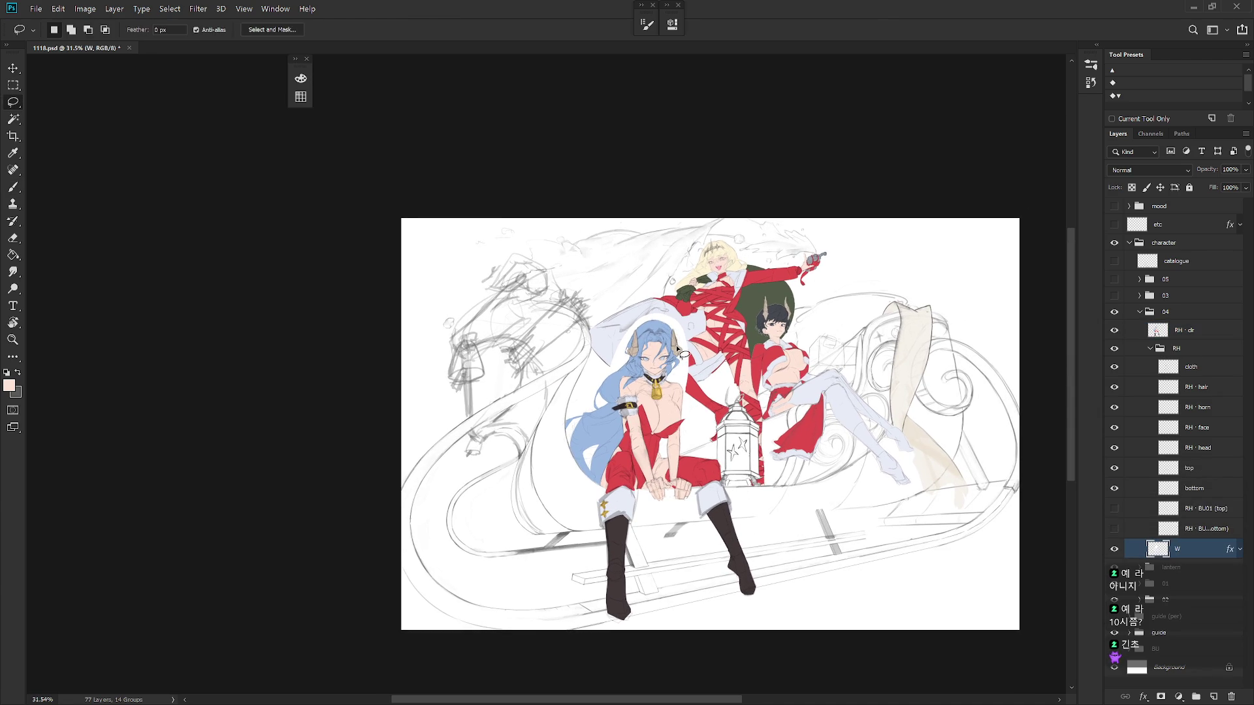
scroll(727, 323, "up", 5)
scroll(693, 350, "up", 3)
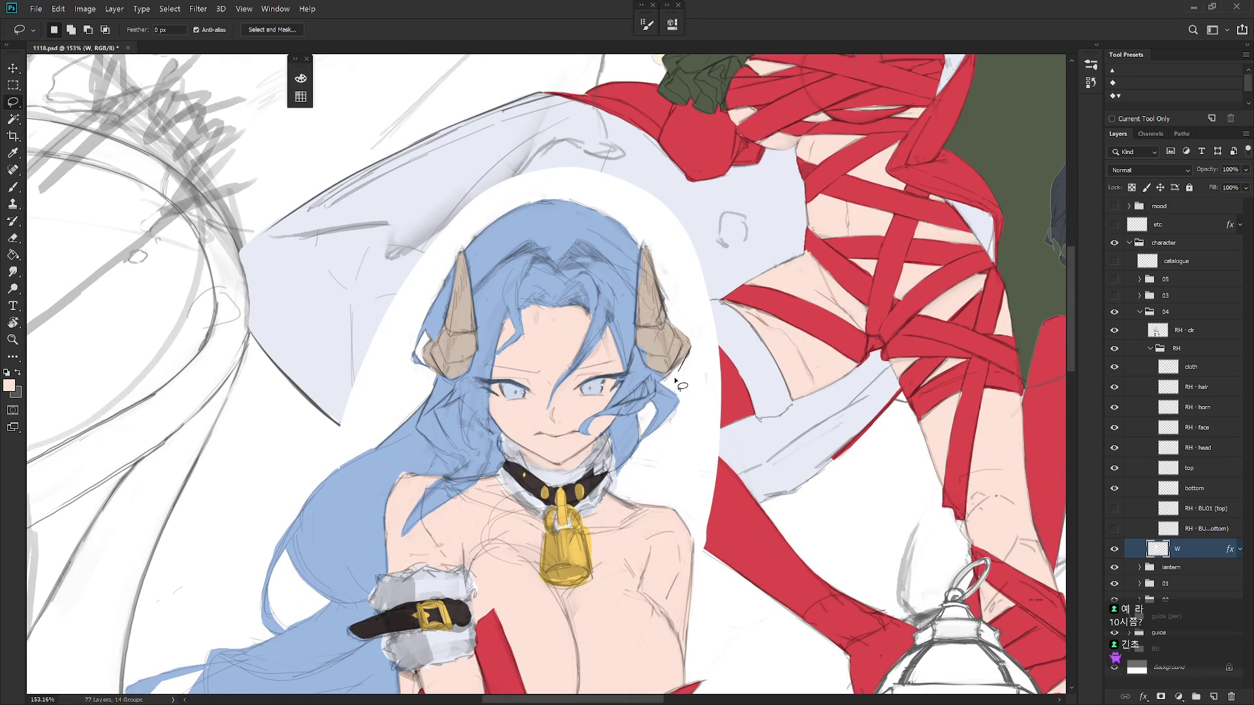
left_click(1156, 331, "ctrl")
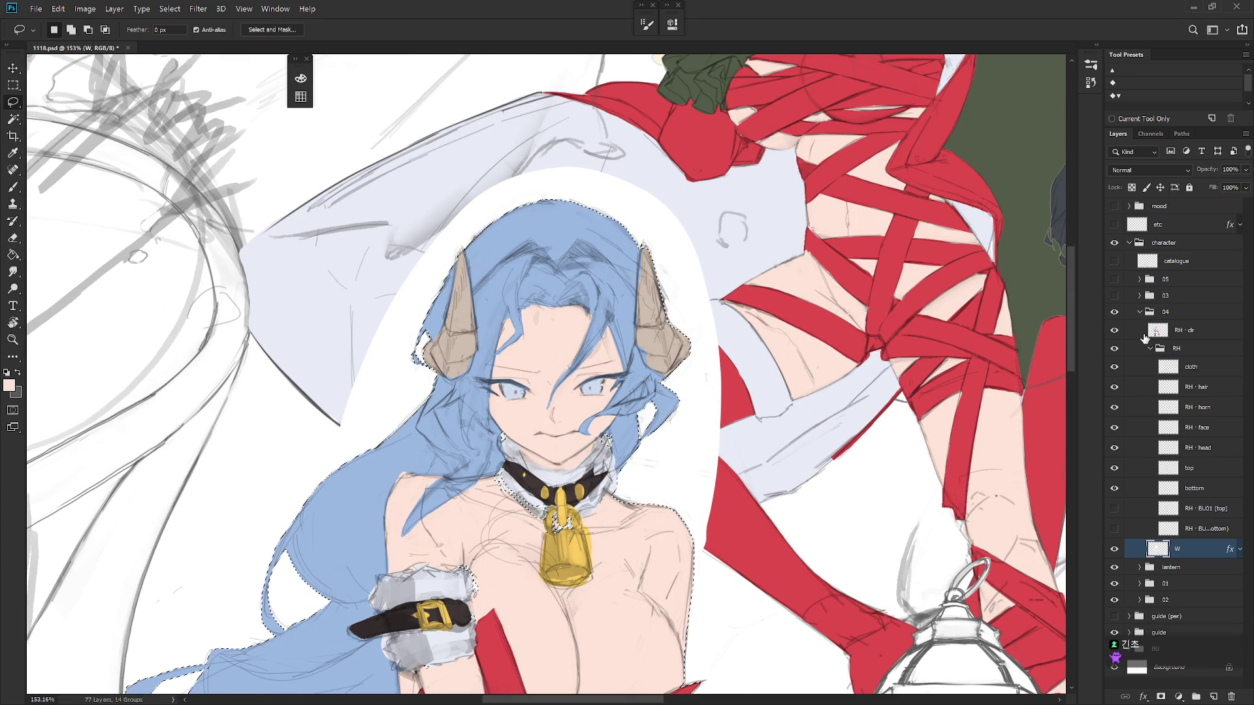
Erase the white backing by the collar, hair and horn with a hard round eraser
key("e")
right_click(700, 307)
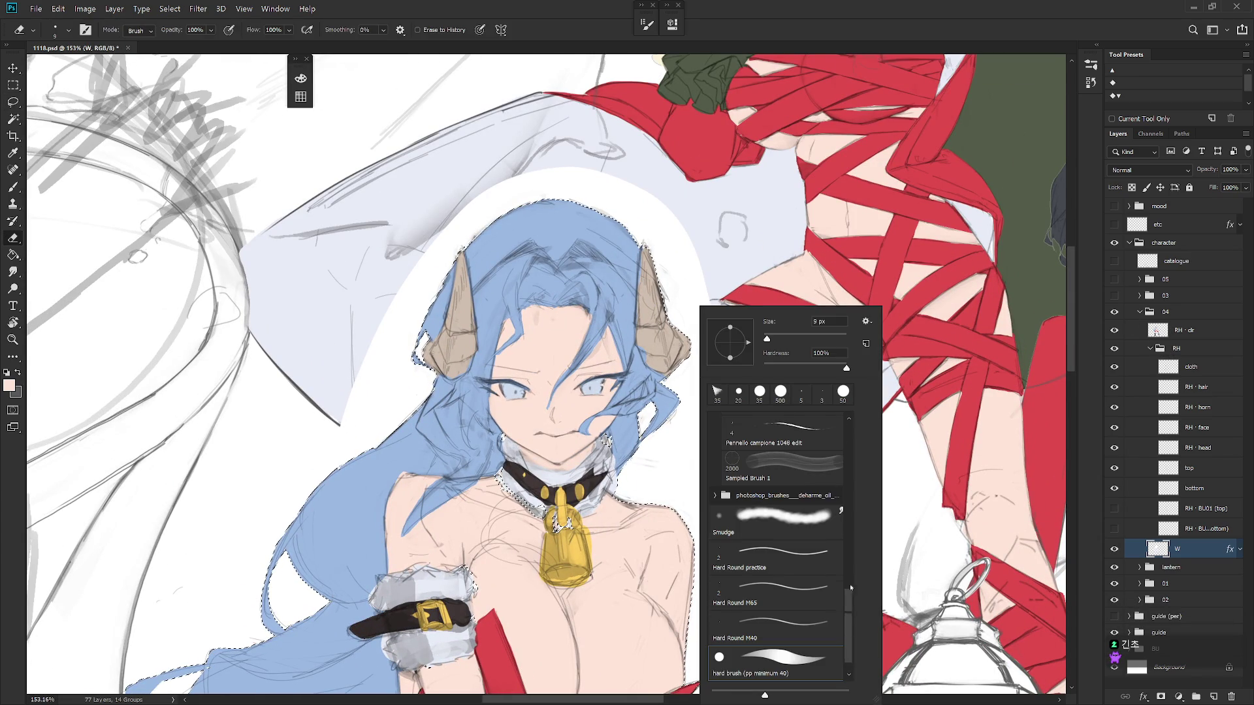
left_click(777, 676)
key("Escape")
mouse_move(625, 480)
left_mouse_down()
mouse_move(646, 411)
mouse_move(702, 525)
mouse_move(673, 287)
left_mouse_up()
key("bracketright")
key("bracketright")
key("bracketright")
mouse_move(653, 235)
left_mouse_down()
mouse_move(682, 469)
mouse_move(702, 353)
mouse_move(673, 215)
mouse_move(549, 252)
mouse_move(457, 242)
mouse_move(389, 418)
mouse_move(381, 311)
left_mouse_up()
Bring the character's lower body into view and return to the Brush tool
scroll(381, 326, "down", 2)
left_click_drag(418, 366, 461, 307)
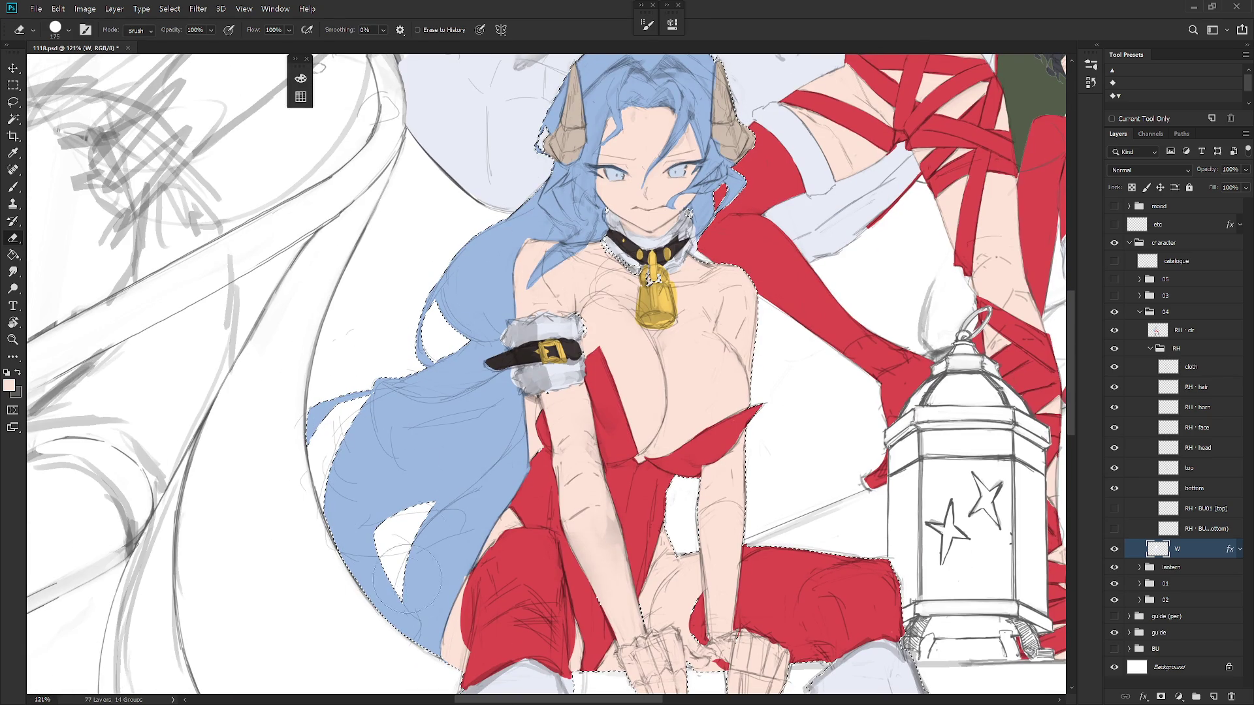
scroll(625, 386, "down", 3)
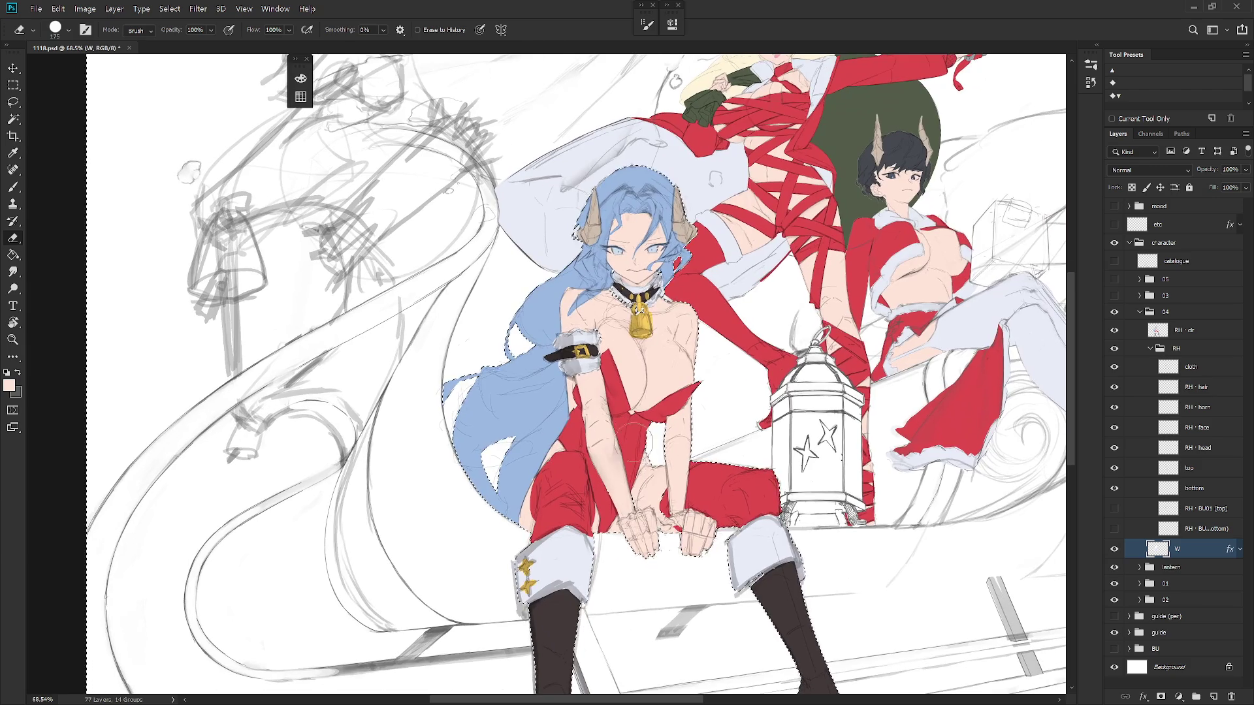
scroll(669, 506, "down", 4)
key("b")
scroll(722, 425, "up", 2)
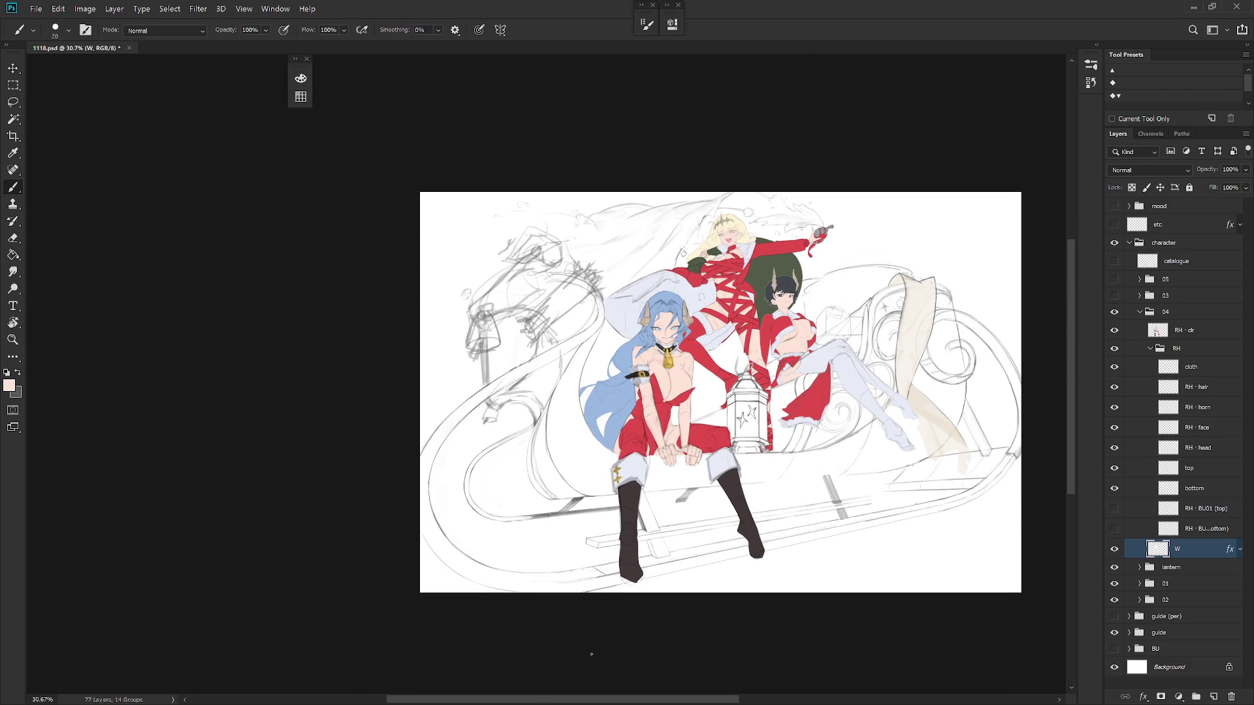
Merge the top, bottom and cloth layers into a single clothing layer
left_click(1166, 348)
key("ctrl+z")
left_click(1208, 524)
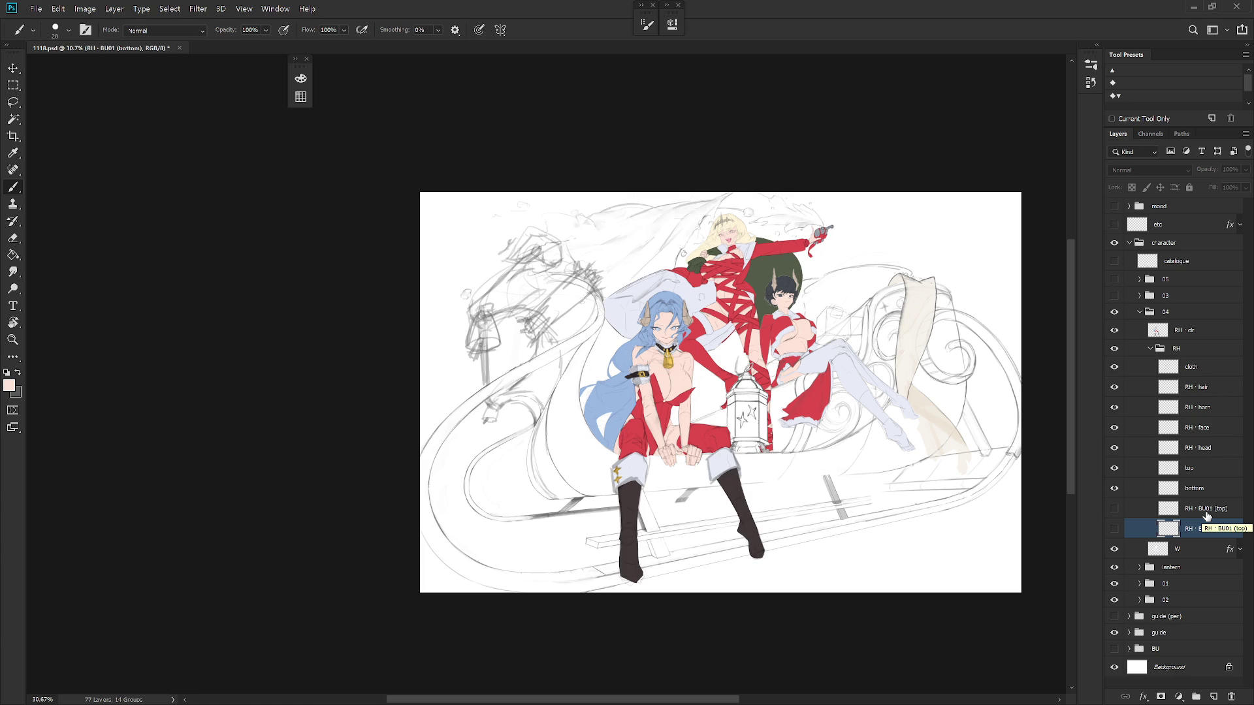
left_click(1200, 477)
left_click(1205, 490, "shift")
left_click_drag(1206, 372, 1207, 458)
left_click(1210, 488, "shift")
key("ctrl+e")
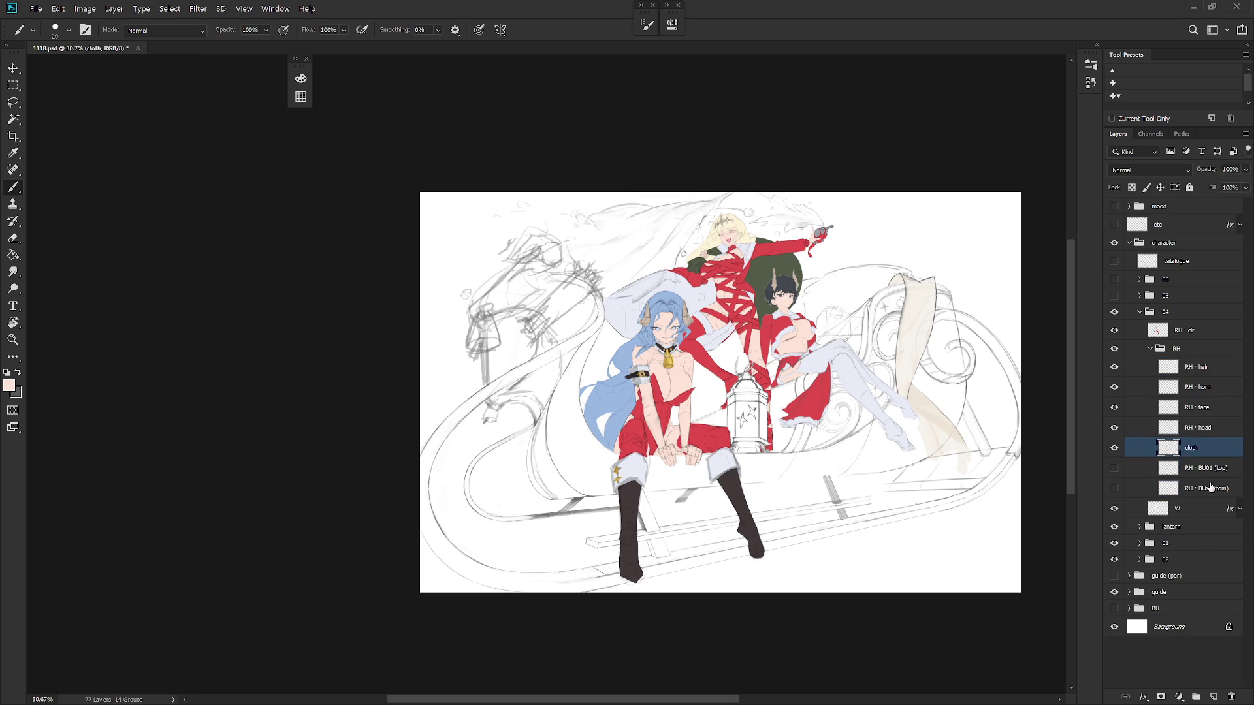
Rename the merged clothing layer to 'RH' and toggle its visibility to check it
double_click(1192, 447)
key("shift+Tab")
key("Tab")
type("RH")
key("Return")
left_click(1114, 448)
left_click(1114, 448)
Collapse the RH and 04 groups, and inspect then collapse the lantern group
scroll(683, 392, "up", 3)
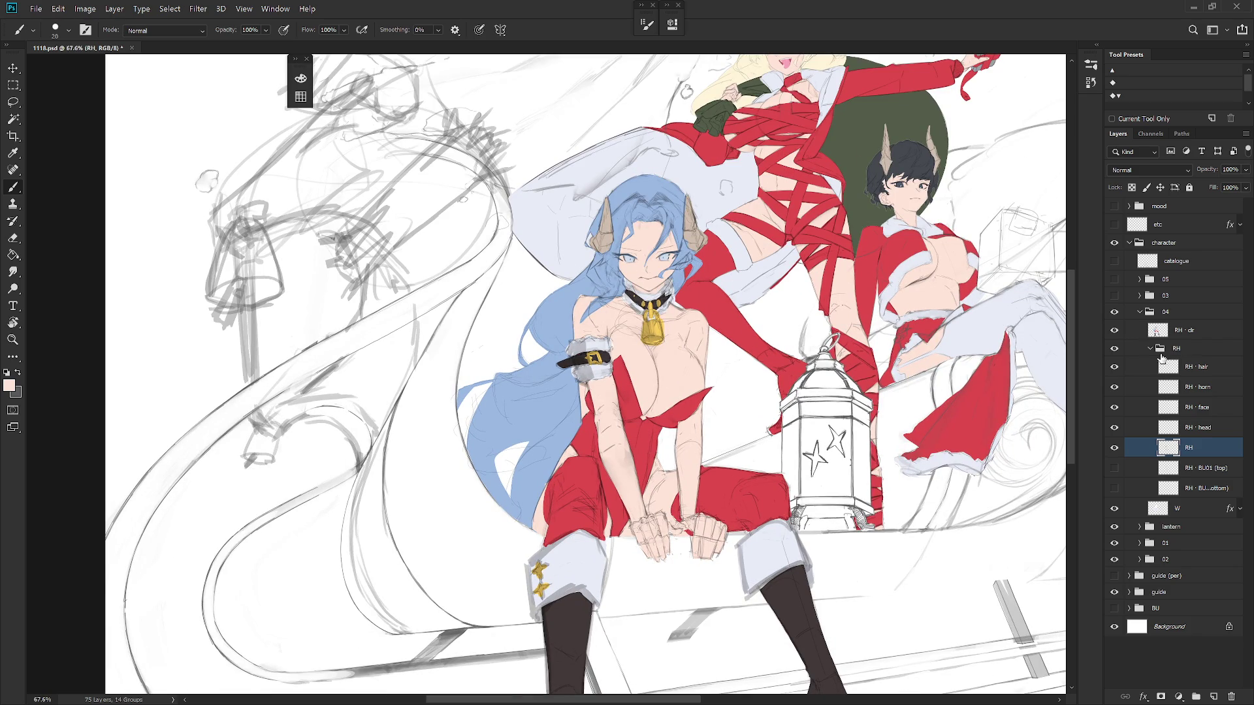
left_click(1150, 349)
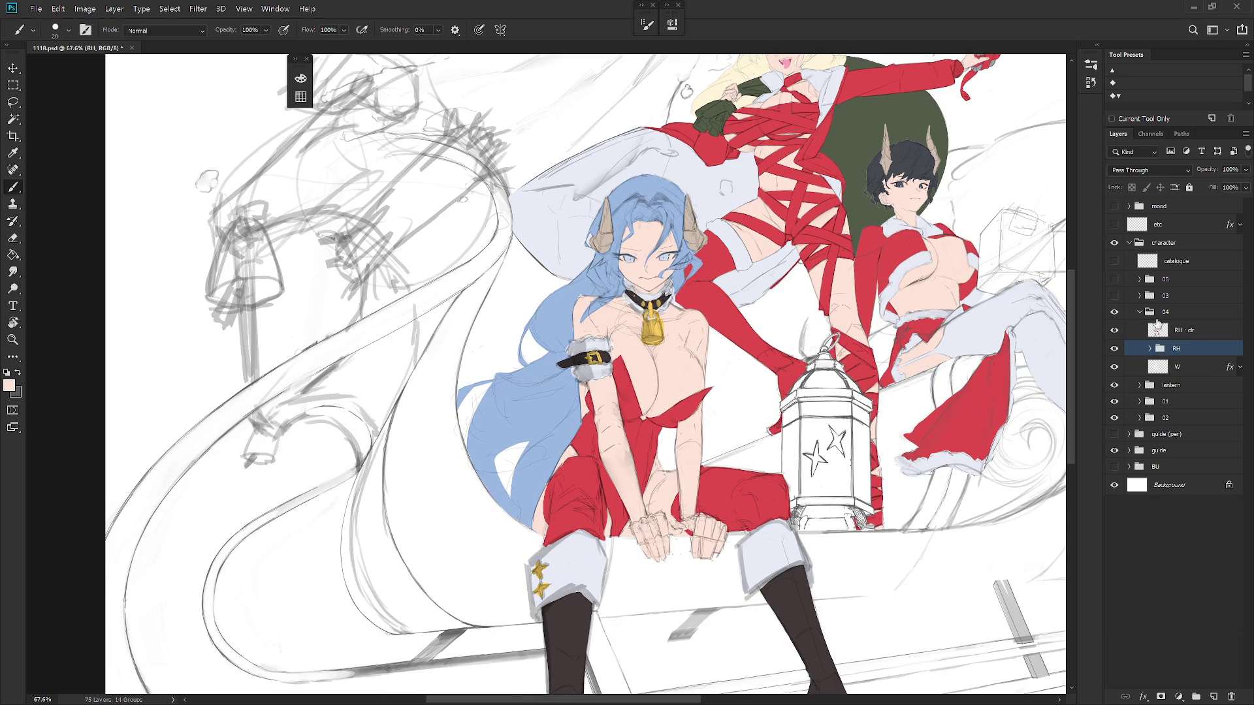
left_click(1141, 313)
left_click(1141, 329)
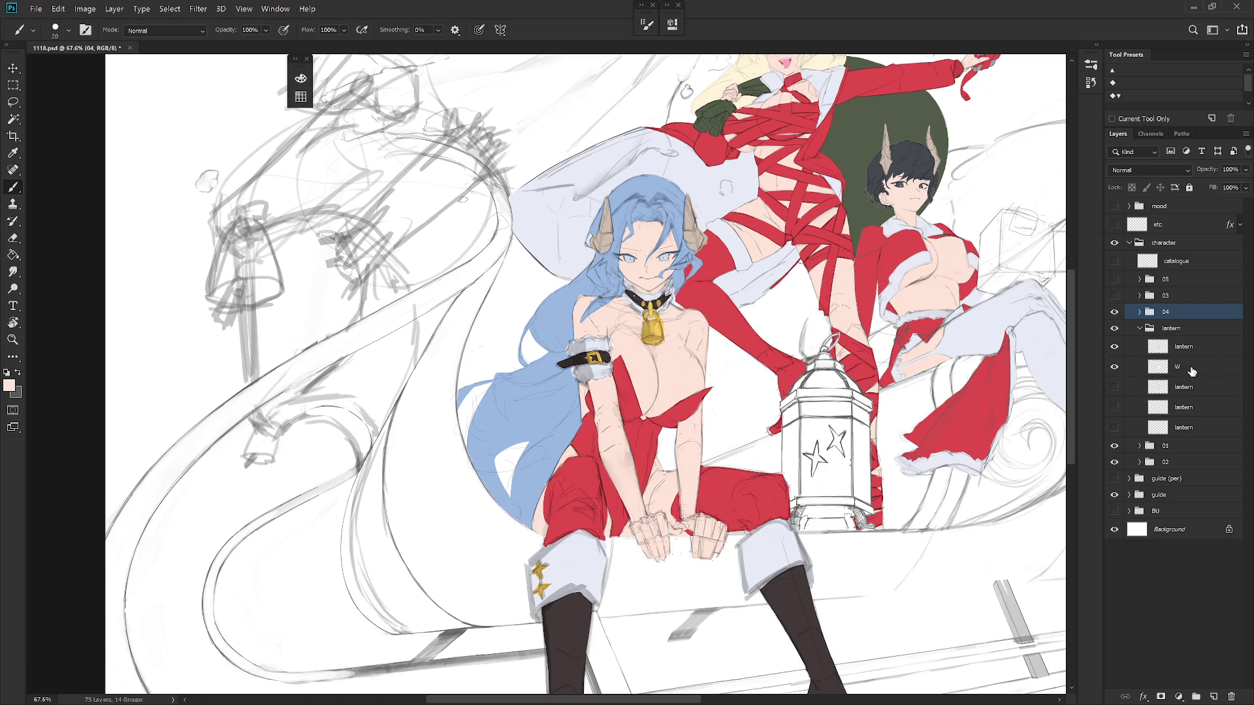
left_click(1194, 394)
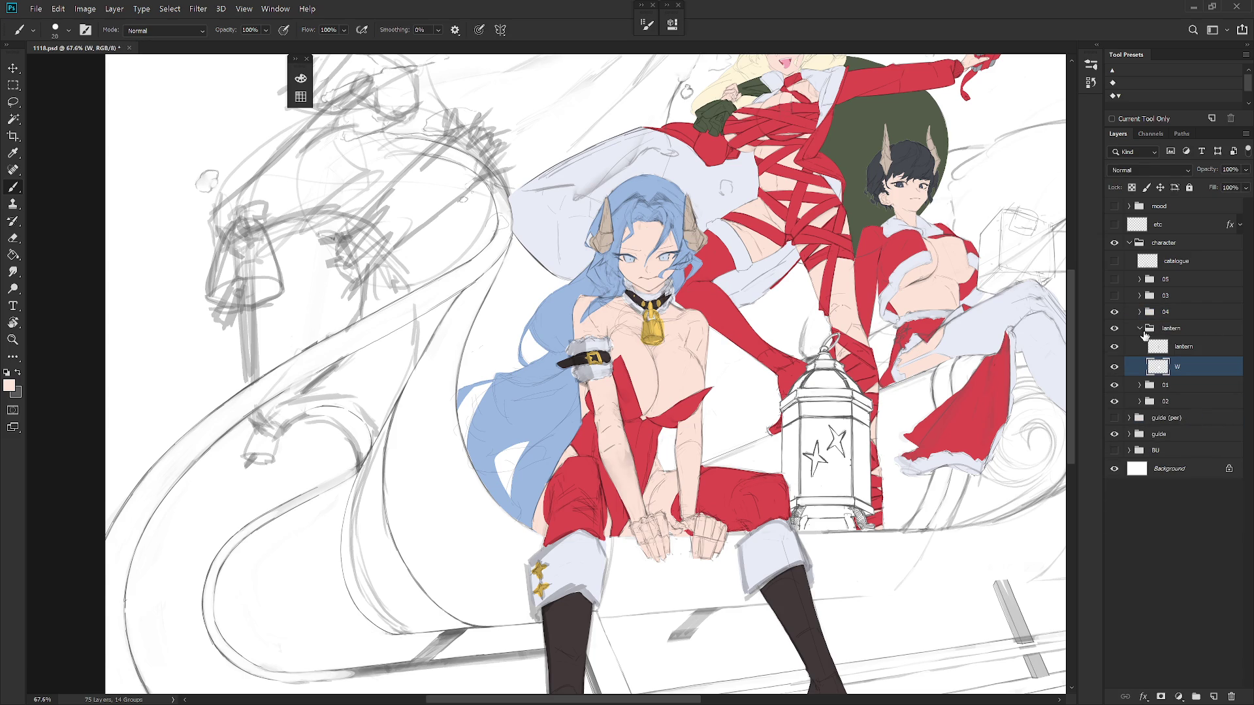
left_click(1141, 330)
scroll(784, 463, "down", 1)
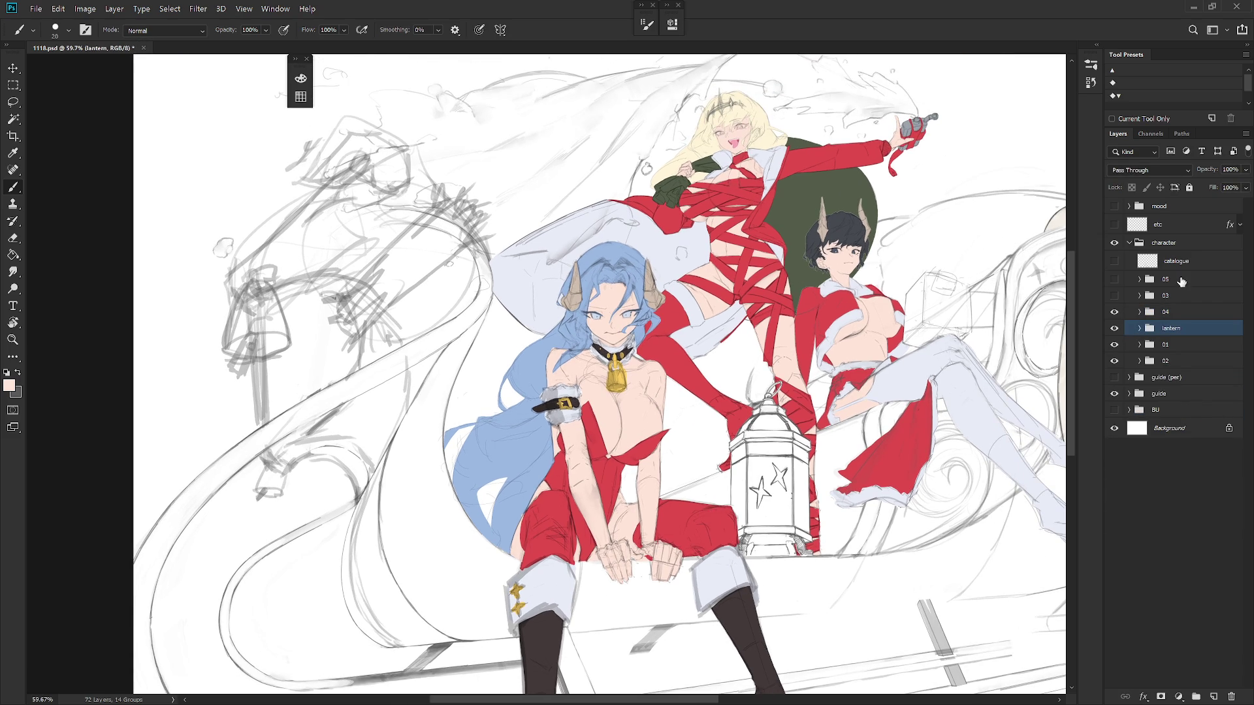
Expand group 03 and turn on its visibility to reveal the white-haired girl and wolf
left_click(1139, 296)
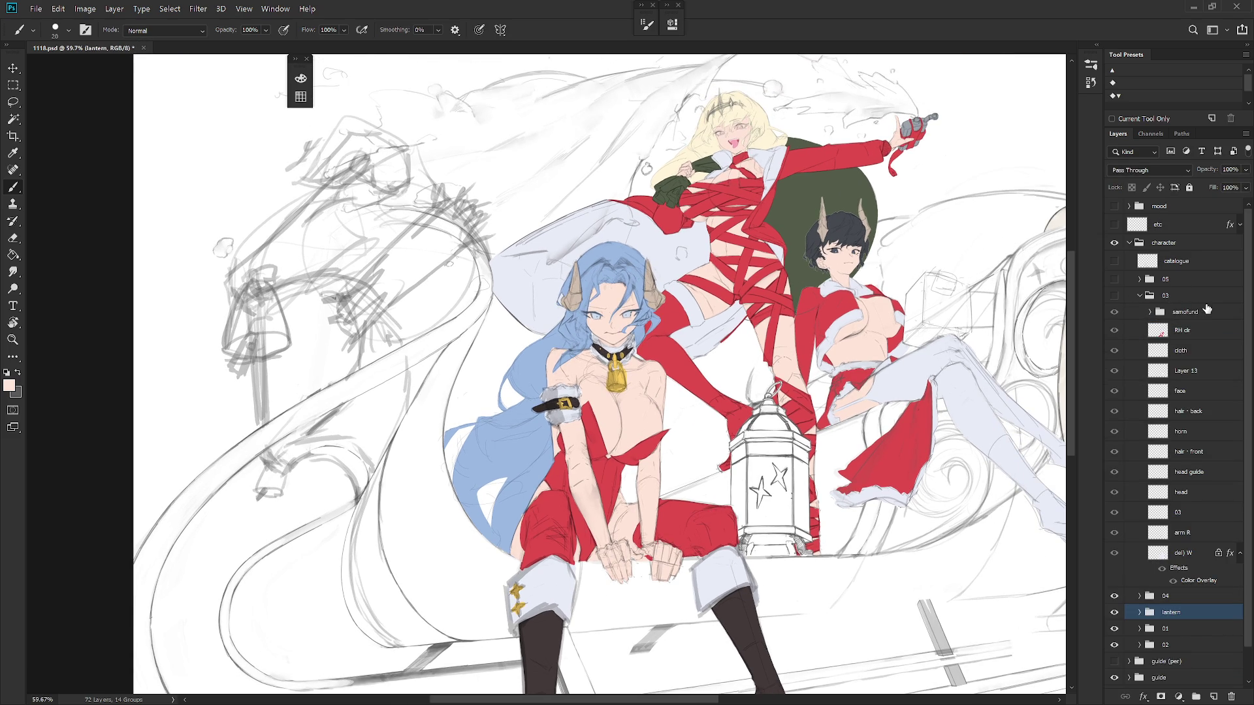
scroll(902, 444, "down", 5)
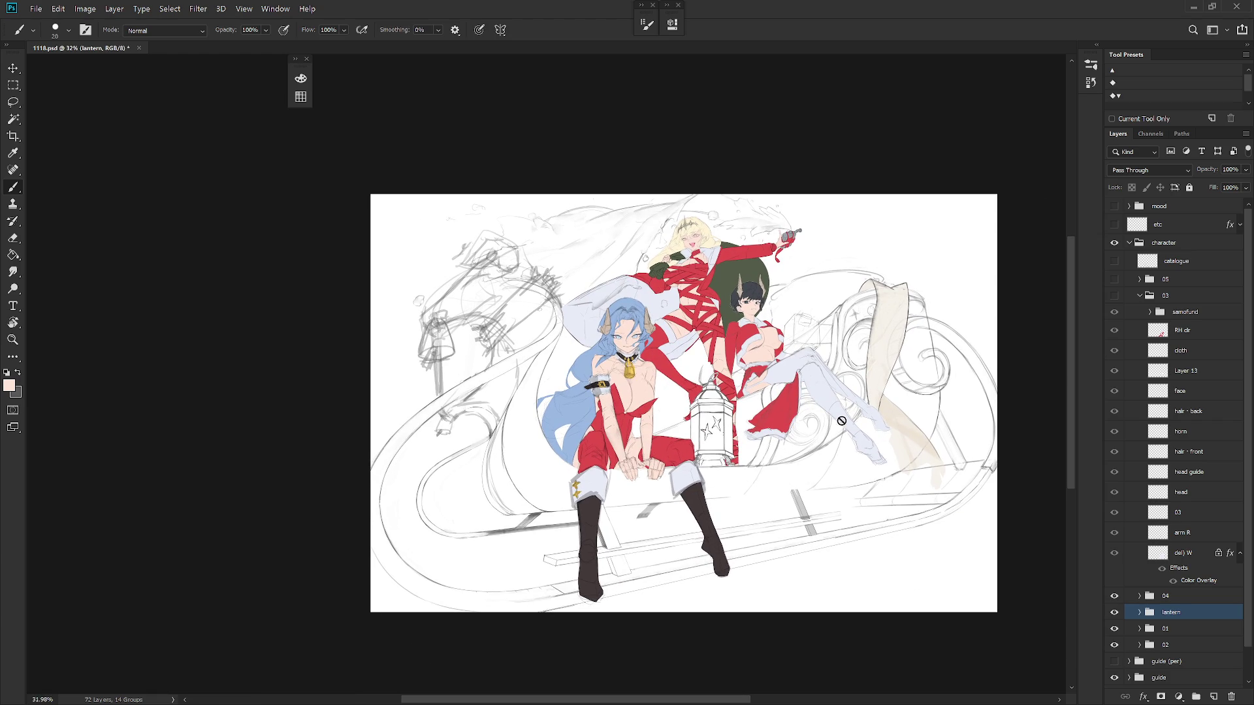
left_click(1115, 296)
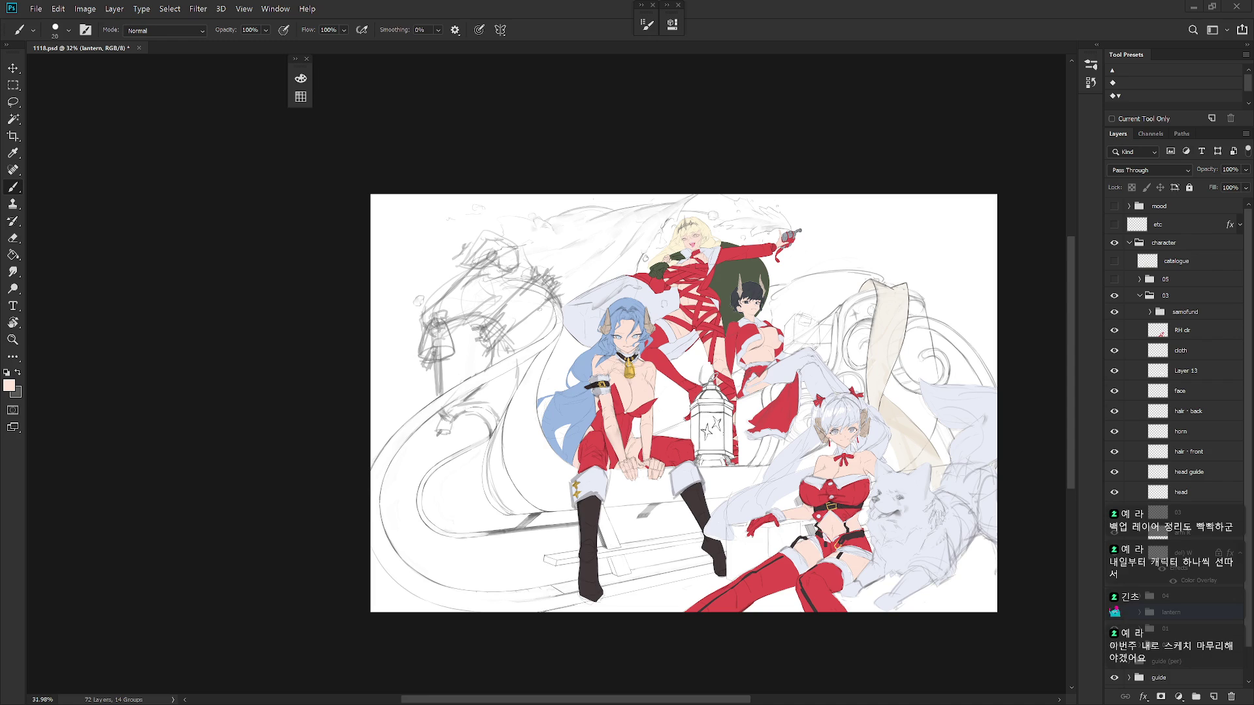
Save, show group 05 and the catalogue scroll layer, and make catalogue active
key("ctrl+s")
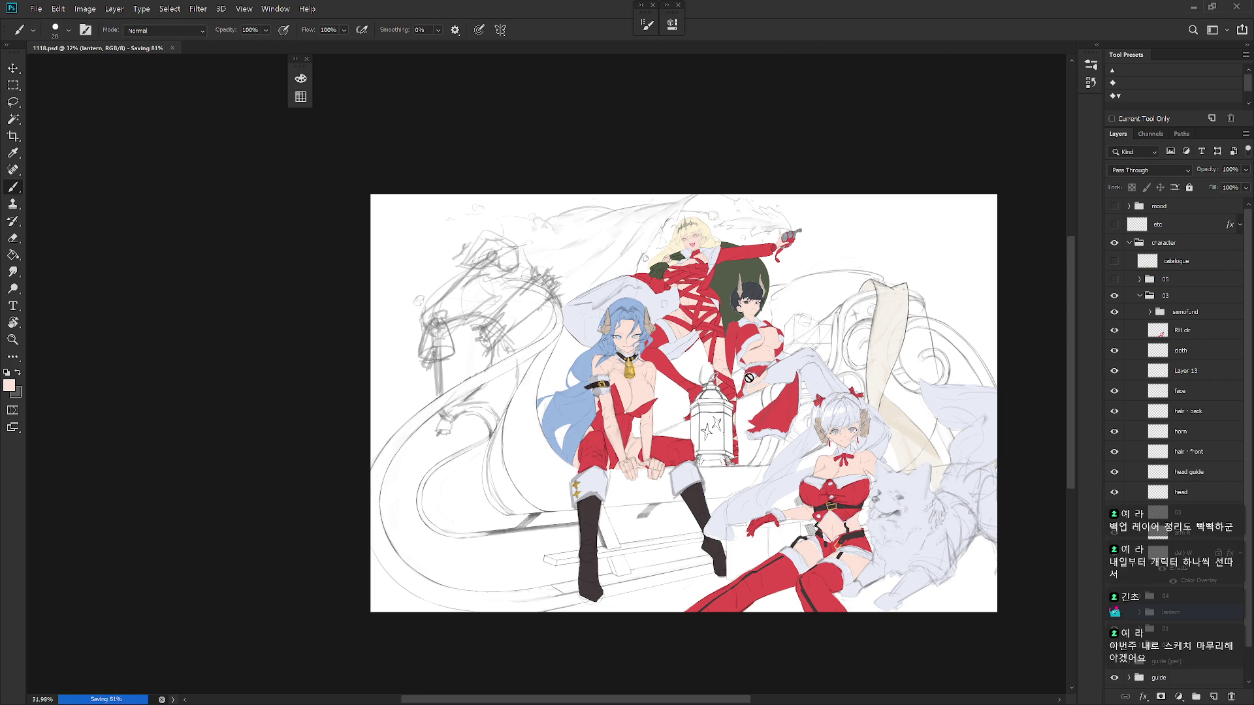
scroll(711, 433, "up", 4)
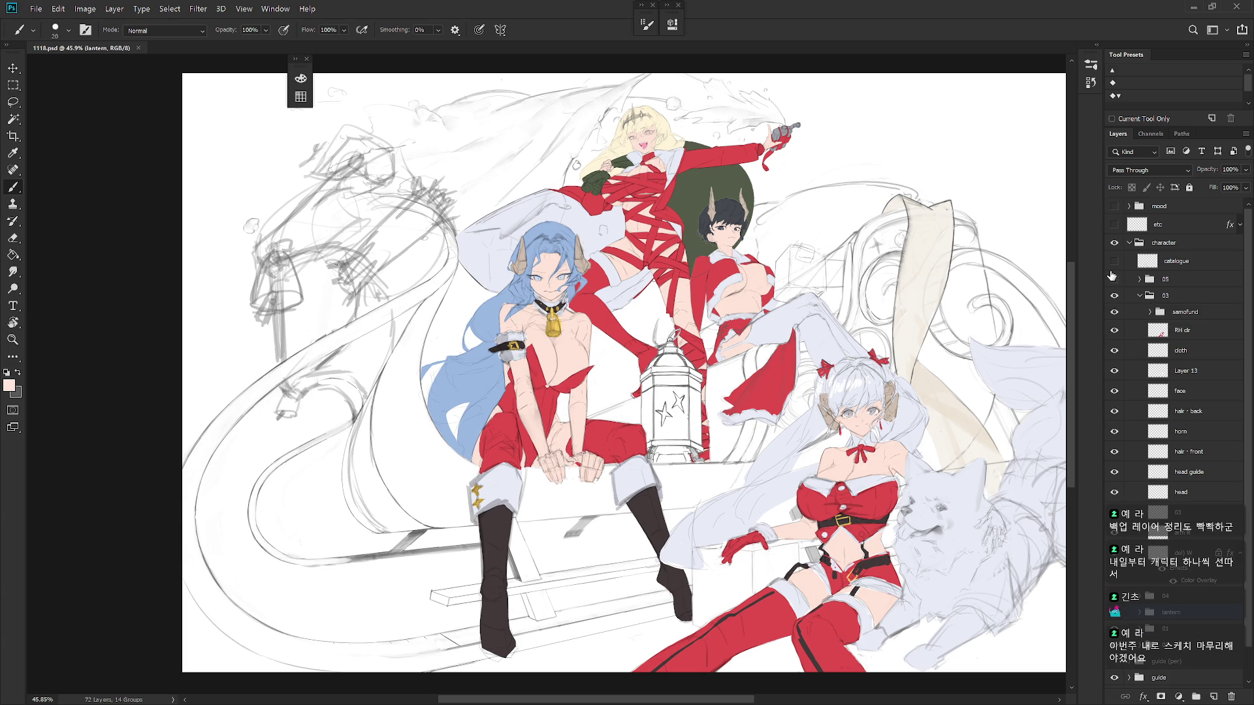
left_click(1115, 280)
left_click(1115, 261)
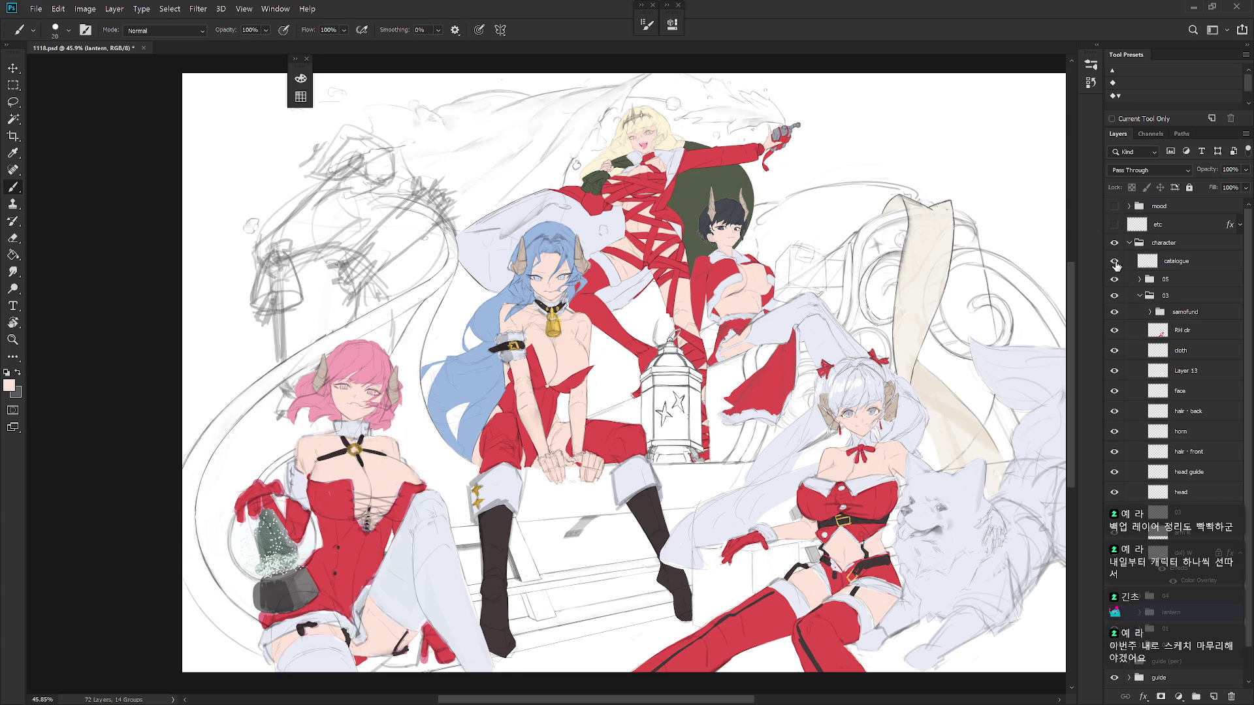
mouse_move(778, 394)
left_mouse_down()
mouse_move(800, 355)
mouse_move(760, 394)
left_mouse_up()
left_click(1177, 262)
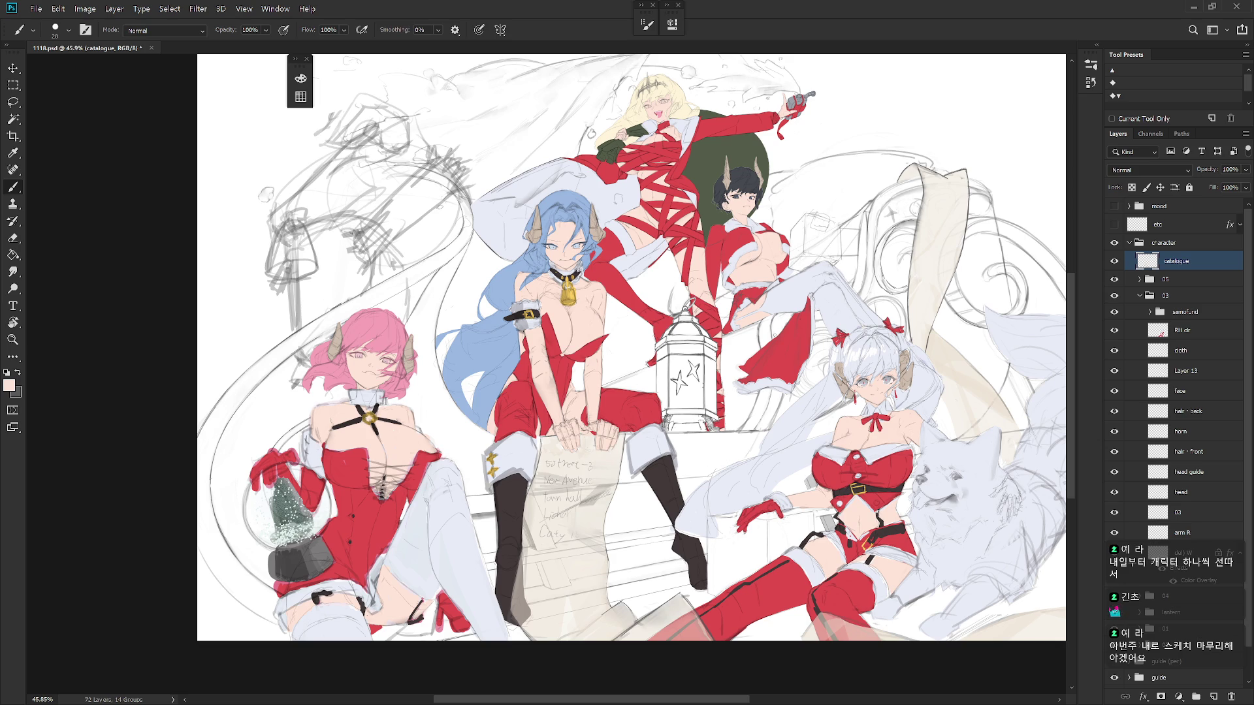
Select RH · clr in group 04 and sample a dark colour from the artwork
scroll(633, 355, "up", 2)
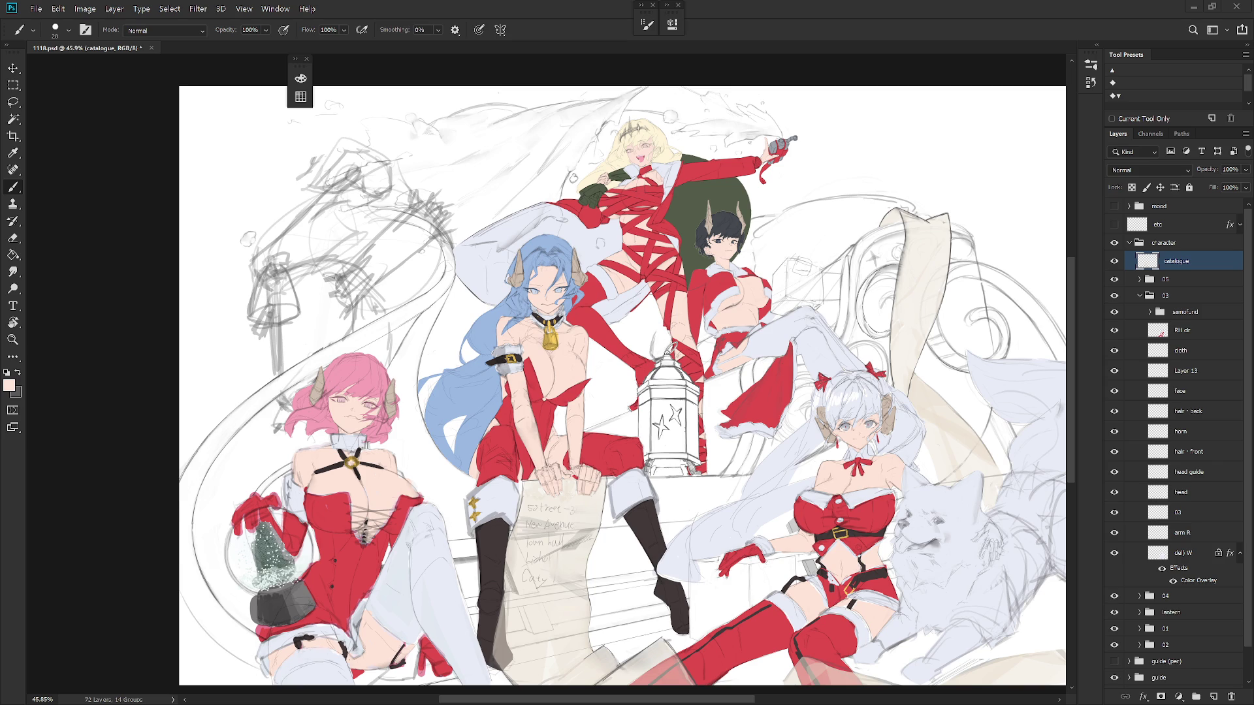
scroll(1231, 462, "down", 2)
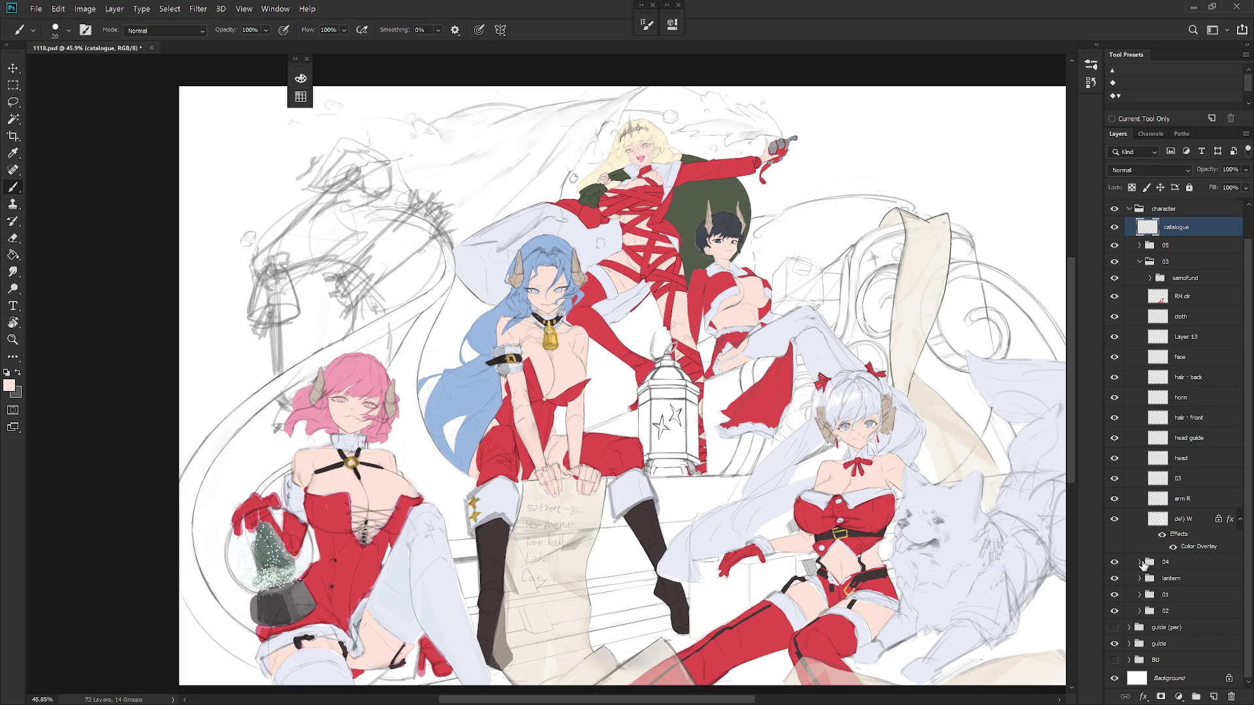
left_click(1139, 562)
scroll(1149, 562, "down", 2)
left_click(1175, 547)
left_click(645, 524, "alt")
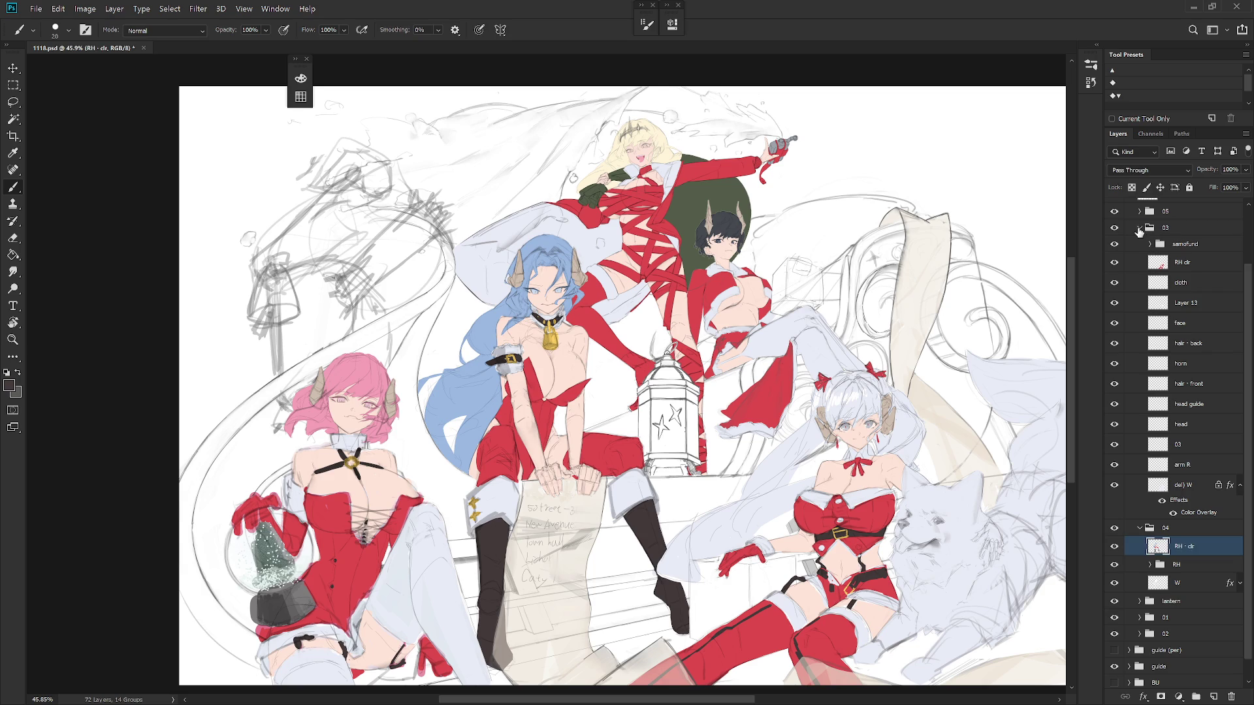
Collapse the 03 and 04 groups in the Layers panel
left_click(1149, 228)
left_click(1139, 228)
left_click(1139, 312)
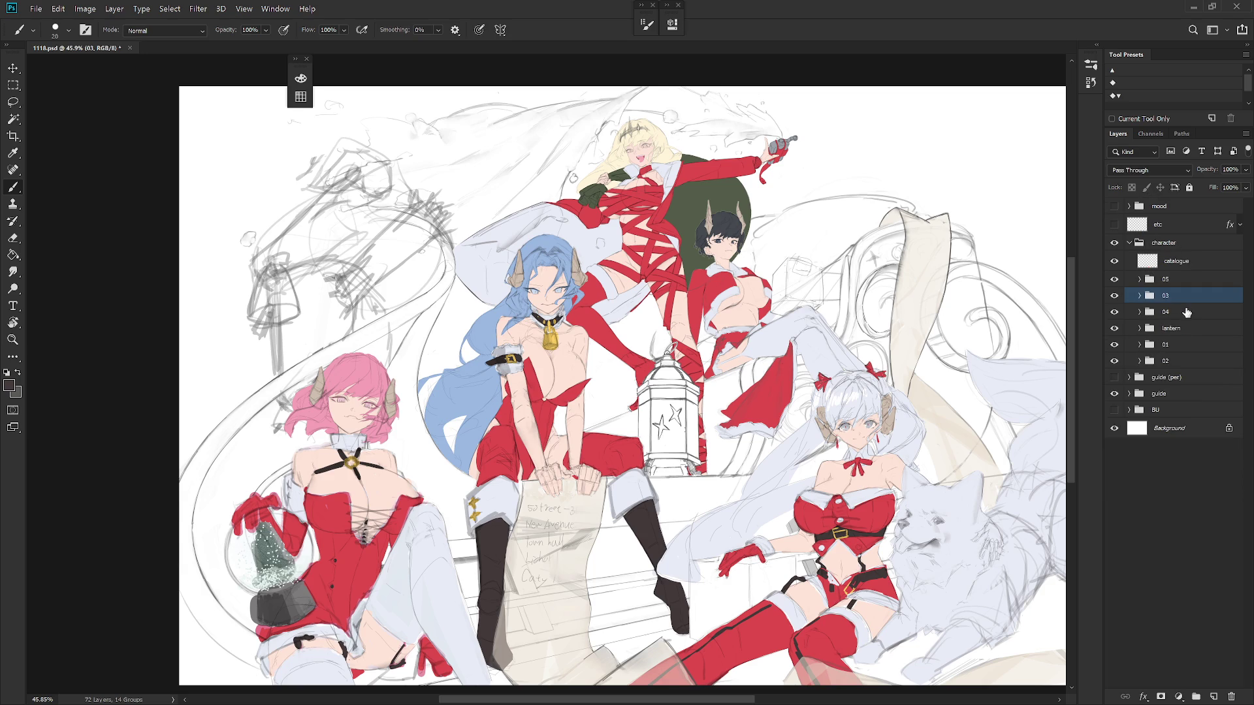
Hide group 03 and select the RH·clr layer in group 02
left_click(1140, 360)
left_click(1114, 295)
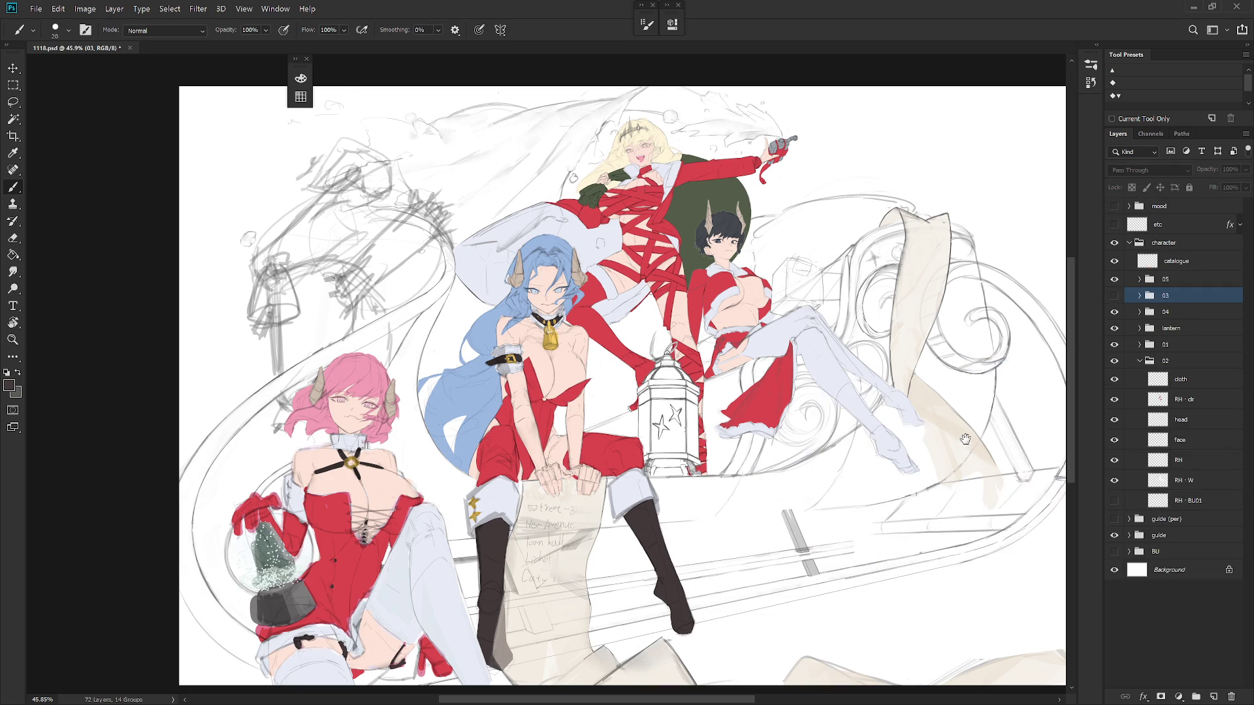
scroll(978, 417, "up", 3)
left_click(1201, 500)
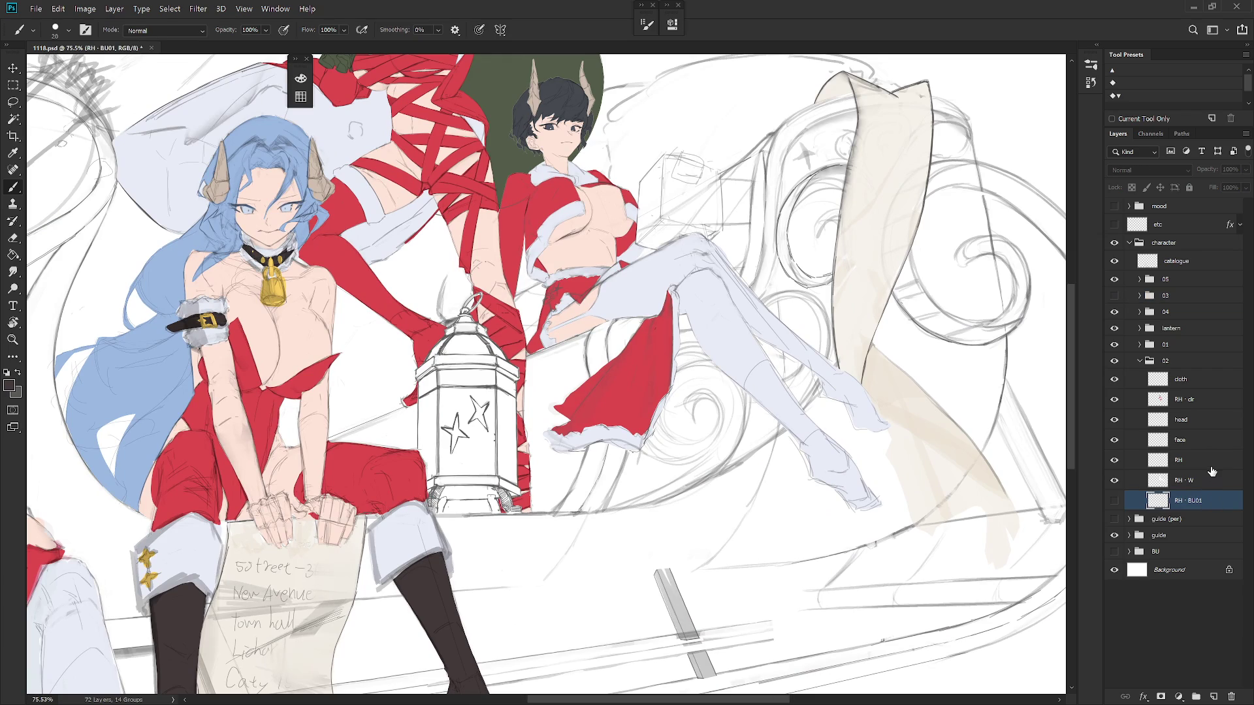
left_click(1212, 465)
left_click(1204, 399)
left_click_drag(745, 451, 745, 542)
Magic Wand the white stockings and lasso out the skirt fold, waist and glove
key("w")
left_click(740, 414)
key("l")
scroll(666, 378, "up", 4)
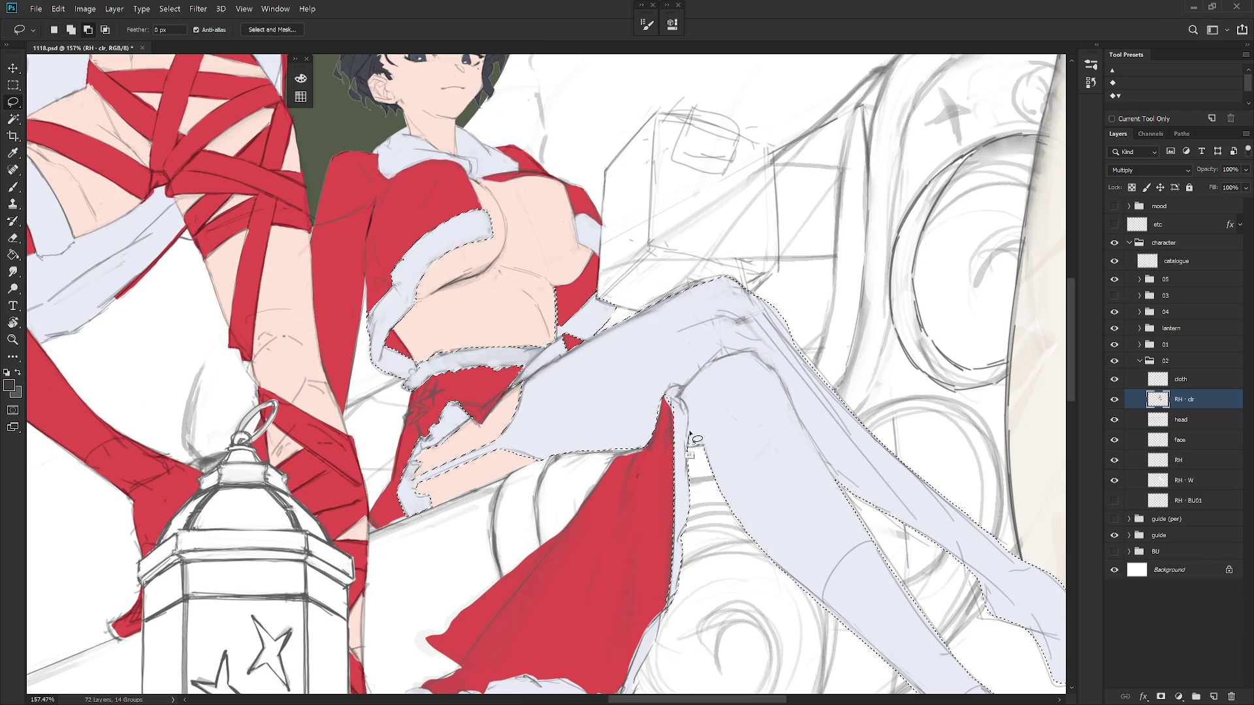
mouse_move(665, 399)
left_mouse_down()
mouse_move(705, 640)
mouse_move(685, 444)
left_mouse_up()
mouse_move(421, 491)
left_mouse_down()
mouse_move(408, 506)
mouse_move(473, 444)
mouse_move(460, 391)
mouse_move(527, 441)
mouse_move(521, 385)
mouse_move(646, 300)
mouse_move(562, 241)
mouse_move(434, 196)
mouse_move(428, 206)
left_mouse_up()
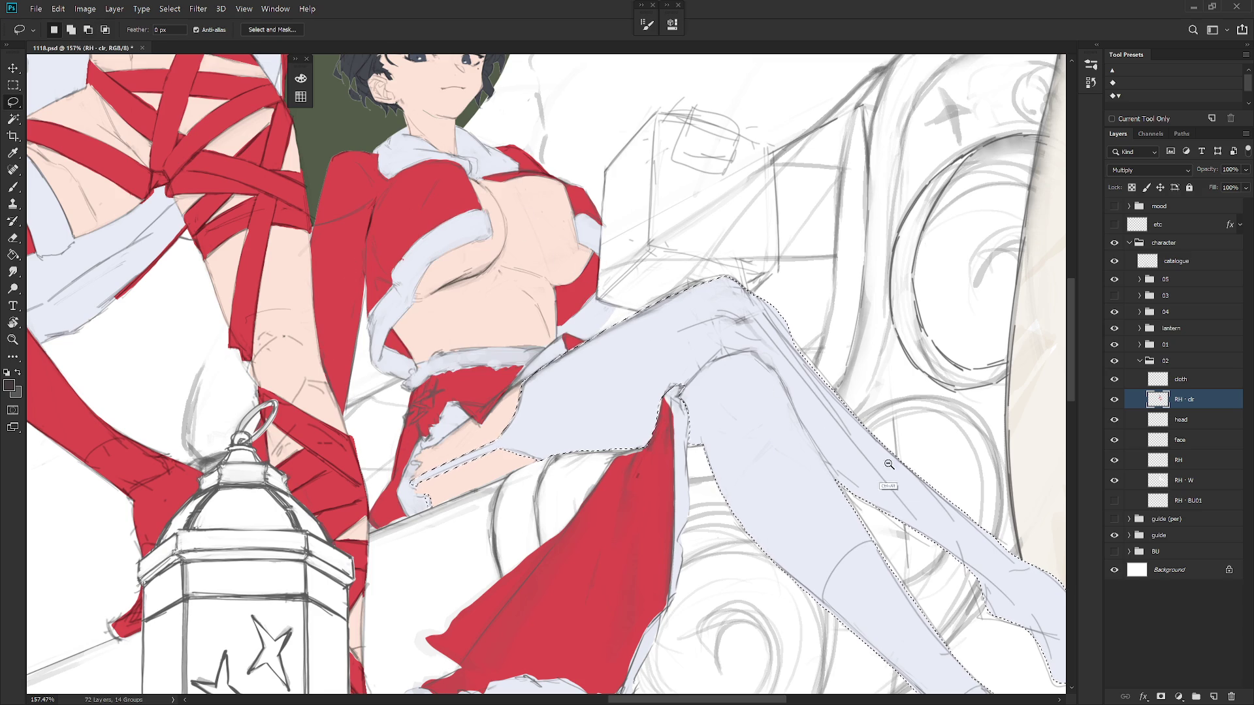
Fill the stocking selection with dark brown and deselect
scroll(882, 468, "down", 5)
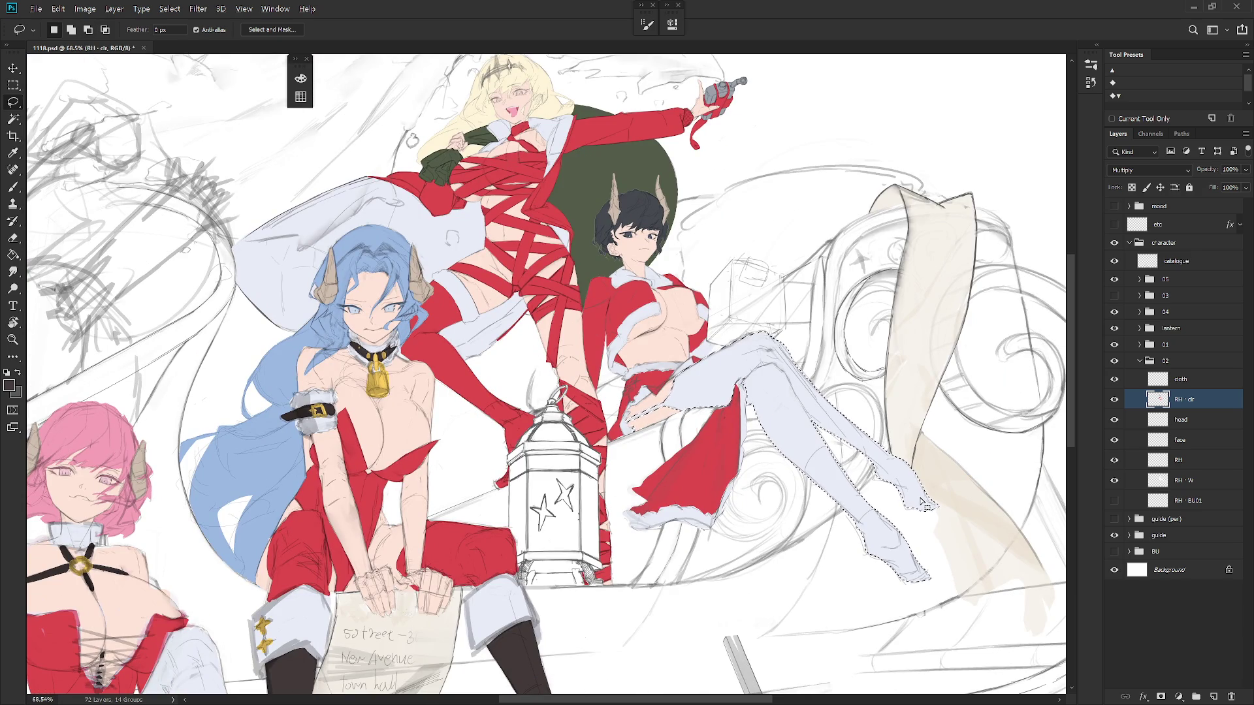
scroll(653, 440, "up", 4)
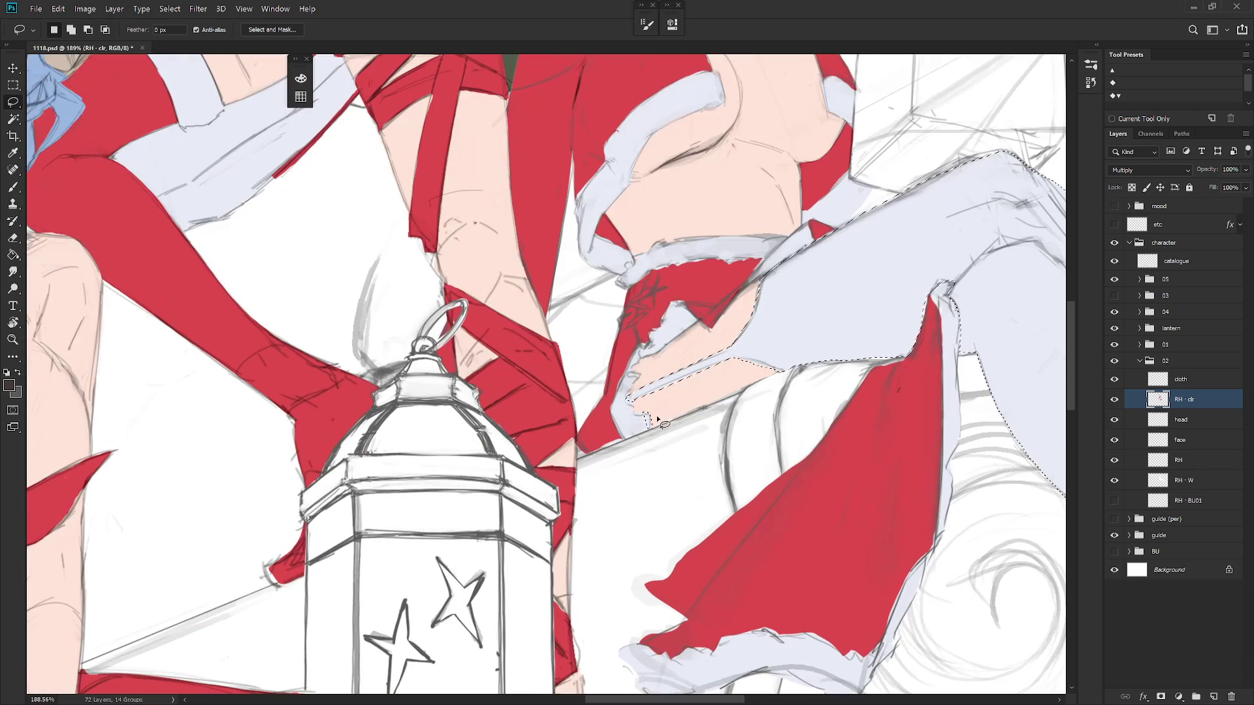
scroll(653, 457, "down", 5)
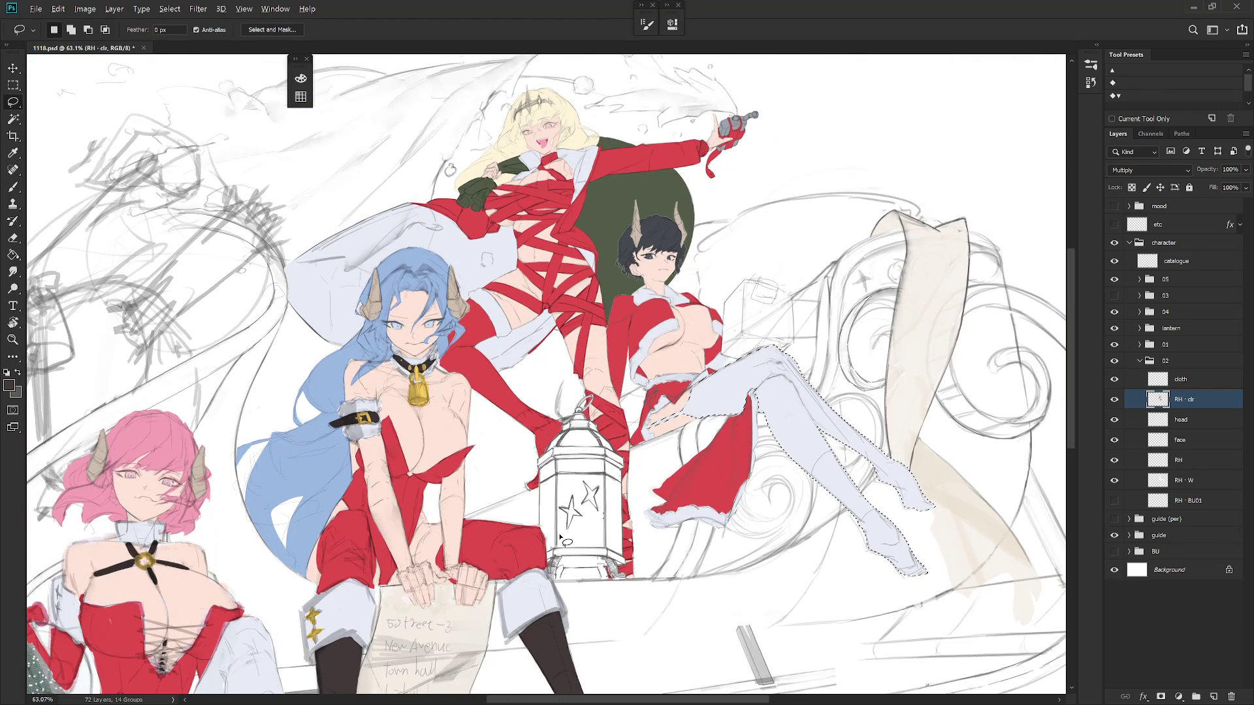
key("alt+BackSpace")
key("ctrl+d")
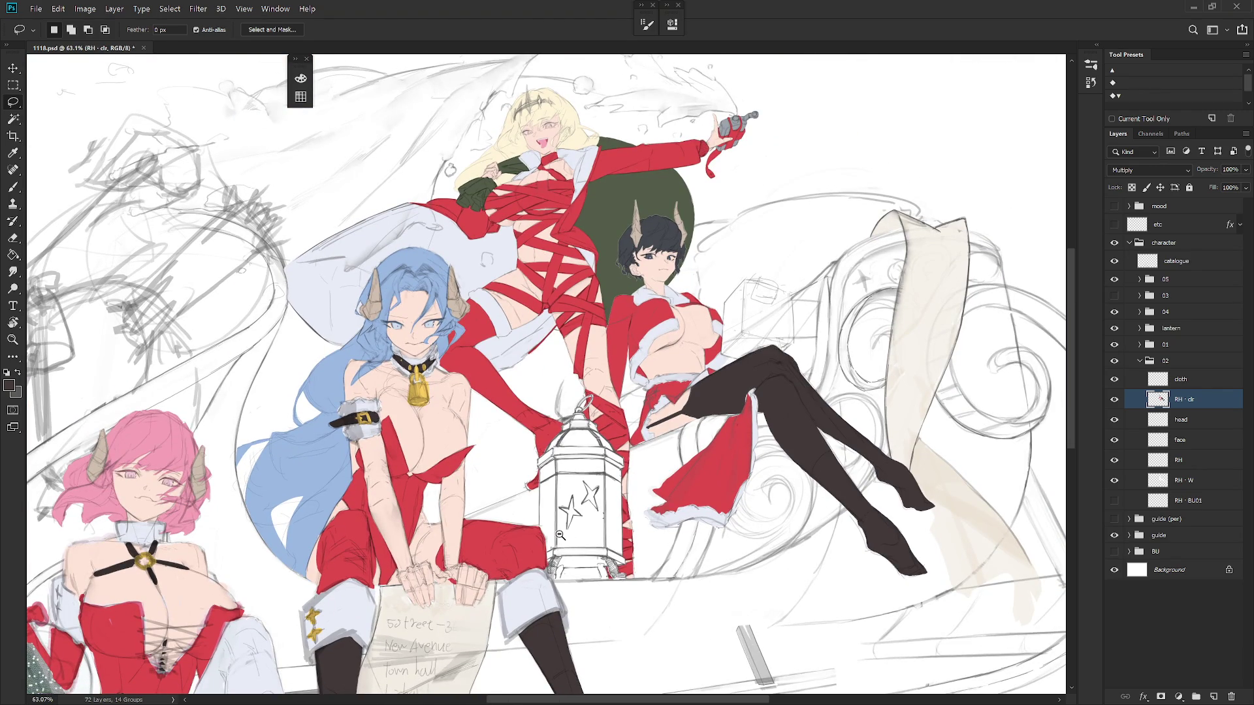
scroll(827, 466, "down", 4)
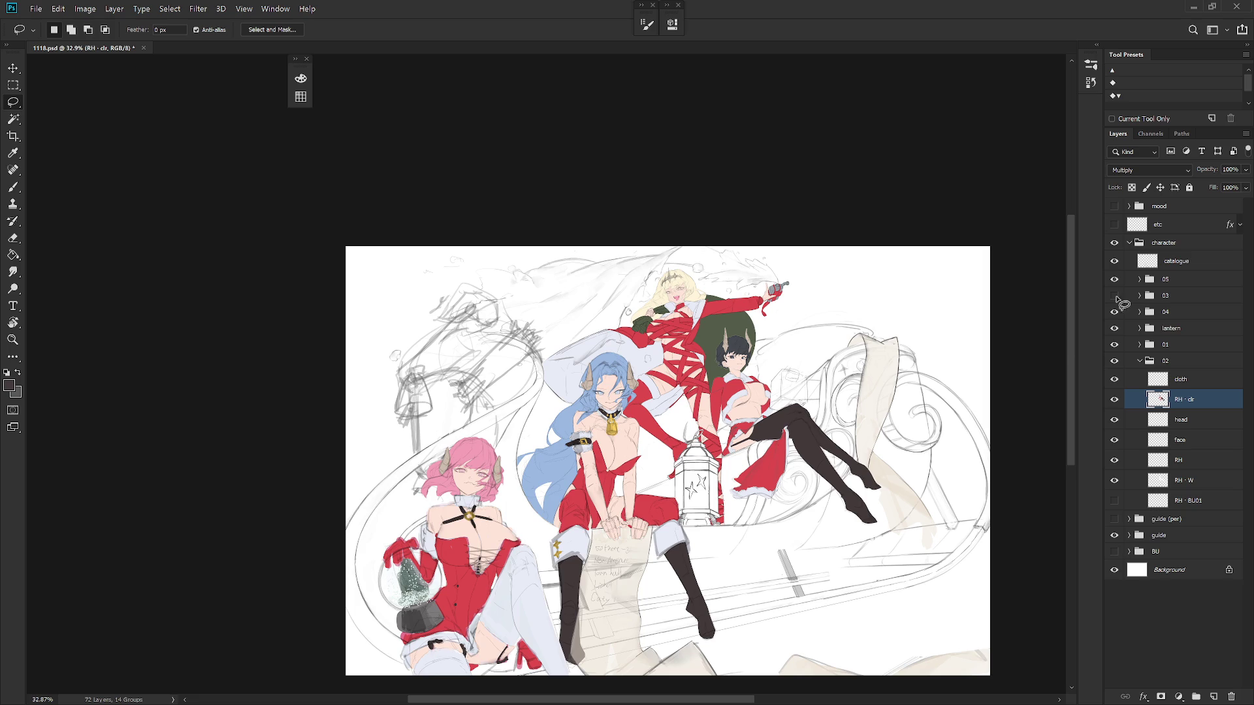
Show group 03 again, flip the canvas horizontally, and select the character group with the Brush active
left_click(1114, 295)
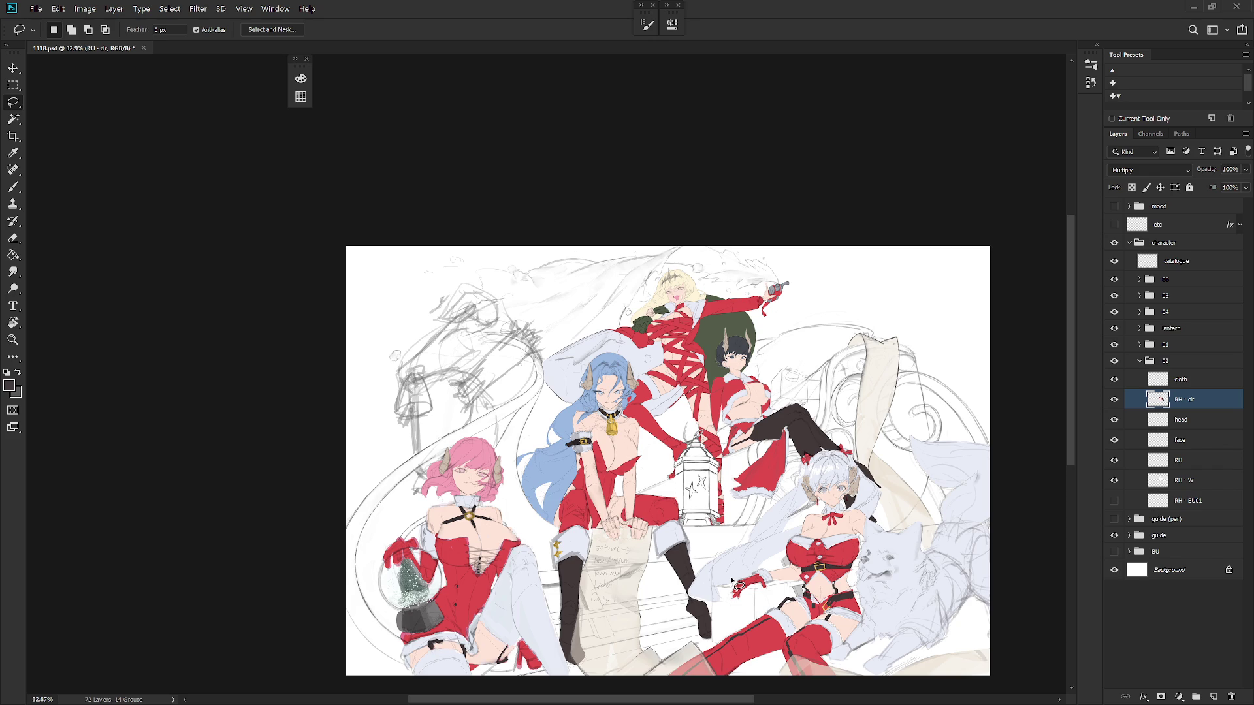
key("ctrl+shift+h")
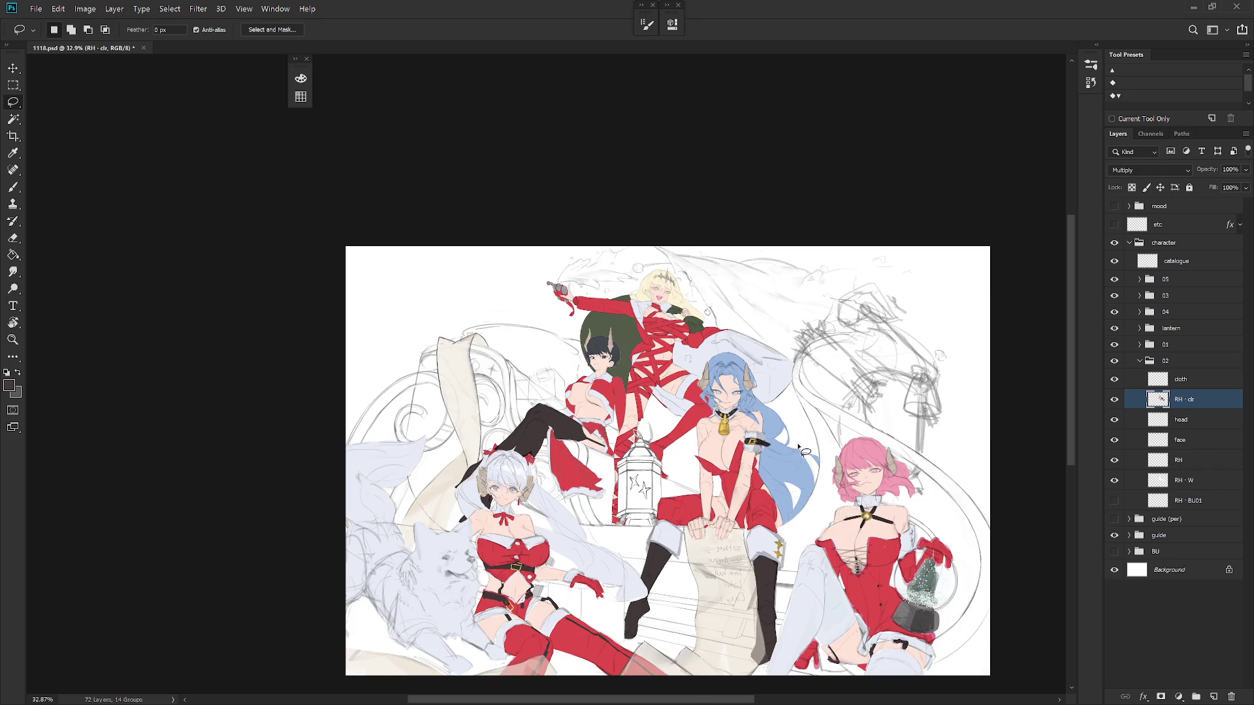
scroll(756, 547, "up", 2)
key("b")
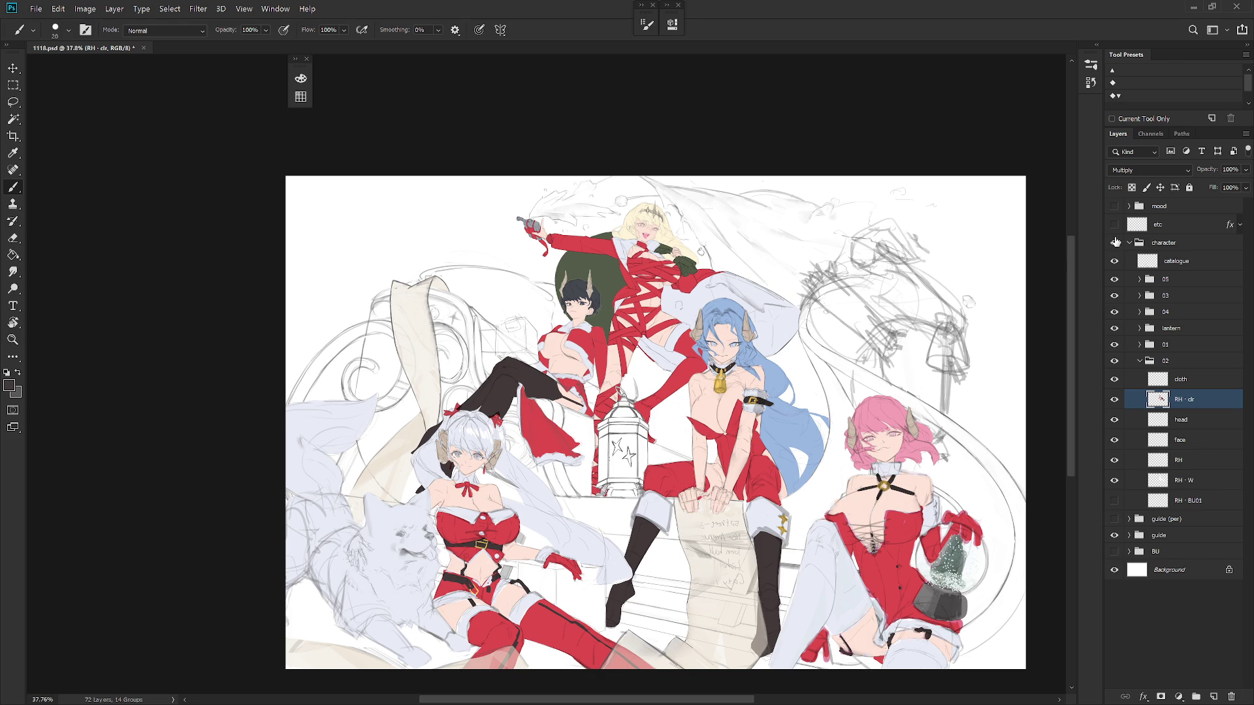
left_click(1145, 240)
Turn on the purple mood group and set its opacity to 50%
left_click(1130, 242)
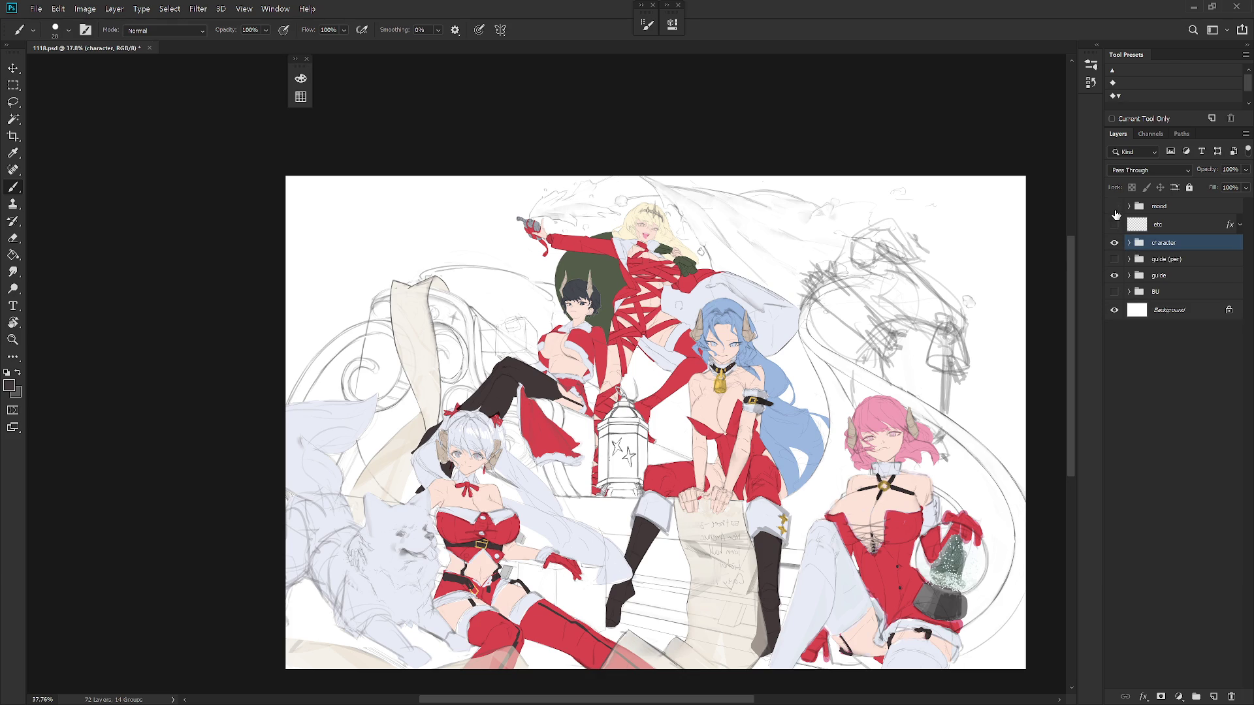
left_click(1114, 206)
left_click(1161, 209)
left_click(1229, 169)
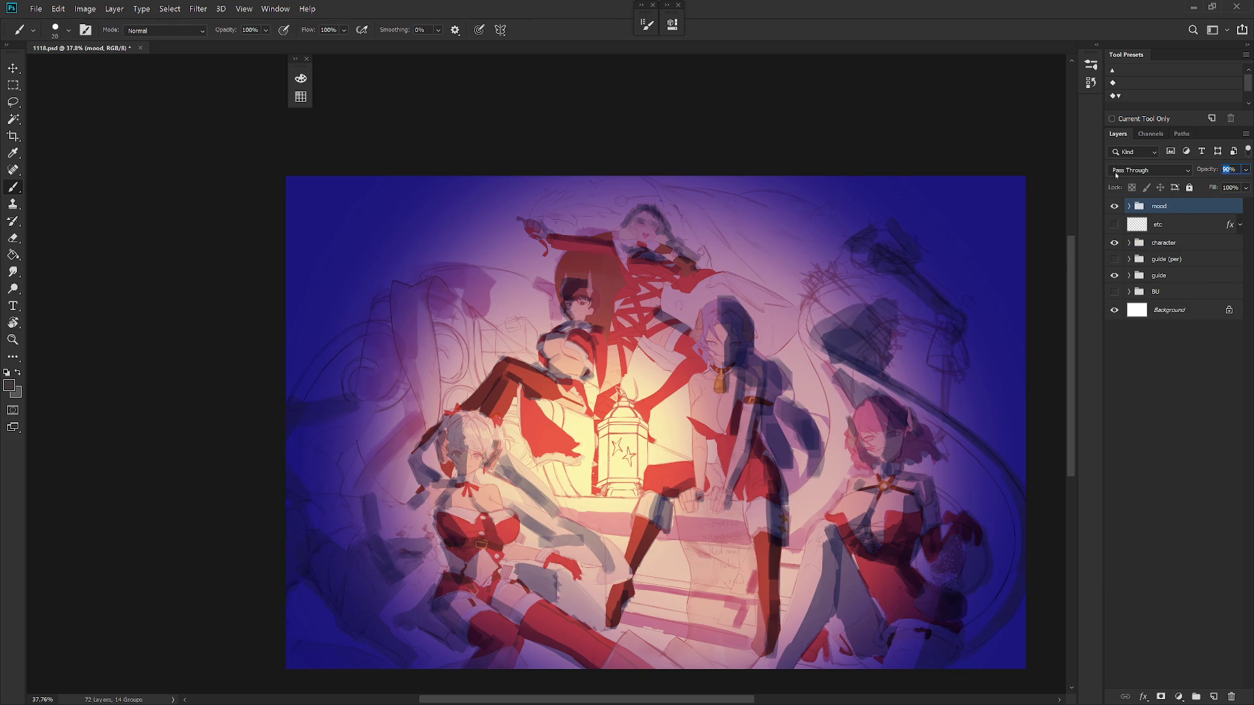
type("20")
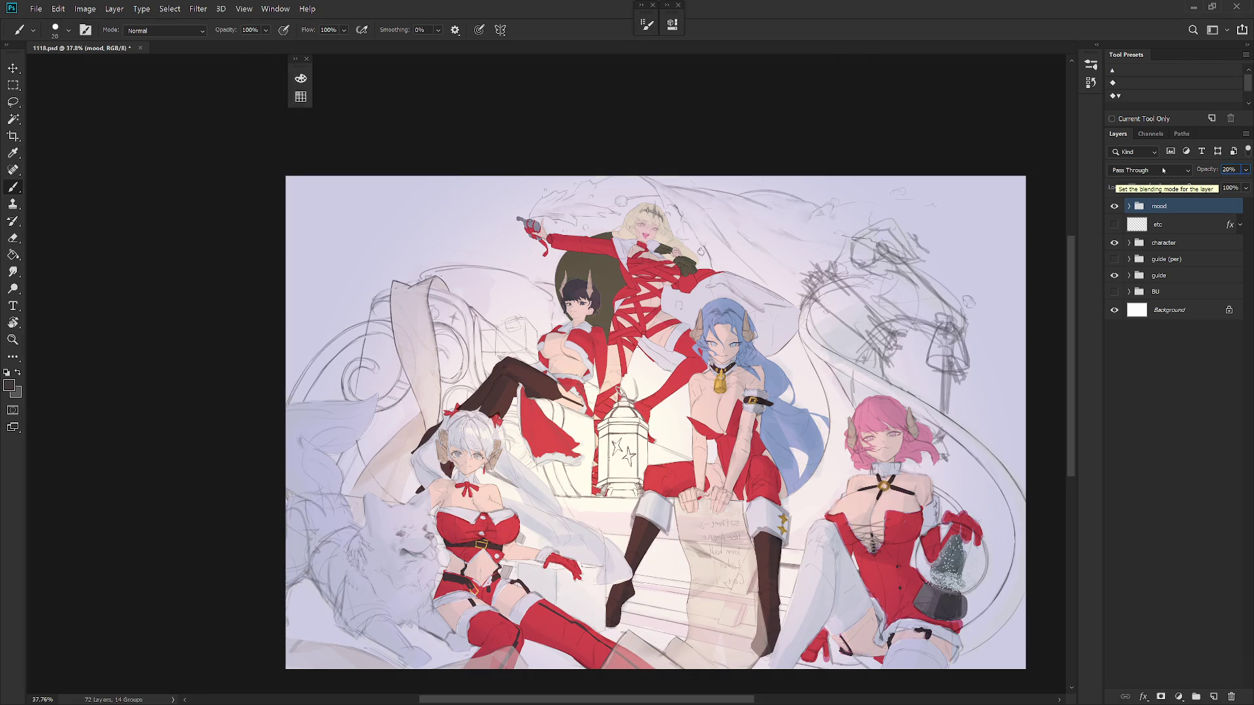
key("Return")
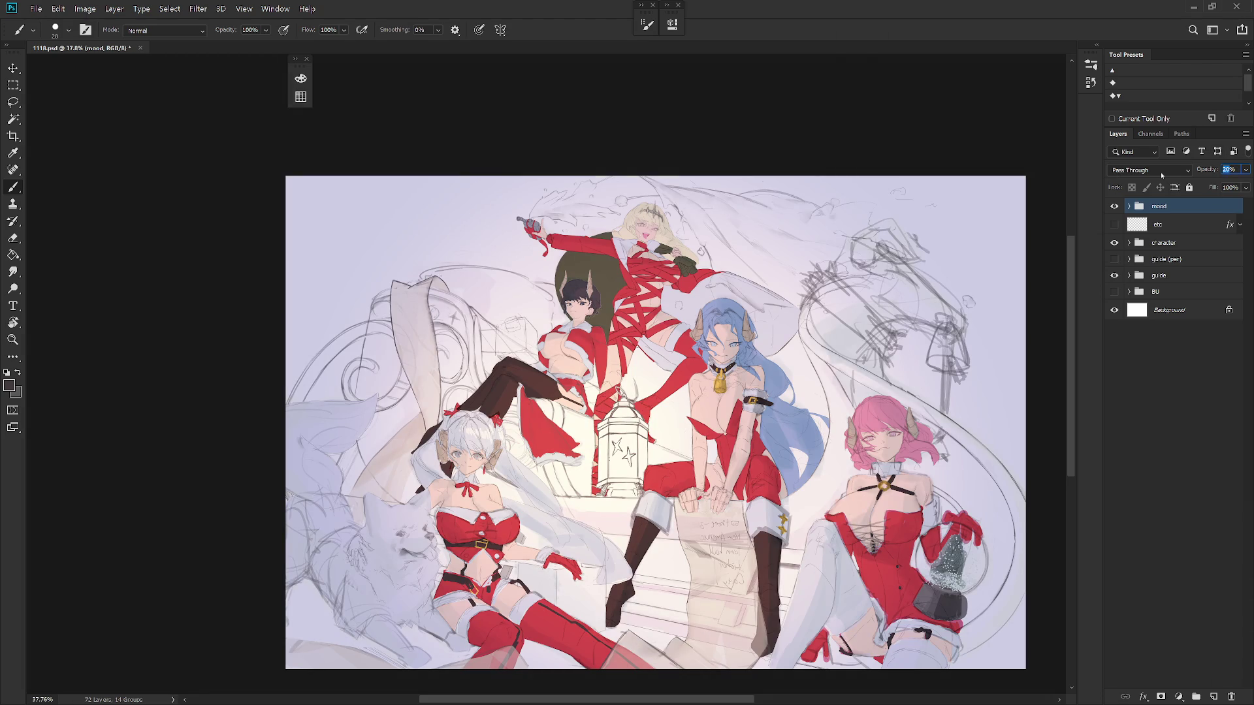
type("50")
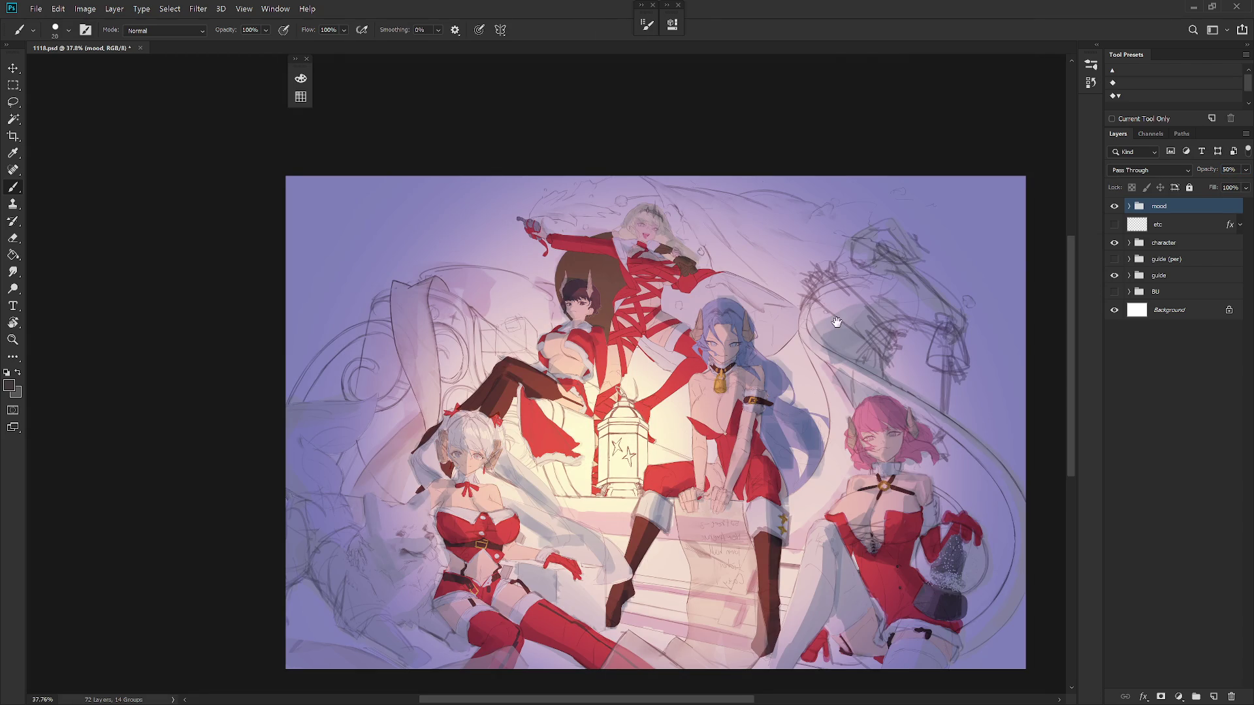
scroll(774, 277, "up", 2)
scroll(874, 290, "down", 2)
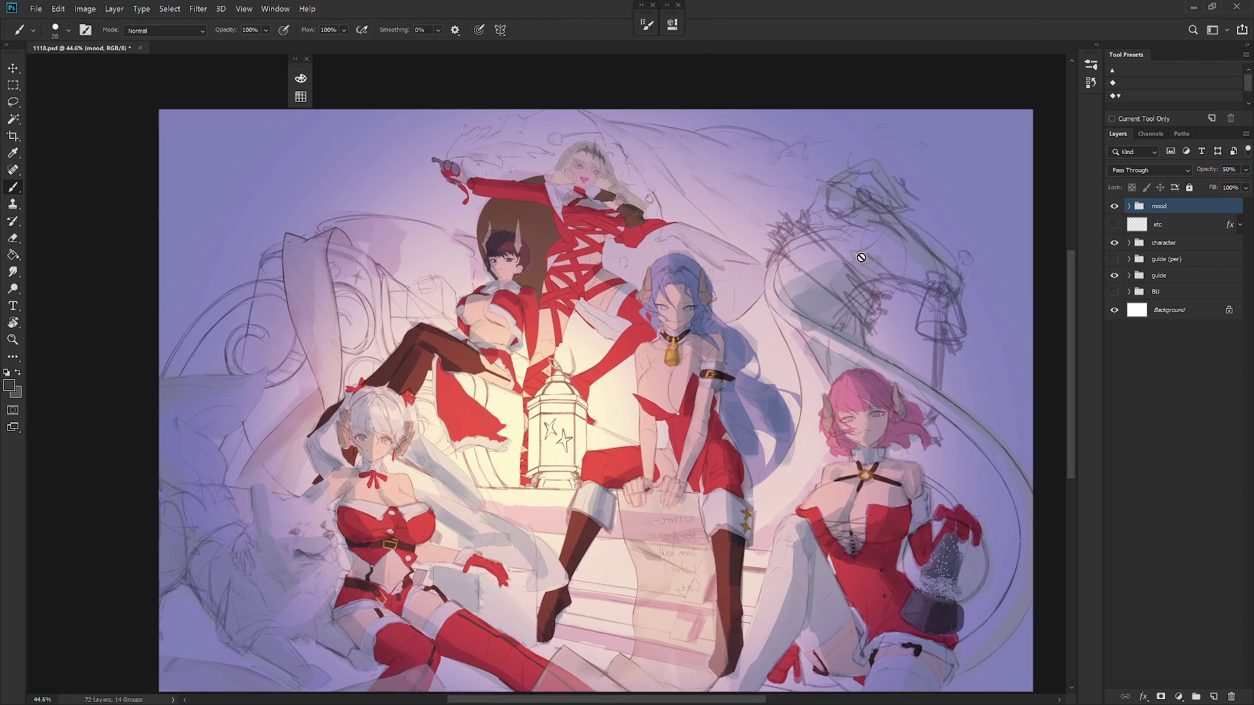
Mirror the view horizontally, add then undo a new layer, open History, and save
key("h")
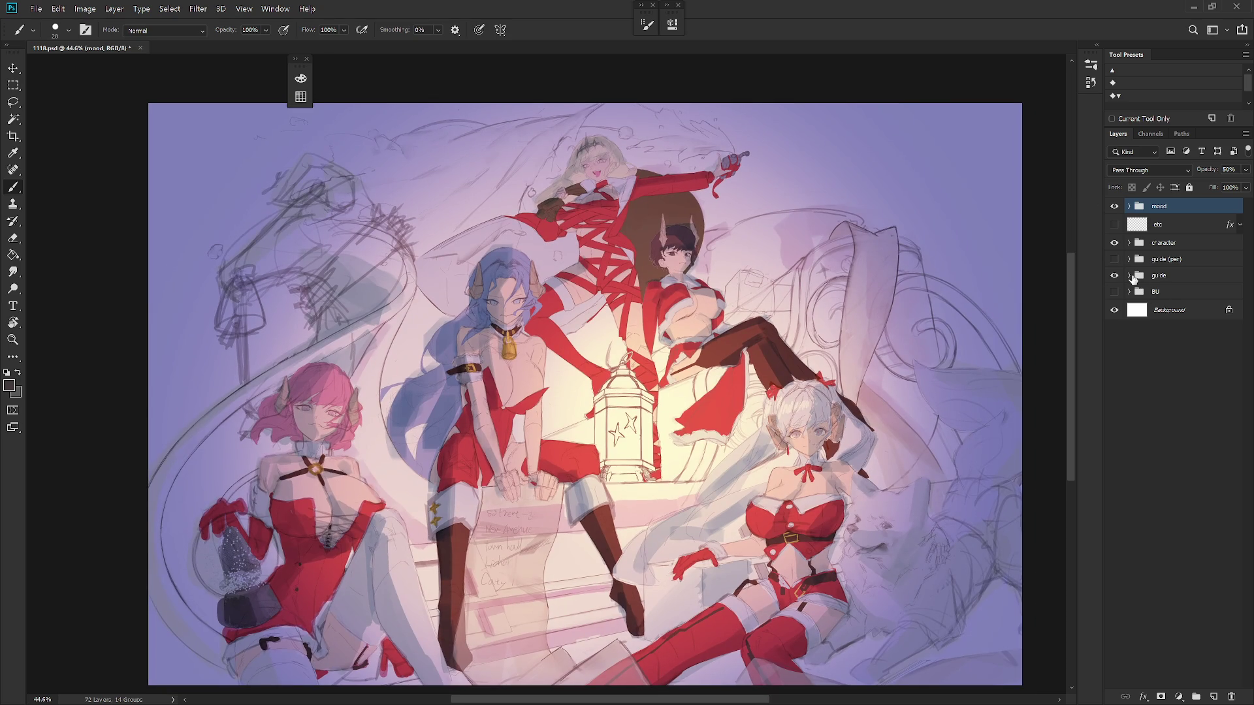
key("ctrl+shift+n")
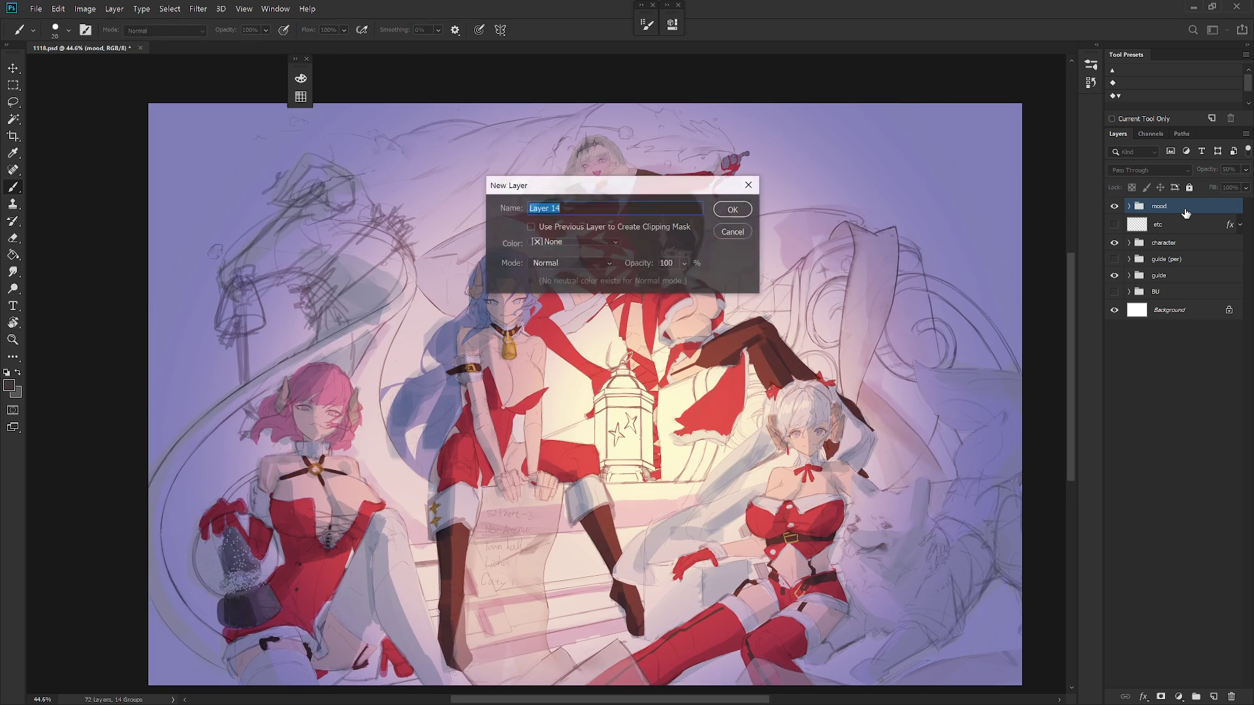
key("Return")
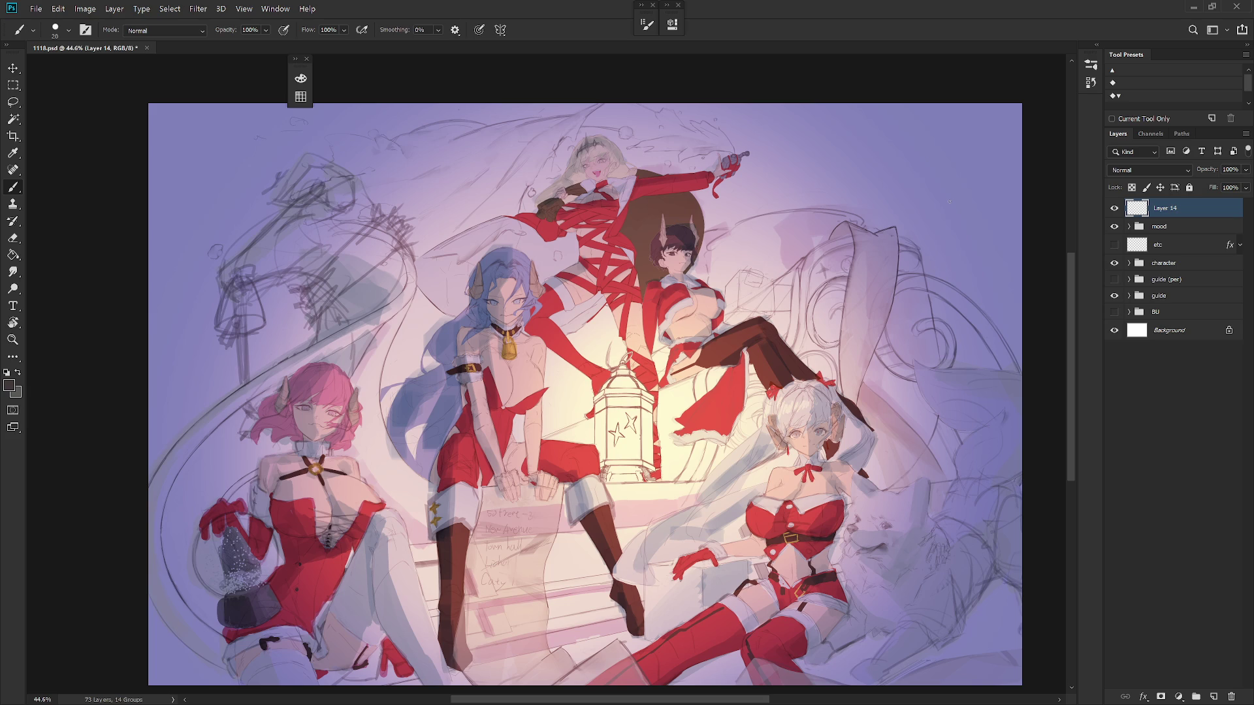
key("ctrl+z")
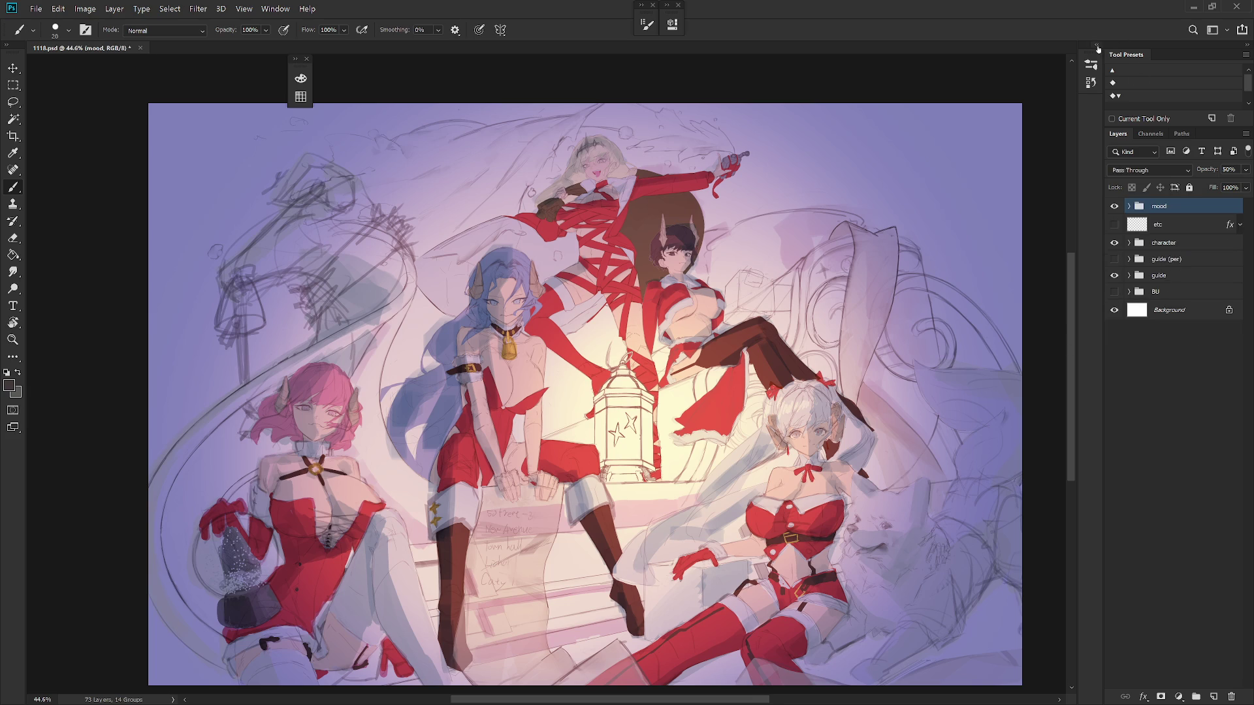
left_click(1090, 82)
key("ctrl+s")
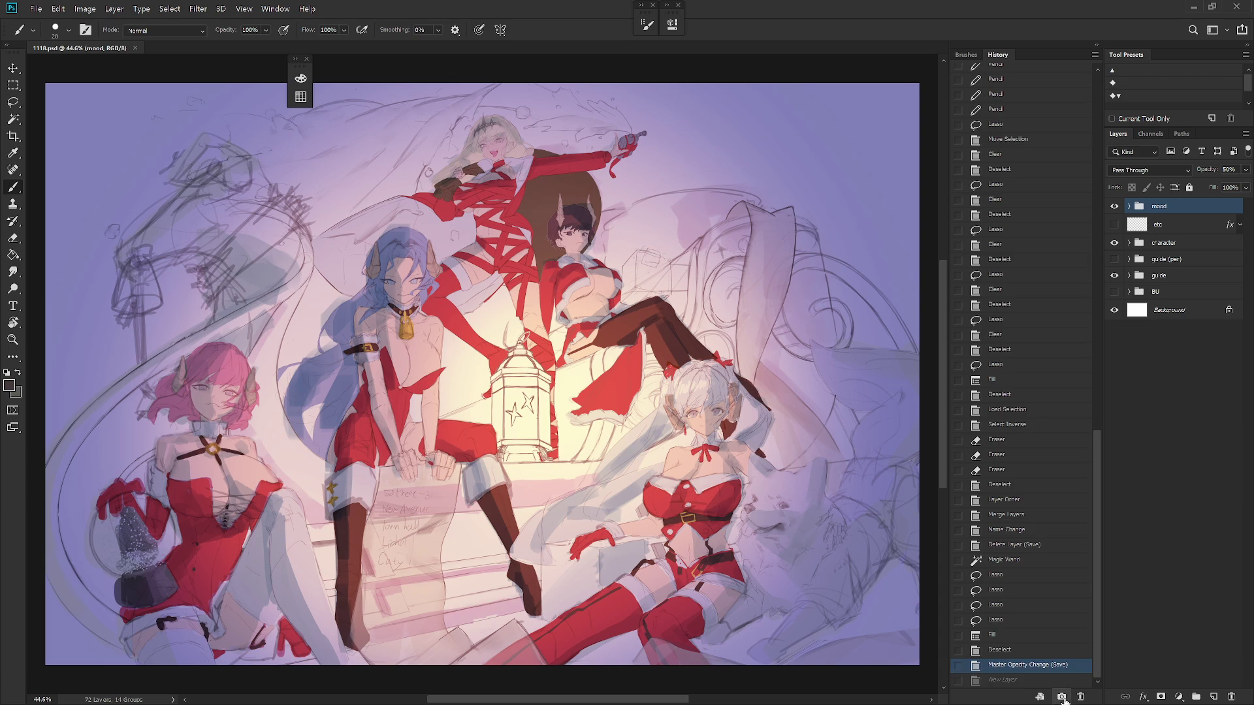
Add Layer 14 above the mood group and Layer 15 above the Background
left_click(1096, 46)
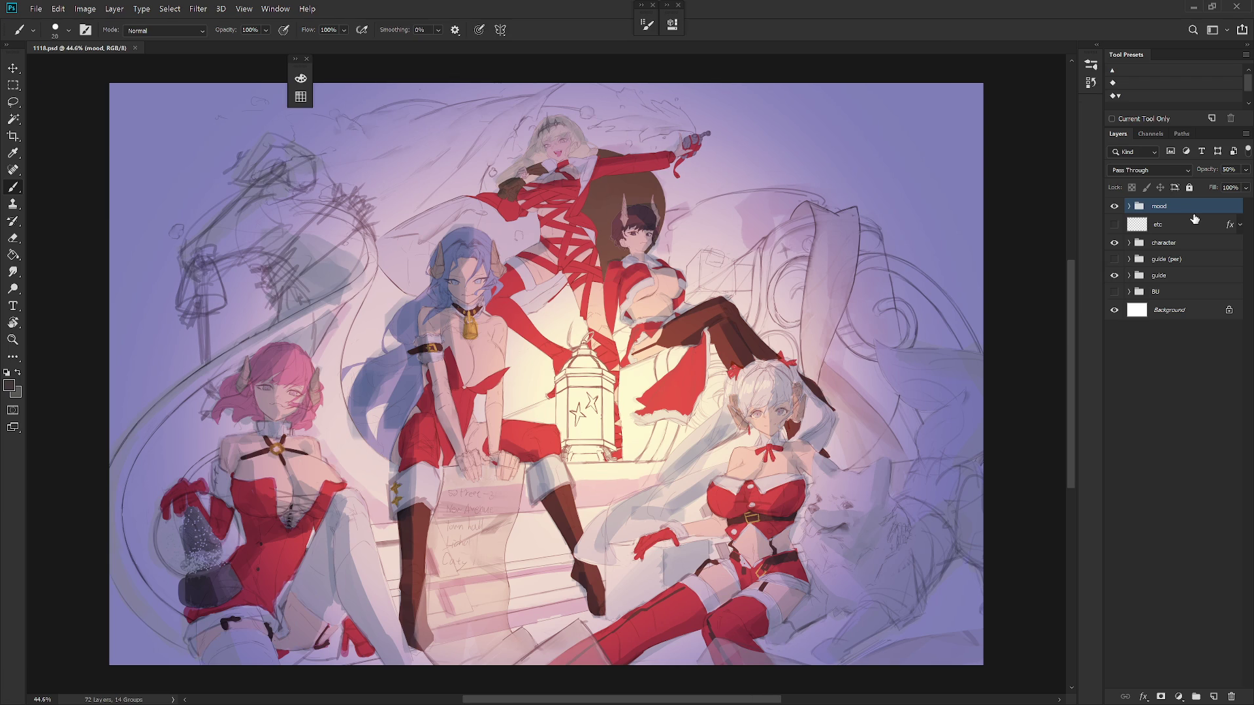
key("ctrl+shift+n")
key("Return")
left_click(1174, 331)
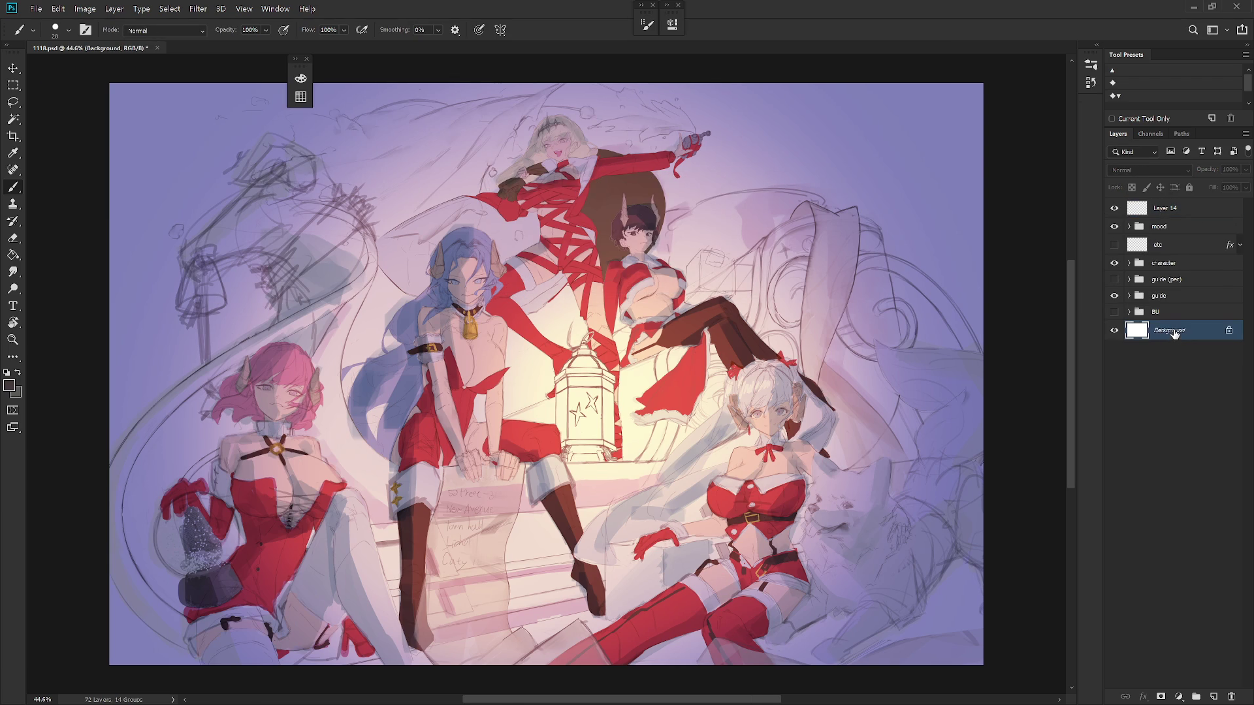
key("ctrl+shift+n")
key("Return")
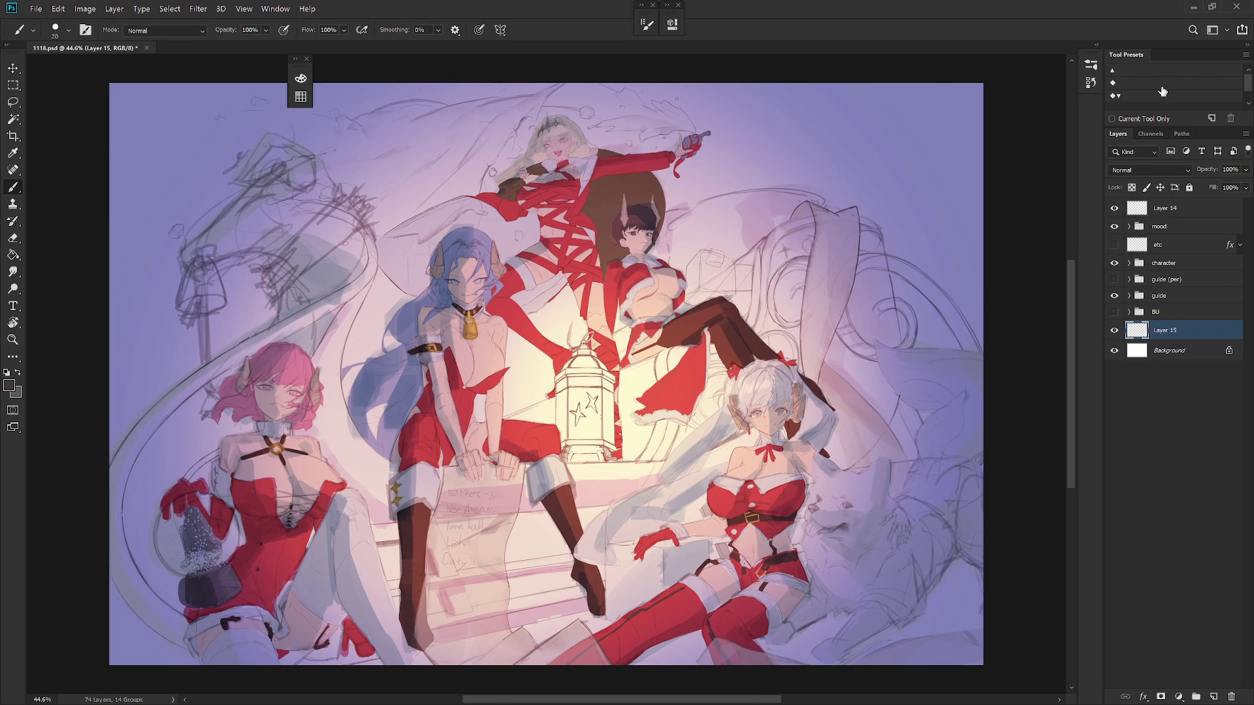
With Layer 14 active, sample the artwork's purple as the painting colour
key("i")
left_click(1165, 209)
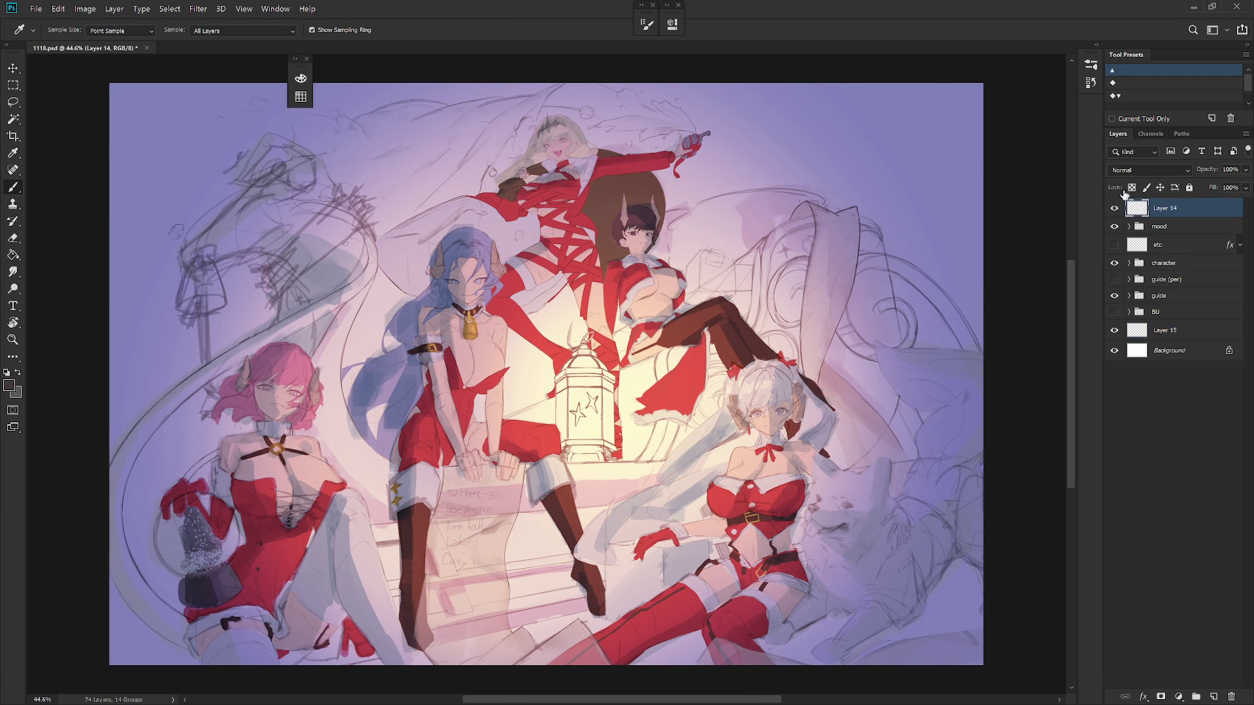
key("b")
key("alt")
left_click(959, 148, "alt")
Test a purple fill on Layer 15, undo it, and delete Layer 15
left_click(1179, 339)
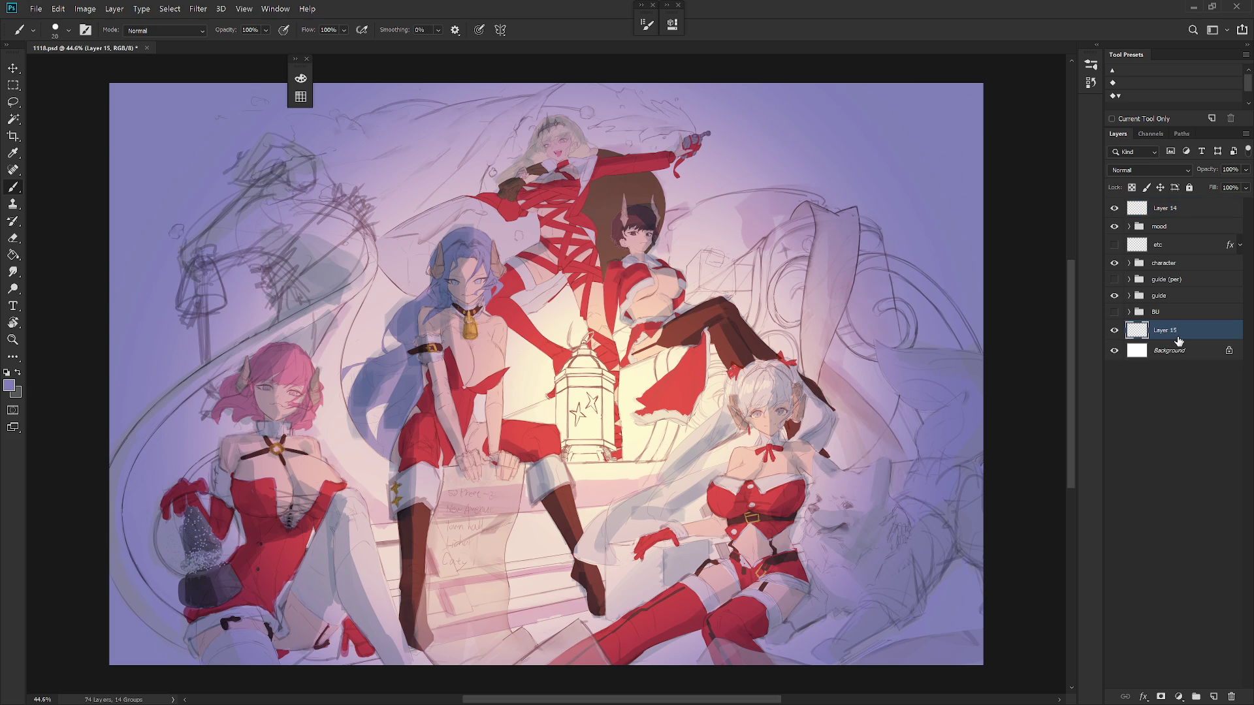
key("alt+BackSpace")
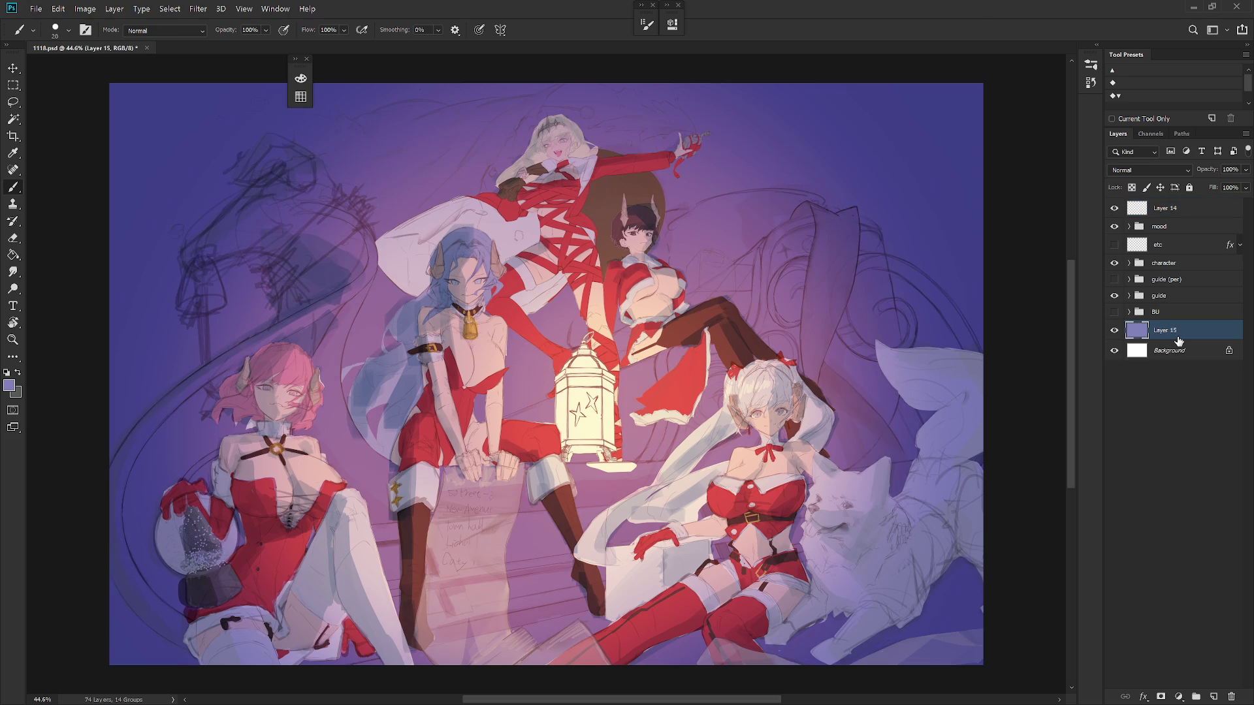
key("ctrl+z")
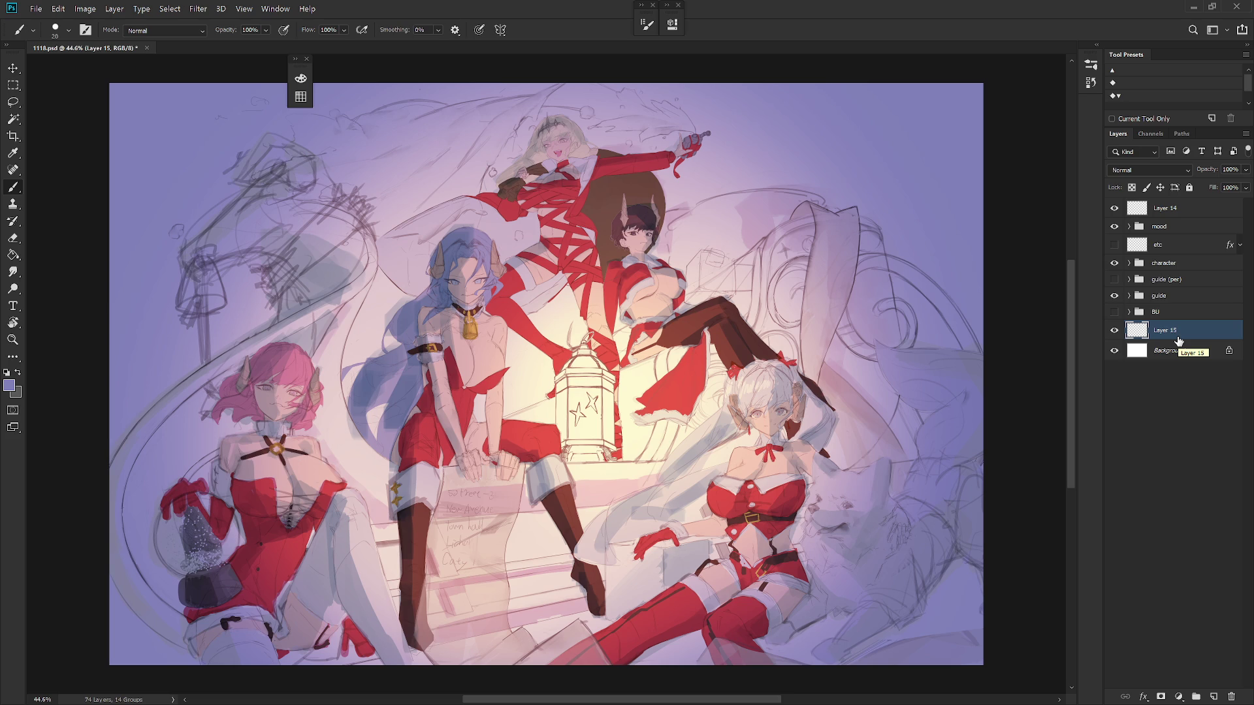
key("Delete")
Set the pasteboard surround to white, then cancel the custom and painting colour pickers
right_click(1039, 264)
left_click(1068, 325)
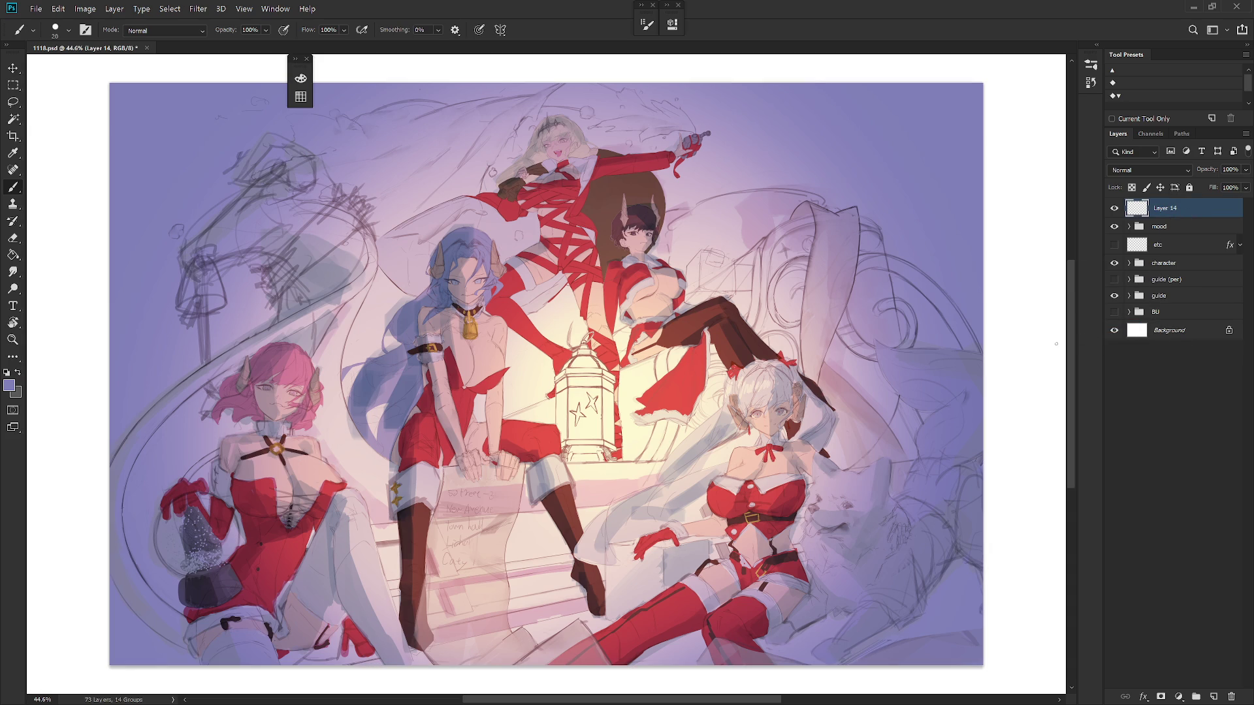
right_click(1067, 342)
left_click(1049, 437)
type("RH")
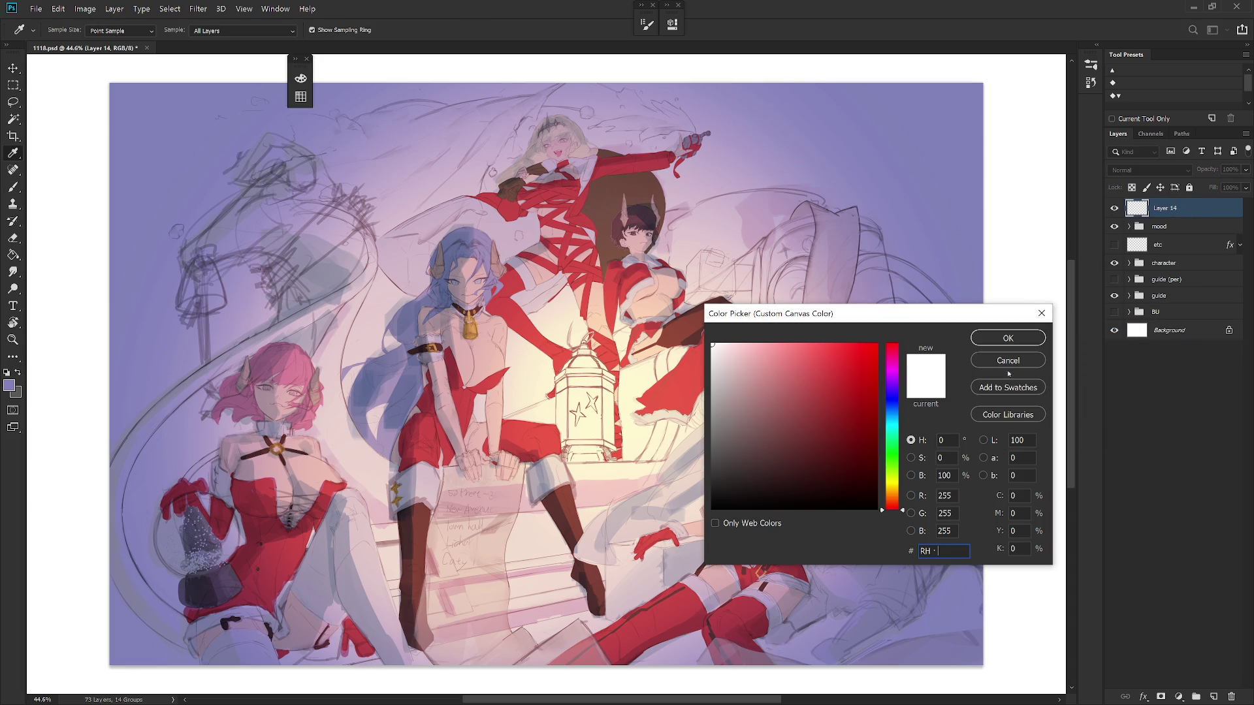
left_click(1019, 362)
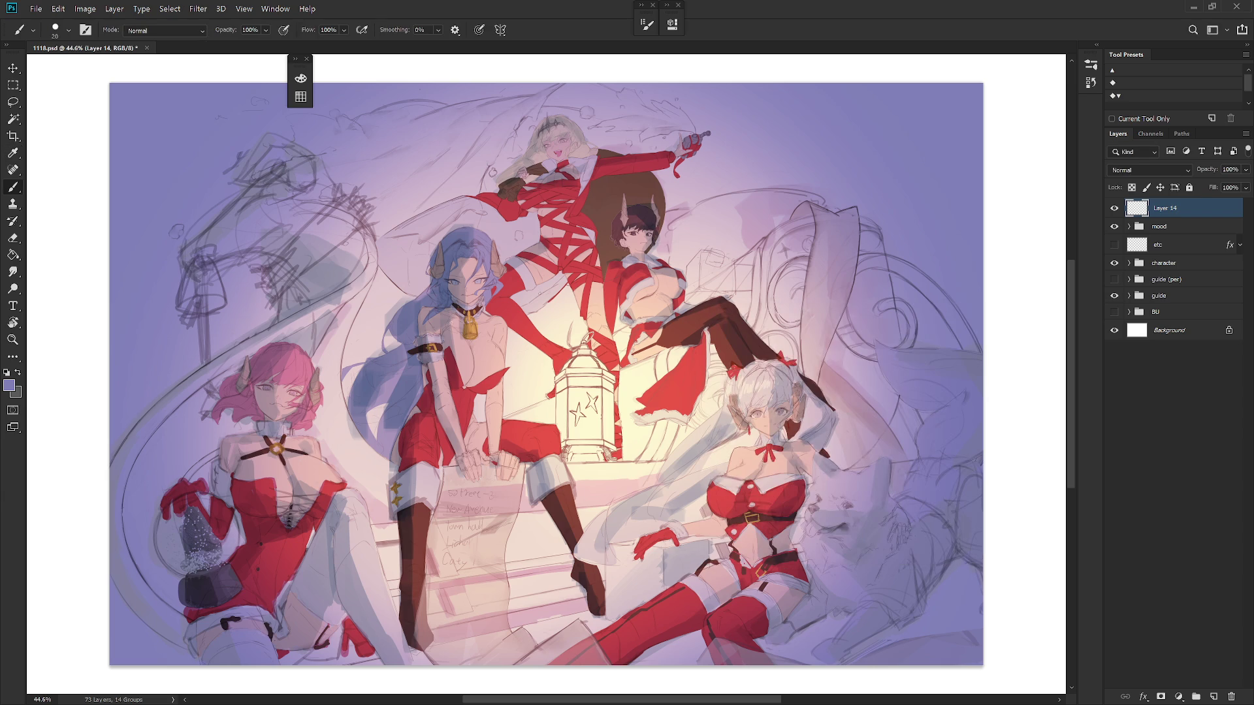
left_click(9, 386)
left_click(1018, 363)
Change the pasteboard surround to a custom purple
right_click(1042, 326)
left_click(1084, 386)
right_click(1040, 412)
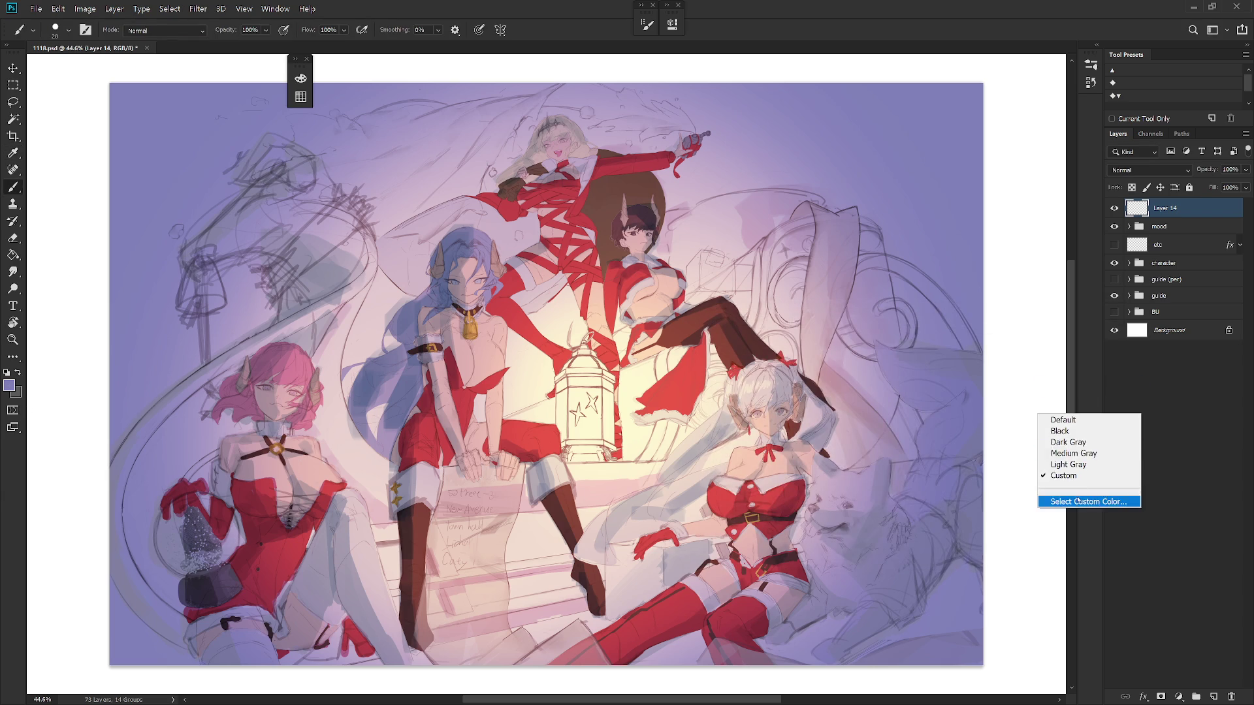
left_click(1078, 503)
left_click(1008, 338)
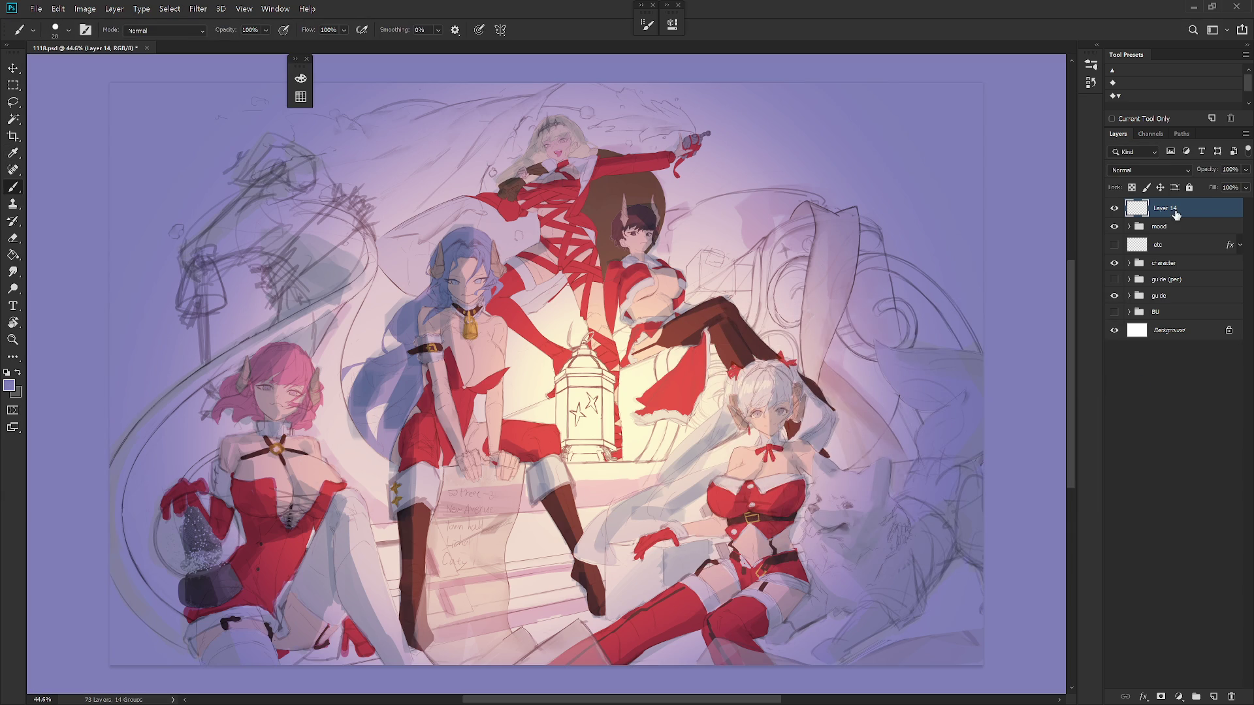
Reset the painting colours so black is the foreground colour
key("d")
key("x")
left_click(301, 78)
left_click(465, 117)
key("x")
Choose the Draw 02 brush and switch to Full Screen Mode
right_click(795, 331)
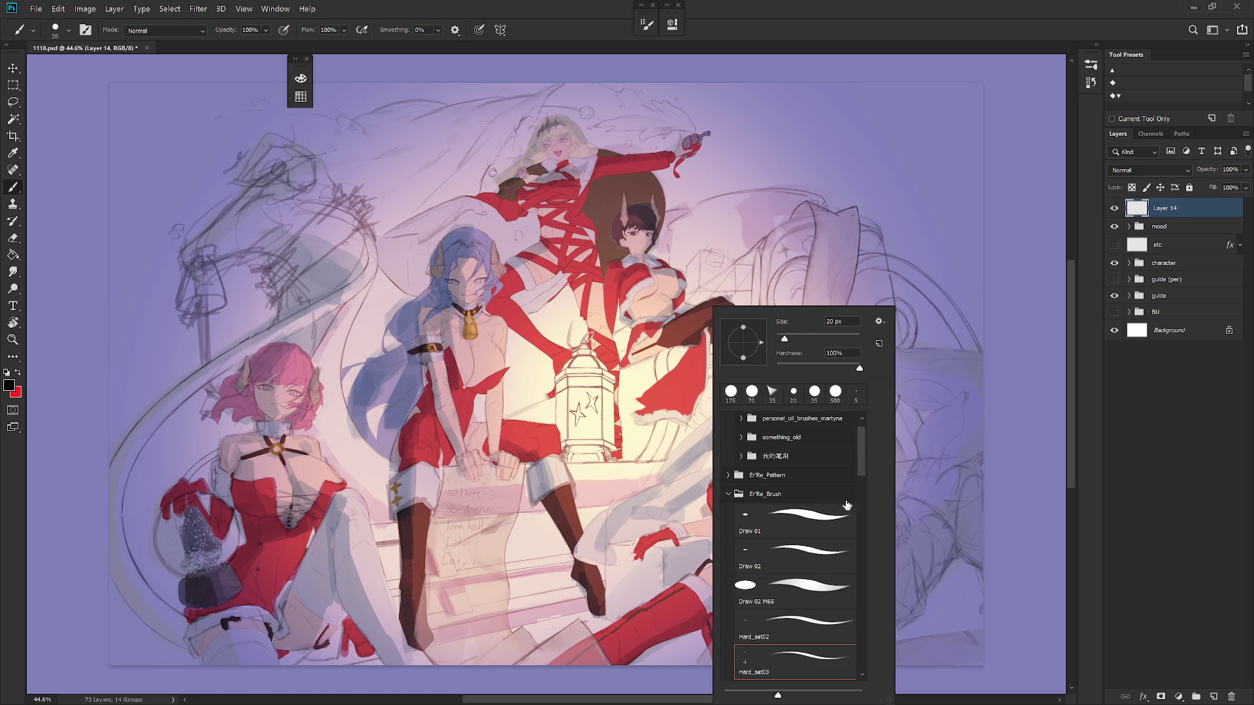
left_click(853, 549)
key("Return")
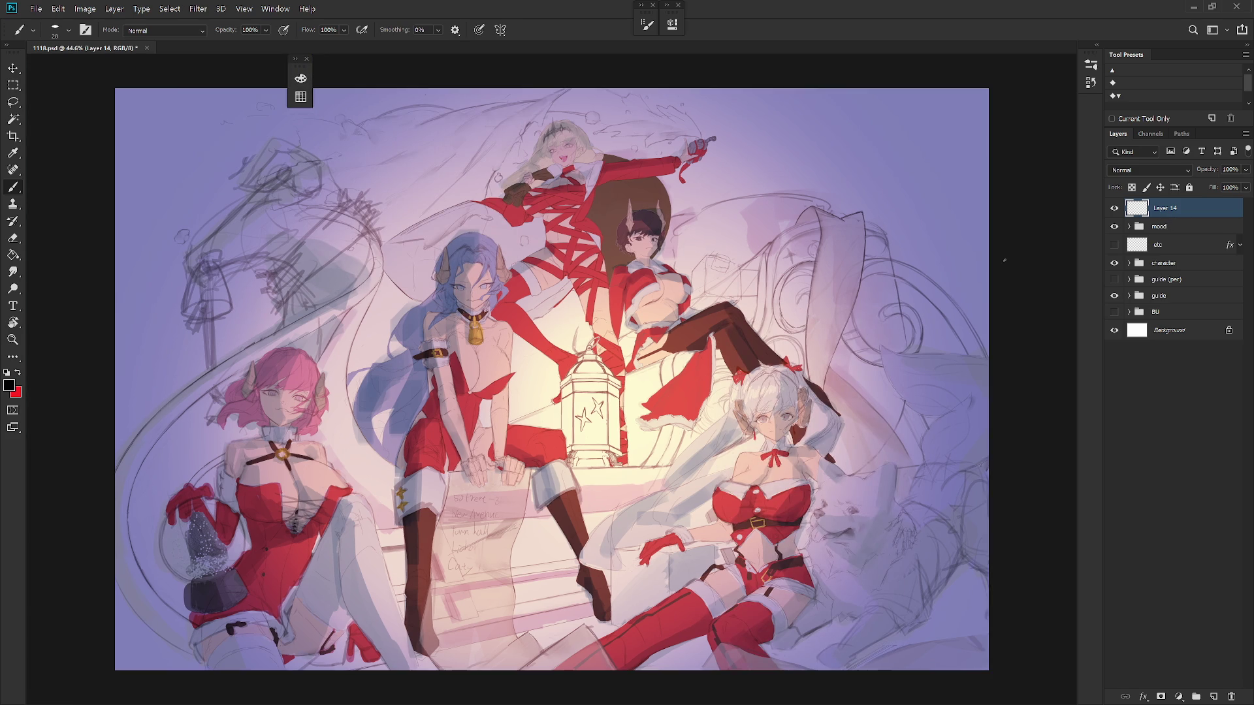
key("f")
key("f")
right_click(1112, 320)
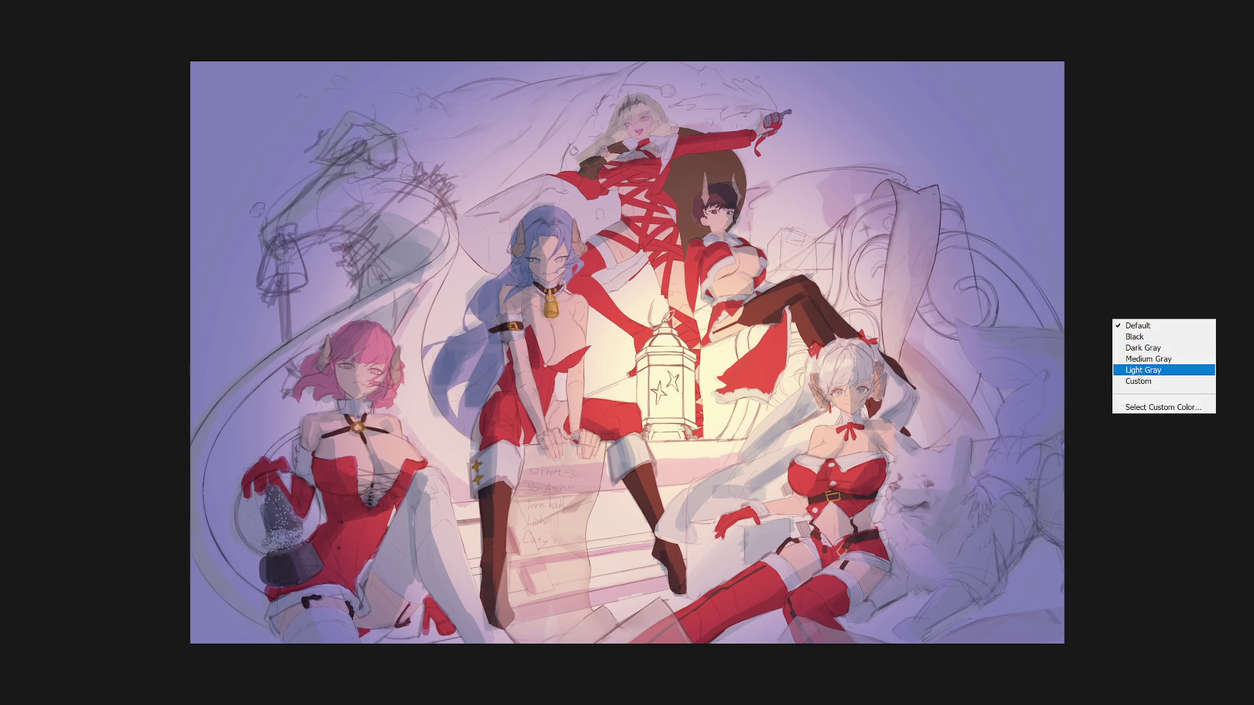
Set the pasteboard around the artwork to custom purple 7f81b9
left_click(1149, 379)
right_click(1114, 410)
left_click(1162, 498)
type("7f81b9")
key("Return")
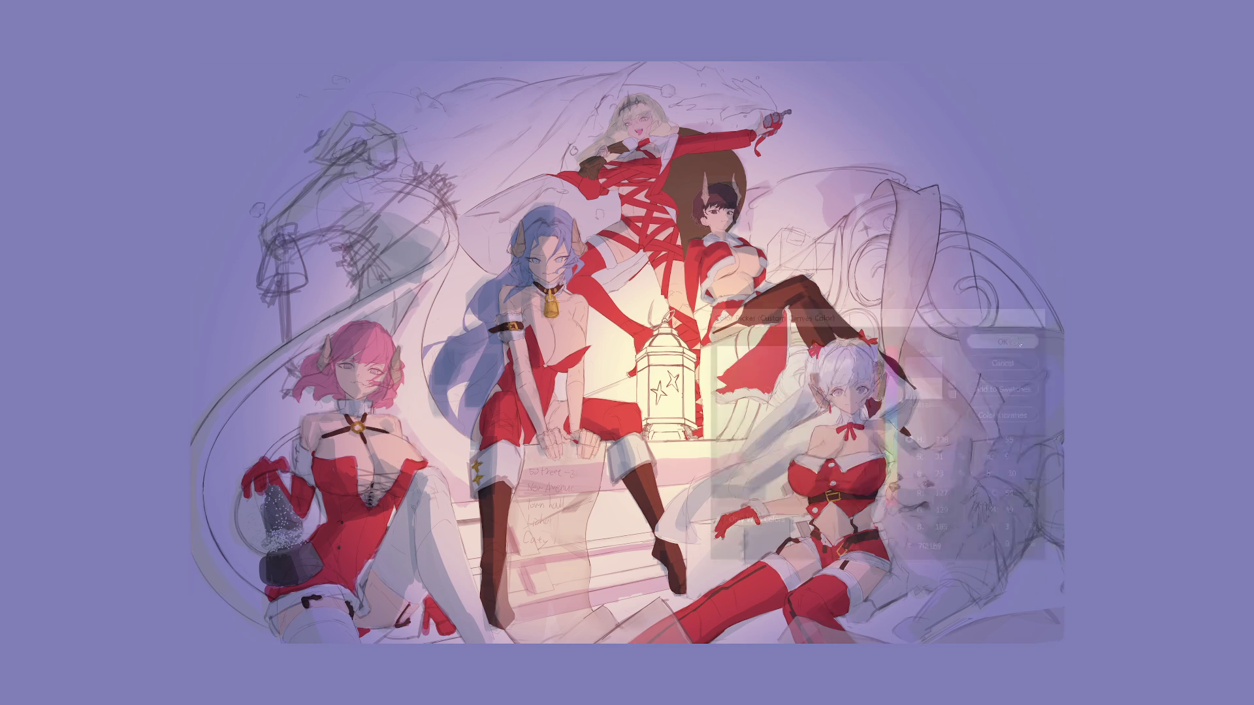
Zoom in on the sleigh artwork, restore the Layers panel, and open the brush presets
key("ctrl+0")
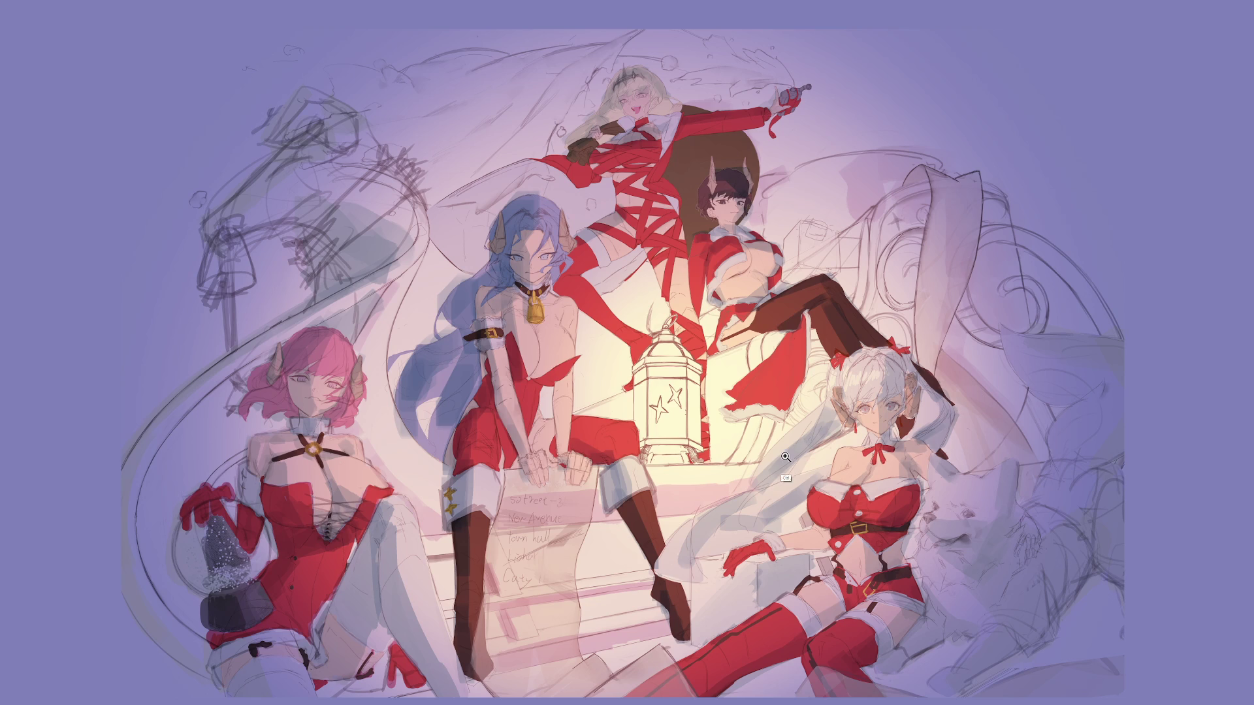
left_click(777, 466, "ctrl")
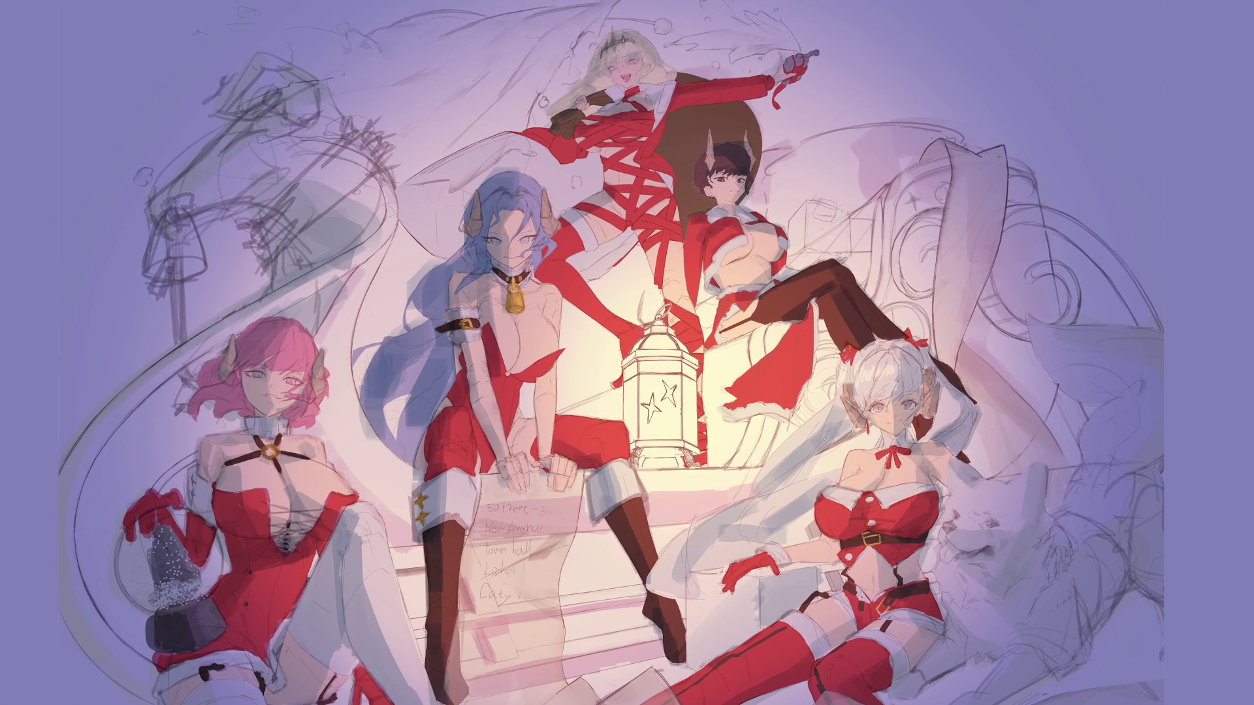
mouse_move(816, 472)
left_mouse_down()
mouse_move(792, 453)
mouse_move(768, 457)
left_mouse_up()
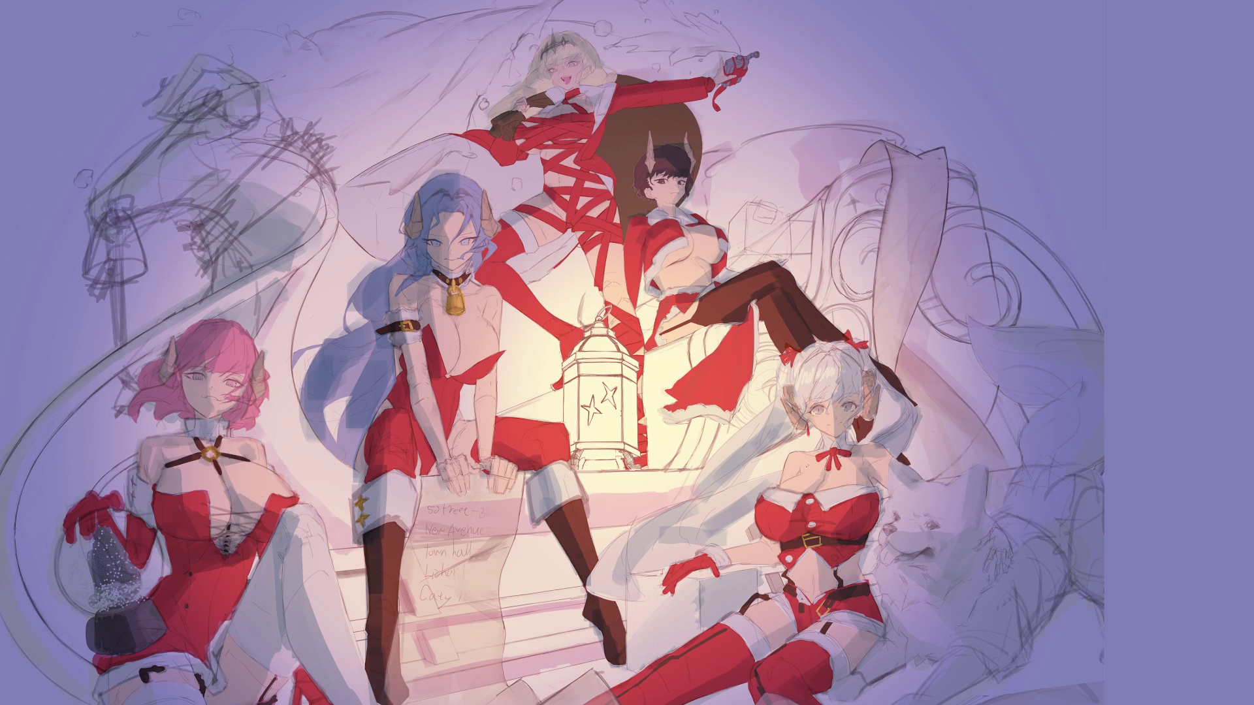
key("F7")
right_click(822, 109)
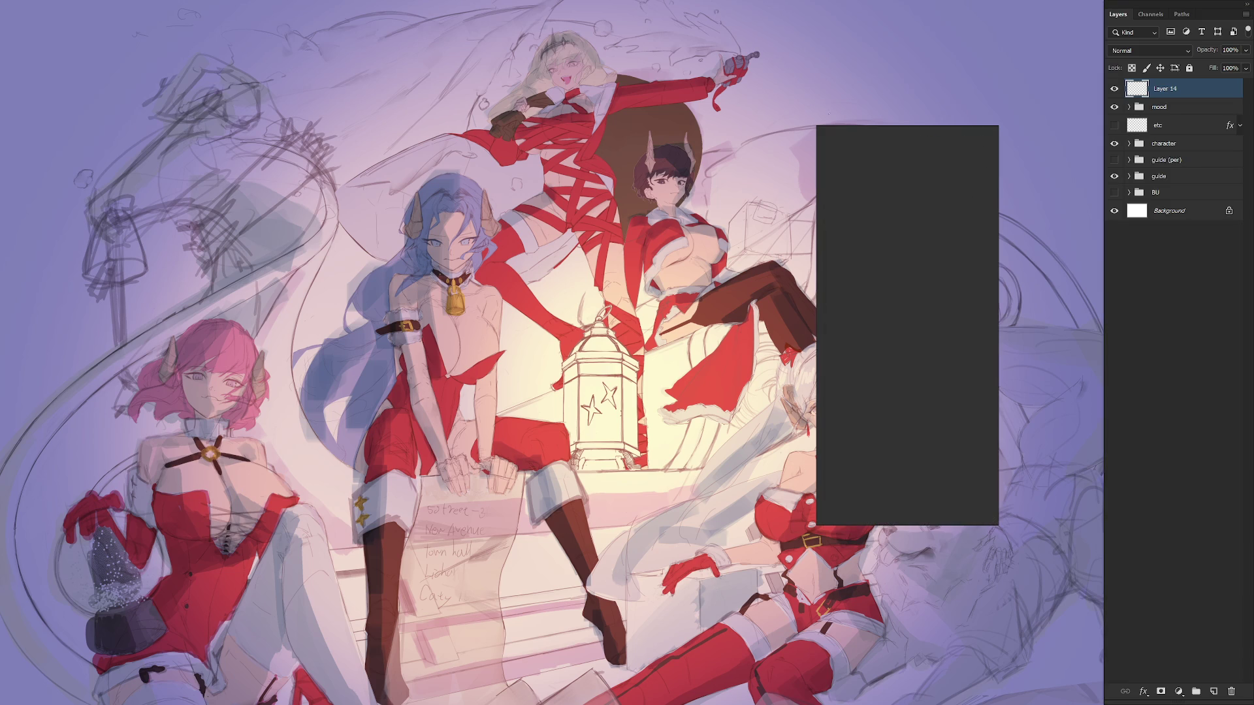
Hand-letter 'THX FOR' in black at the upper right of the artwork
key("Escape")
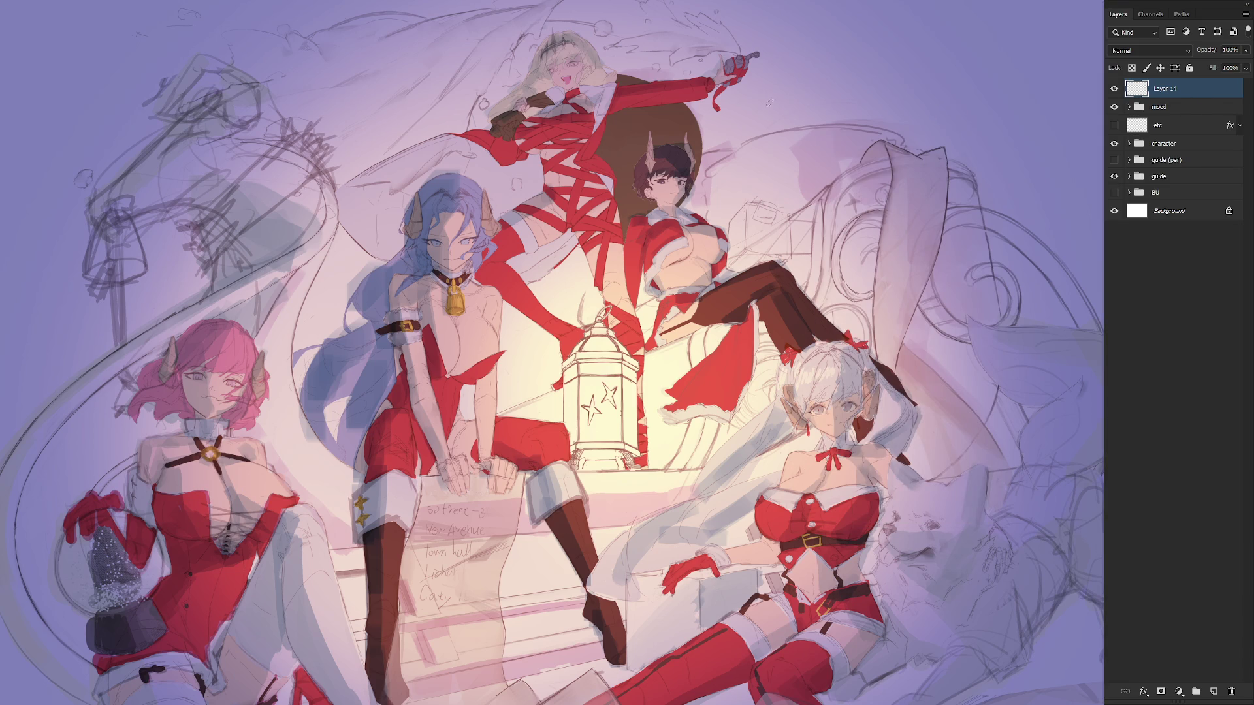
mouse_move(757, 109)
left_mouse_down()
mouse_move(808, 90)
mouse_move(789, 99)
left_mouse_up()
key("ctrl+z")
mouse_move(771, 104)
left_mouse_down()
mouse_move(765, 148)
mouse_move(784, 148)
mouse_move(809, 121)
left_mouse_up()
mouse_move(813, 98)
left_mouse_down()
mouse_move(809, 150)
mouse_move(850, 138)
left_mouse_up()
mouse_move(851, 98)
left_mouse_down()
mouse_move(816, 144)
mouse_move(919, 98)
left_mouse_up()
mouse_move(895, 115)
left_mouse_down()
mouse_move(913, 113)
mouse_move(886, 140)
left_mouse_up()
mouse_move(934, 98)
left_mouse_down()
mouse_move(920, 121)
mouse_move(941, 98)
left_mouse_up()
mouse_move(952, 92)
left_mouse_down()
mouse_move(950, 138)
mouse_move(954, 121)
mouse_move(970, 135)
left_mouse_up()
Hand-letter 'WATCHING' on the line below 'THX FOR'
mouse_move(771, 171)
left_mouse_down()
mouse_move(771, 217)
mouse_move(802, 178)
mouse_move(824, 174)
mouse_move(774, 223)
left_mouse_up()
key("ctrl+z")
key("ctrl+z")
mouse_move(775, 223)
left_mouse_down()
mouse_move(787, 178)
mouse_move(792, 222)
left_mouse_up()
left_click_drag(793, 222, 817, 173)
mouse_move(816, 174)
left_mouse_down()
mouse_move(830, 218)
mouse_move(824, 196)
left_mouse_up()
mouse_move(824, 177)
left_mouse_down()
mouse_move(853, 174)
mouse_move(840, 212)
left_mouse_up()
mouse_move(874, 177)
left_mouse_down()
mouse_move(863, 220)
mouse_move(876, 215)
left_mouse_up()
mouse_move(878, 193)
left_mouse_down()
mouse_move(896, 192)
mouse_move(895, 213)
left_mouse_up()
mouse_move(908, 174)
left_mouse_down()
mouse_move(925, 170)
mouse_move(915, 209)
left_mouse_up()
mouse_move(917, 208)
left_mouse_down()
mouse_move(960, 205)
mouse_move(963, 168)
left_mouse_up()
mouse_move(998, 160)
left_mouse_down()
mouse_move(974, 196)
mouse_move(989, 206)
left_mouse_up()
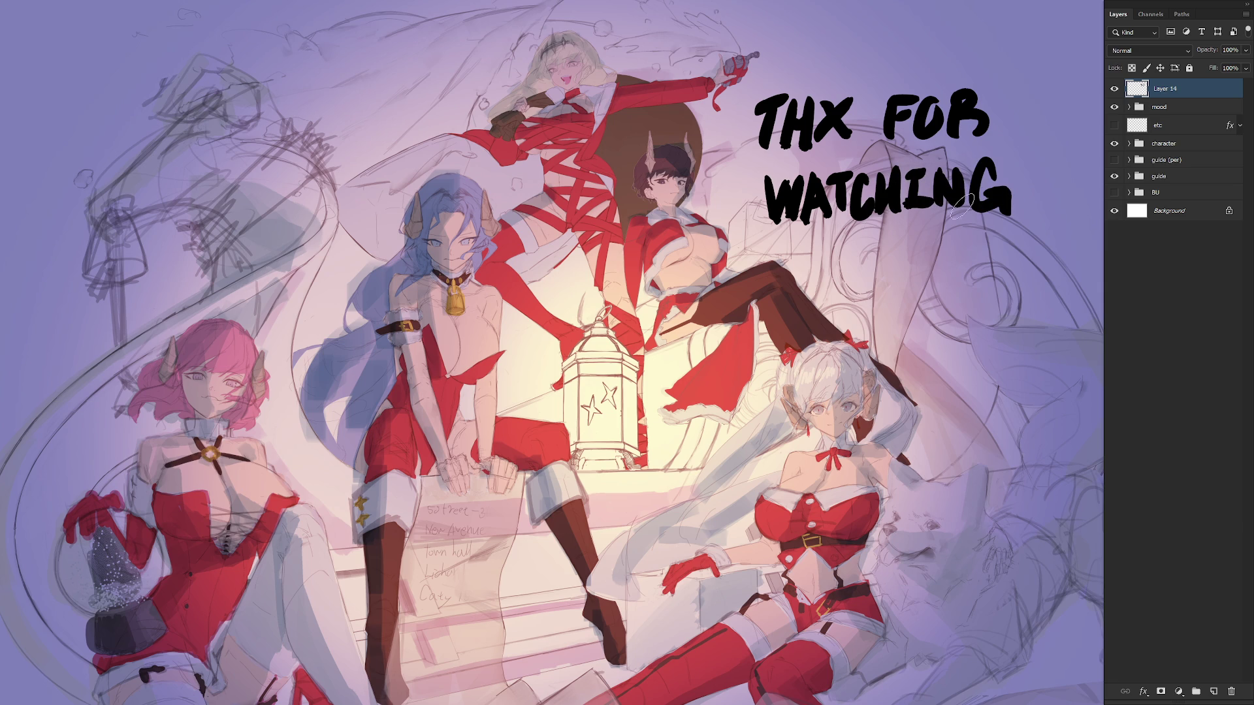
Hand-letter 'GN! BYE!' on a third line beneath 'WATCHING'
mouse_move(850, 243)
left_mouse_down()
mouse_move(843, 288)
mouse_move(878, 292)
mouse_move(910, 230)
mouse_move(921, 274)
mouse_move(960, 291)
left_mouse_up()
left_click(926, 289)
mouse_move(963, 239)
left_mouse_down()
mouse_move(994, 249)
mouse_move(968, 289)
mouse_move(1010, 265)
mouse_move(1006, 292)
left_mouse_up()
left_click_drag(1052, 241, 1027, 291)
mouse_move(1033, 264)
left_mouse_down()
mouse_move(1051, 260)
mouse_move(1059, 284)
left_mouse_up()
left_click_drag(1072, 235, 1065, 276)
left_click(1065, 291)
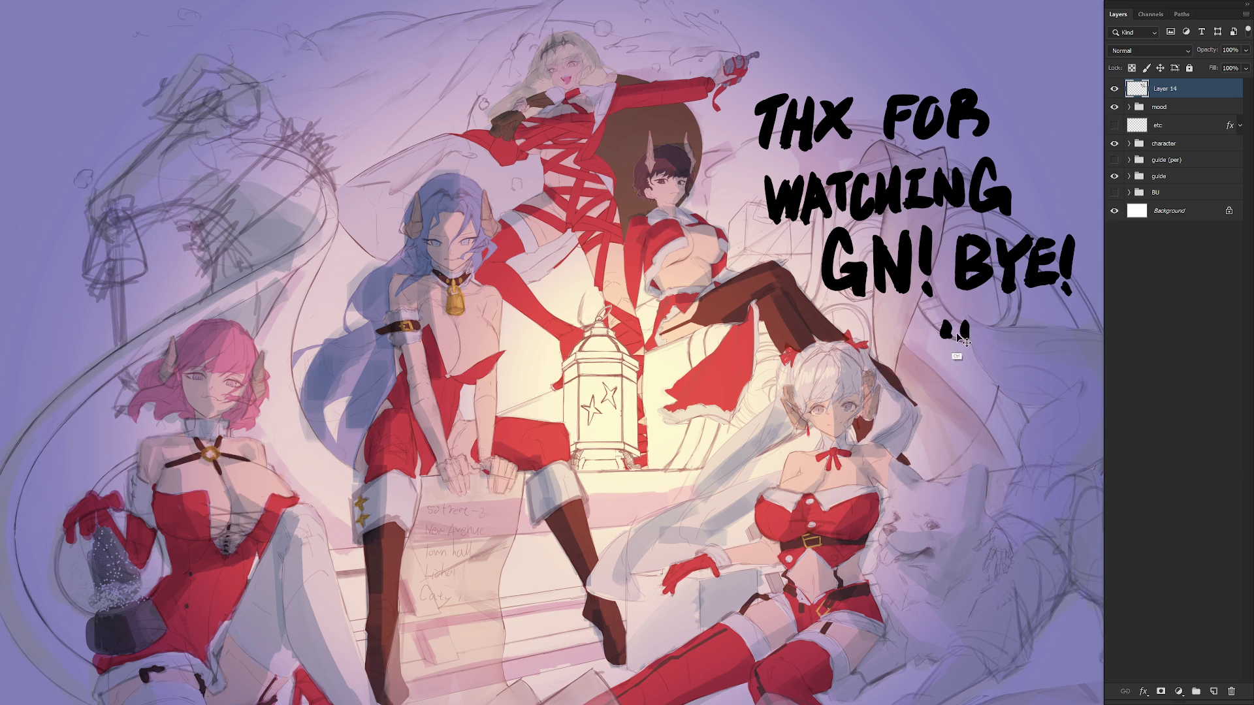
Draw a small paw print below 'BYE!' with a red accent beside it
left_click_drag(951, 321, 951, 335)
mouse_move(976, 320)
left_mouse_down()
mouse_move(955, 359)
mouse_move(973, 353)
left_mouse_up()
left_click(926, 342)
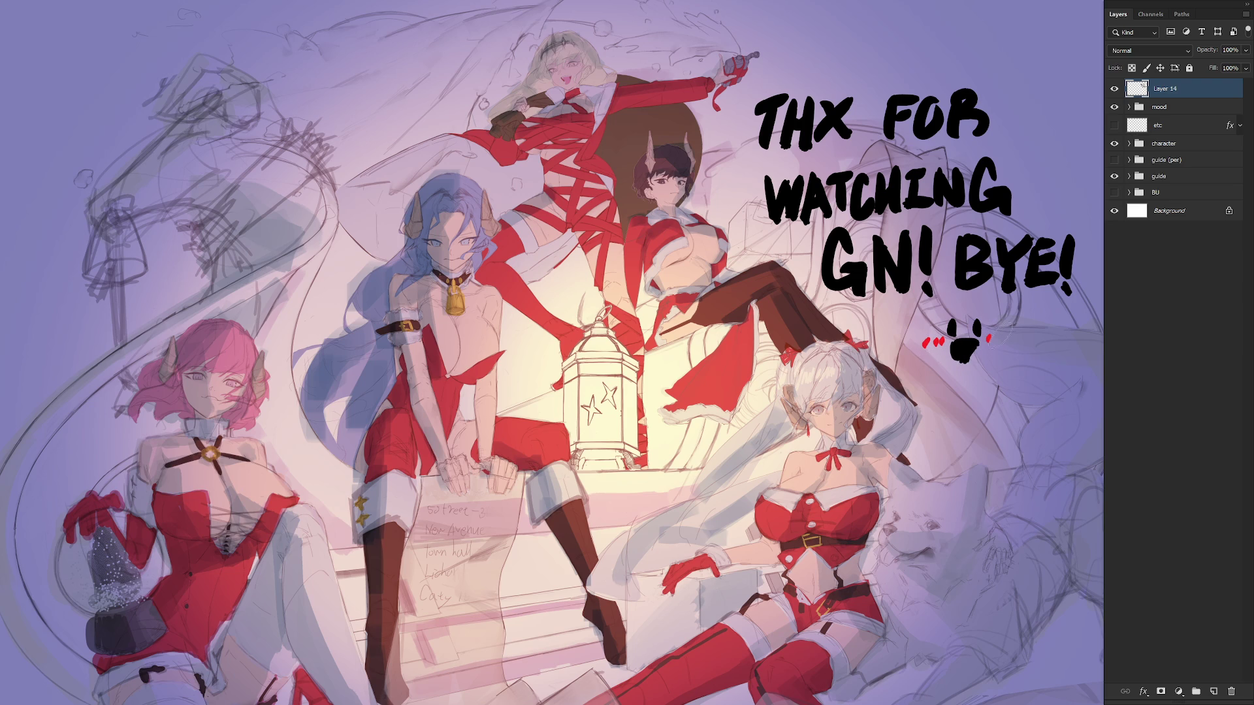